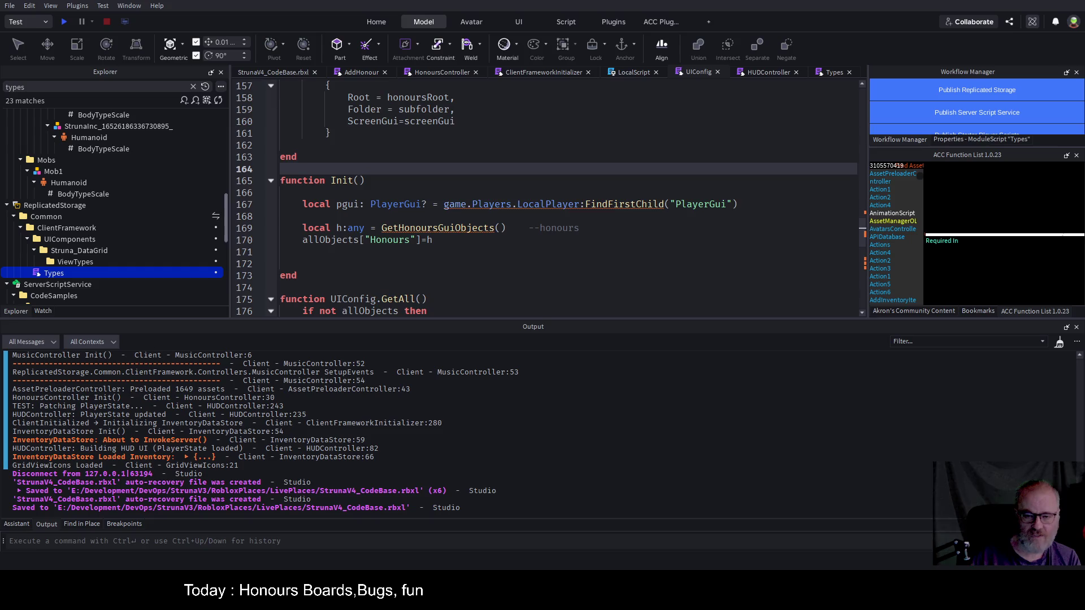
- Delete the '?' after PlayerGui on line 167 so pgui's type is no longer optional
left_click(416, 204)
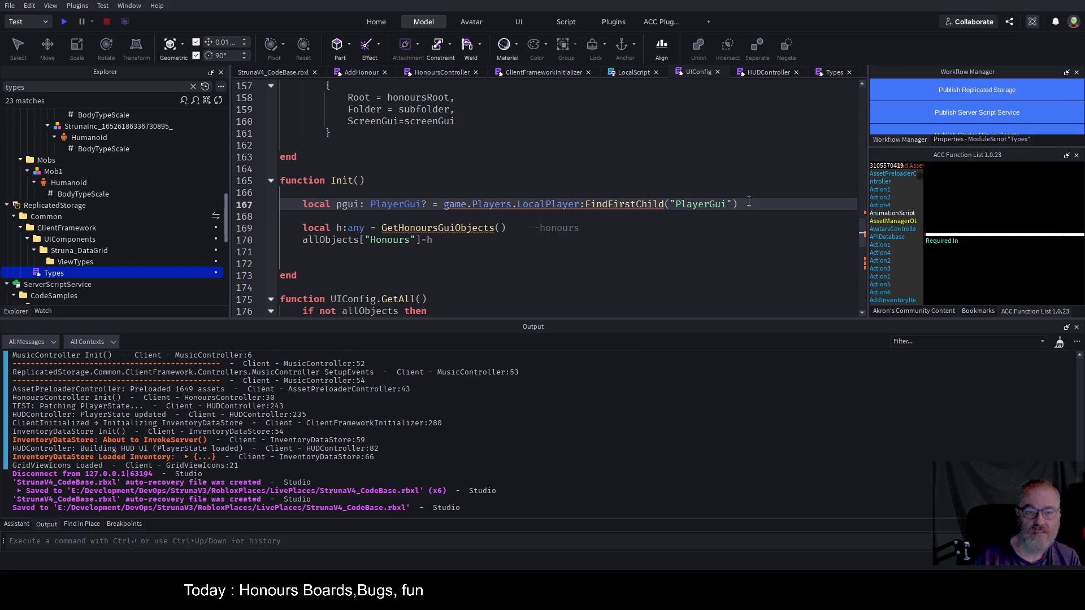
key("Delete")
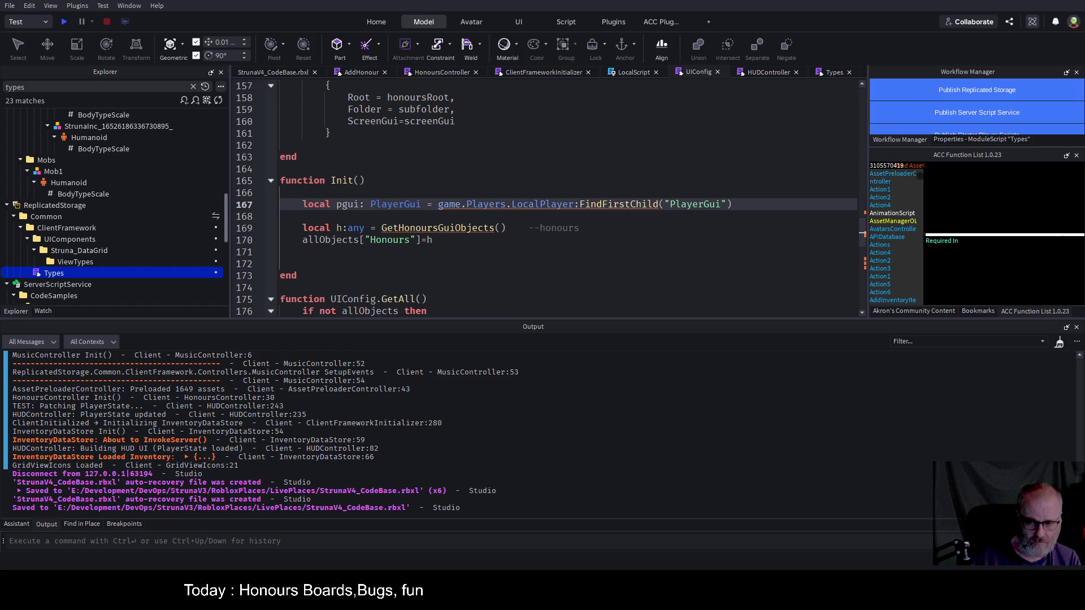
- Replace the line-167 pgui declaration with the WaitForChild("PlayerGui") version and save the place
left_click_drag(734, 204, 317, 208)
type("local pgui: PlayerGui = game.Players.LocalPlayer:WaitForChild(\"PlayerGui\")")
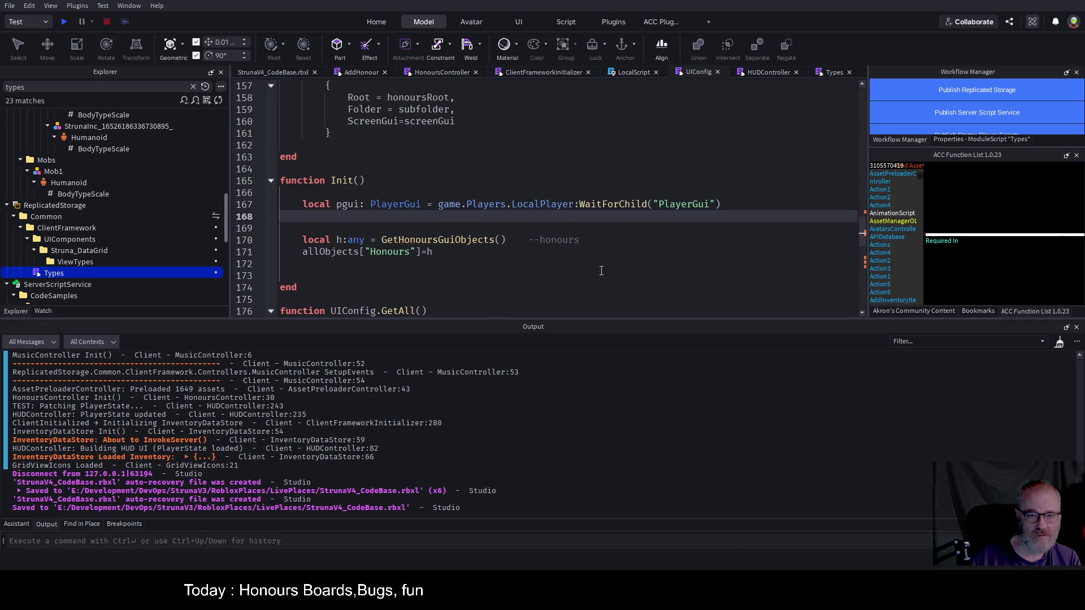
left_click(601, 270)
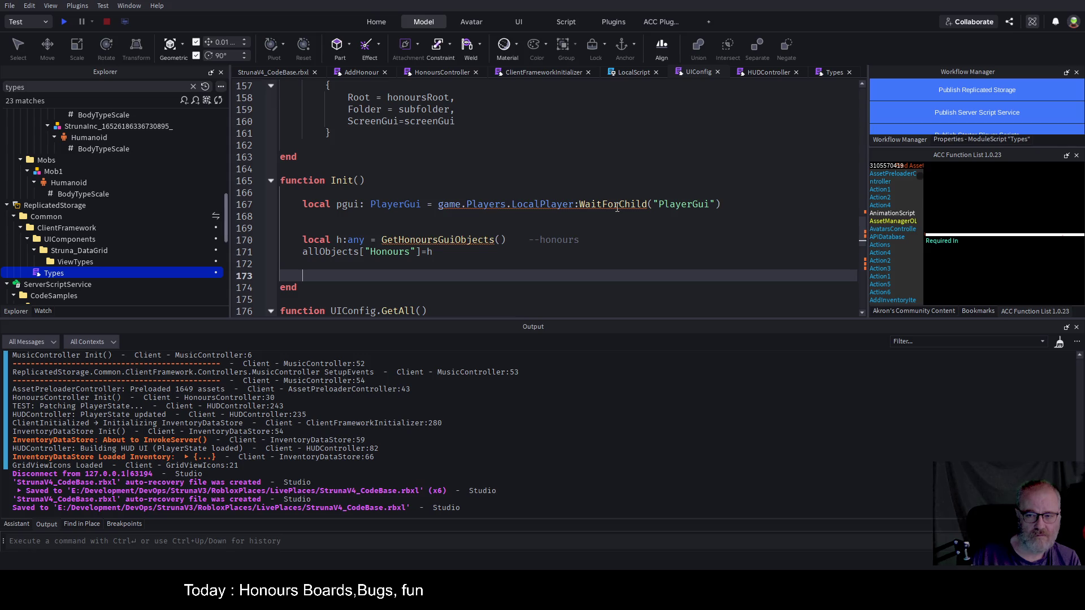
left_click(503, 221)
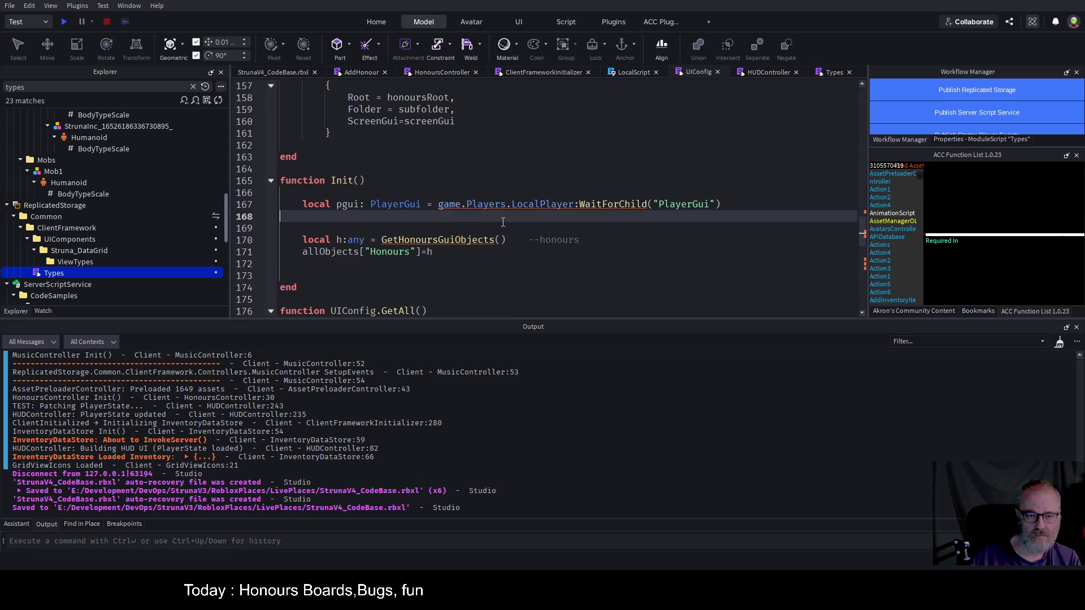
key("ctrl+s")
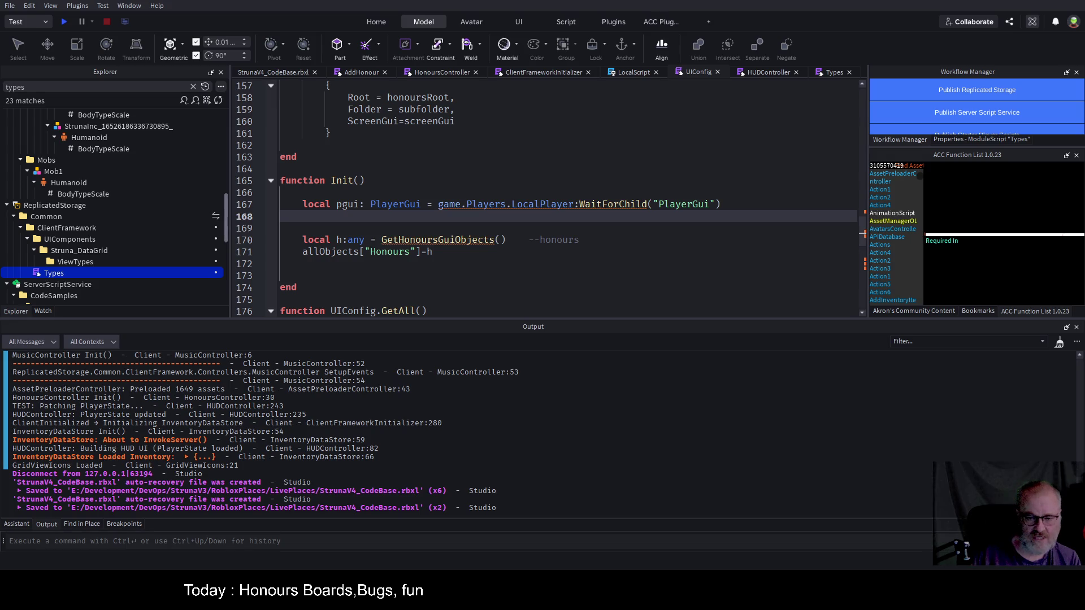
- Append a ':: PlayerGui' cast after the WaitForChild call and save
left_click(757, 204)
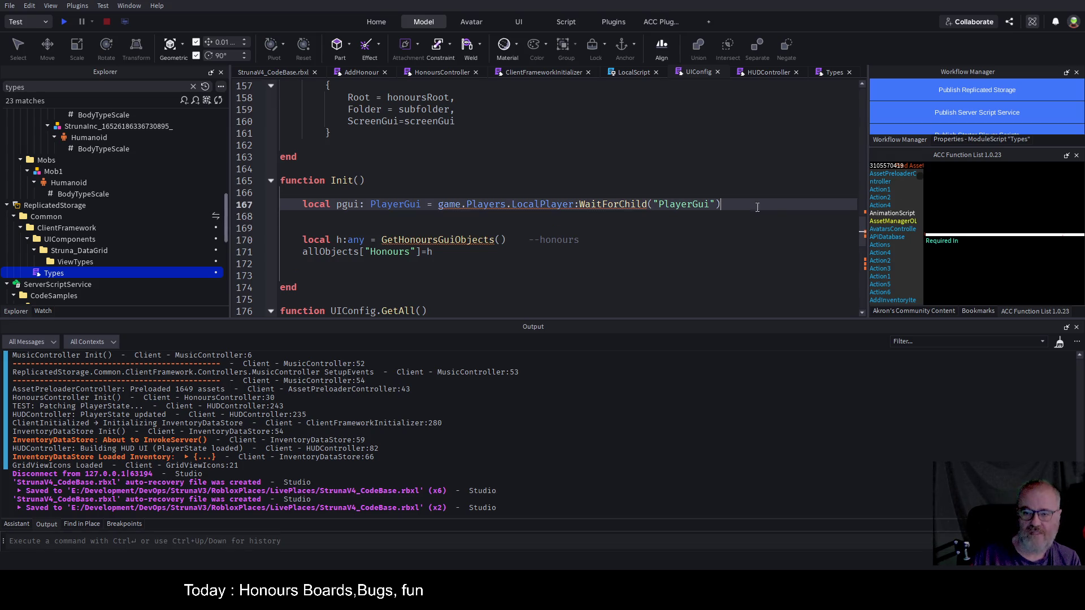
type(":: Pla")
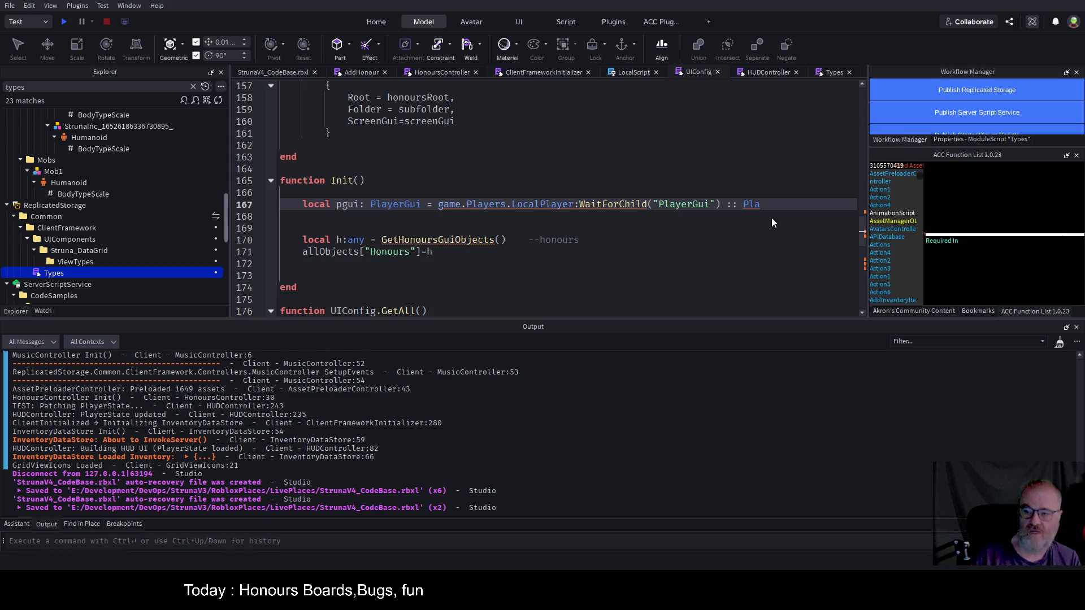
type("yerGui")
key("Up")
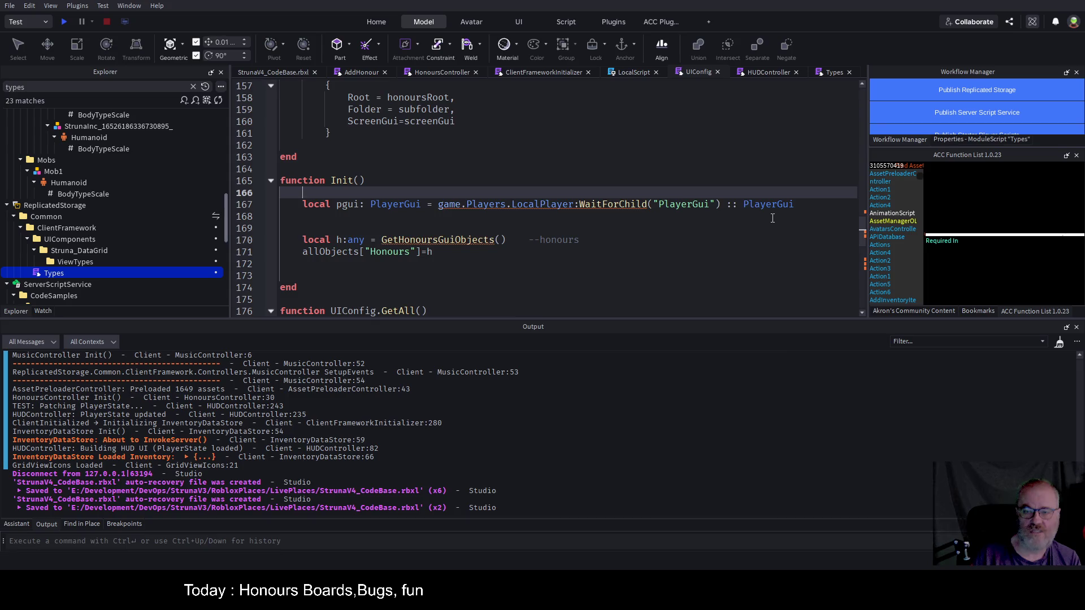
key("ctrl+s")
- Tidy the cast on line 167 to '::PlayerGui' with no spaces
key("Down")
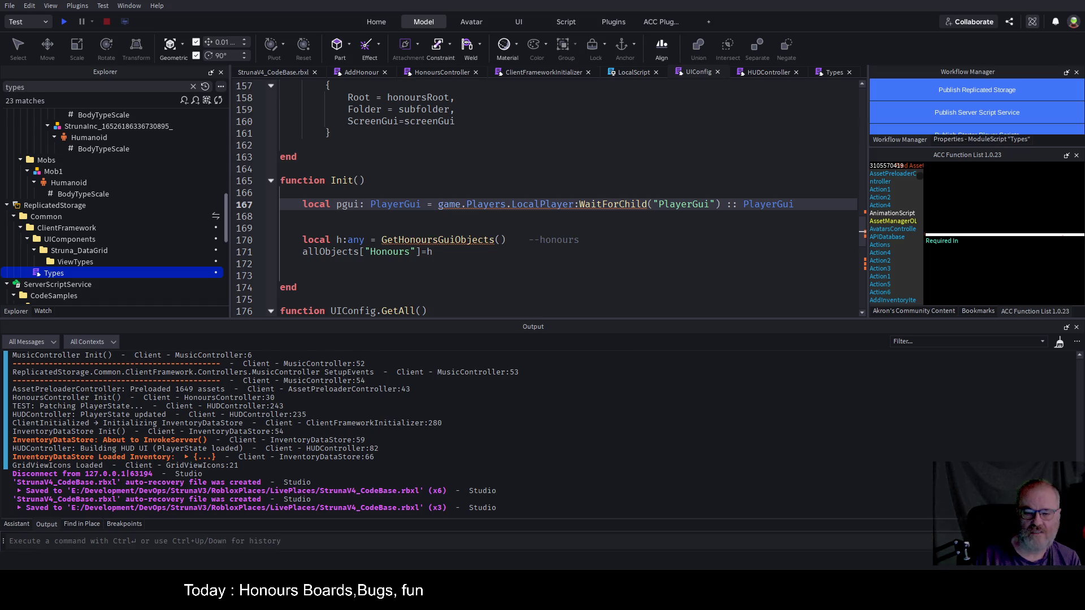
double_click(769, 204)
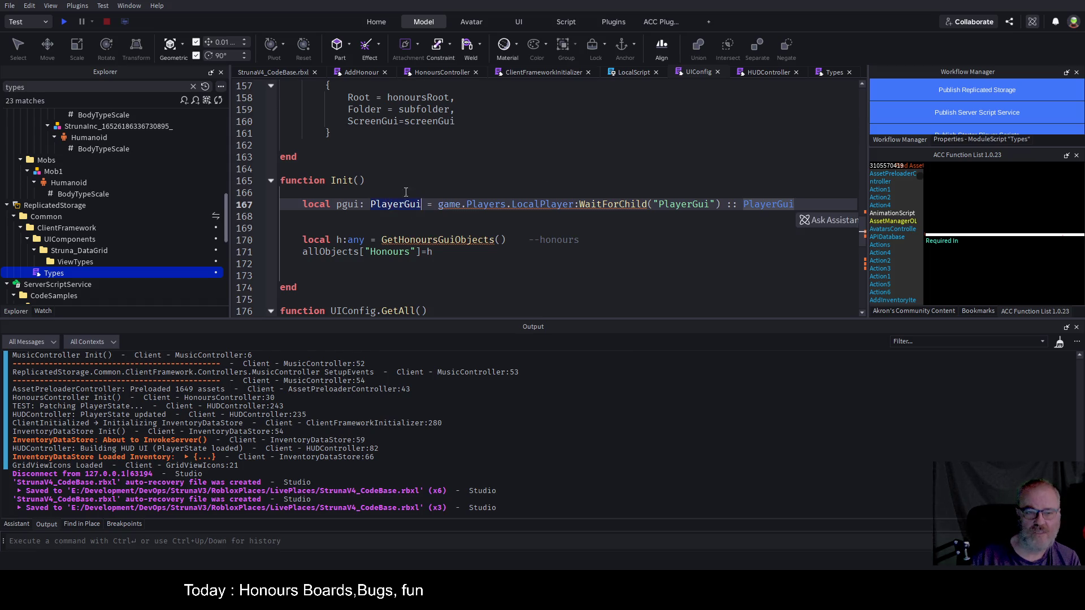
key("ctrl+z")
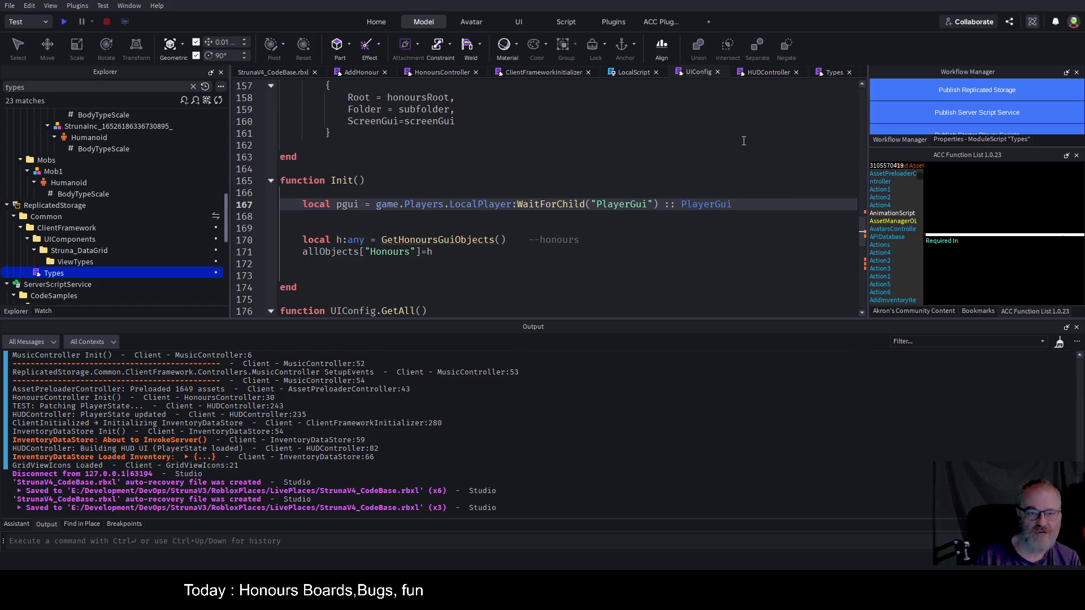
key("Down")
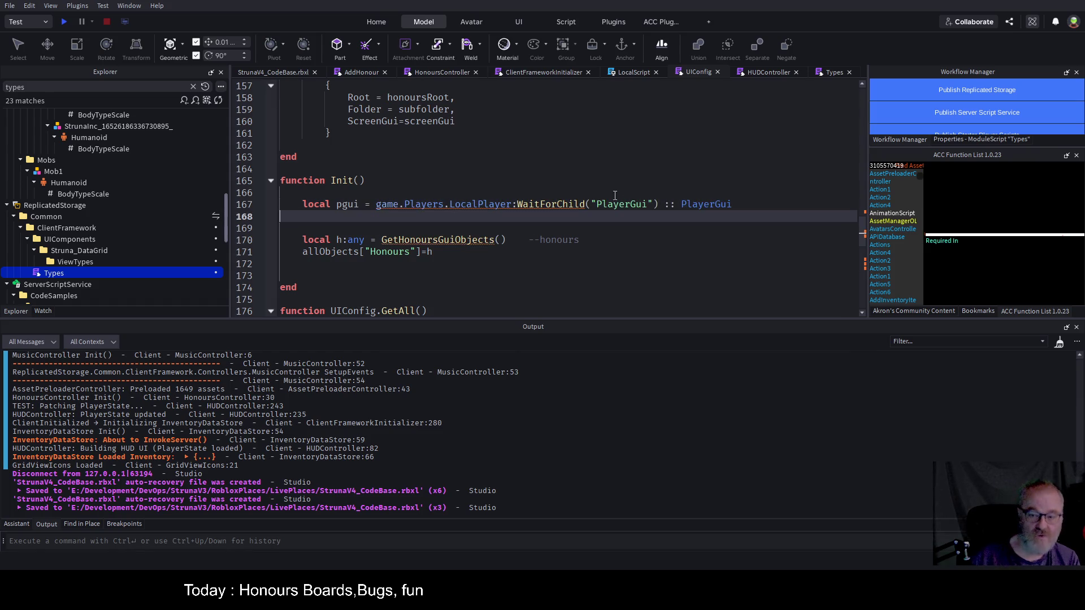
left_click(658, 201)
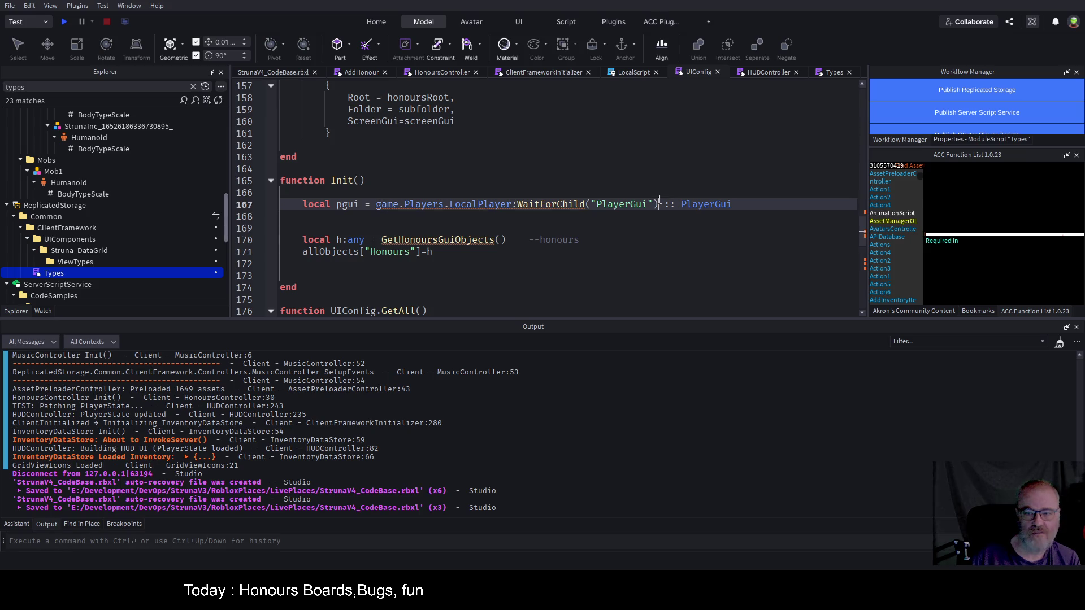
key("ctrl+z")
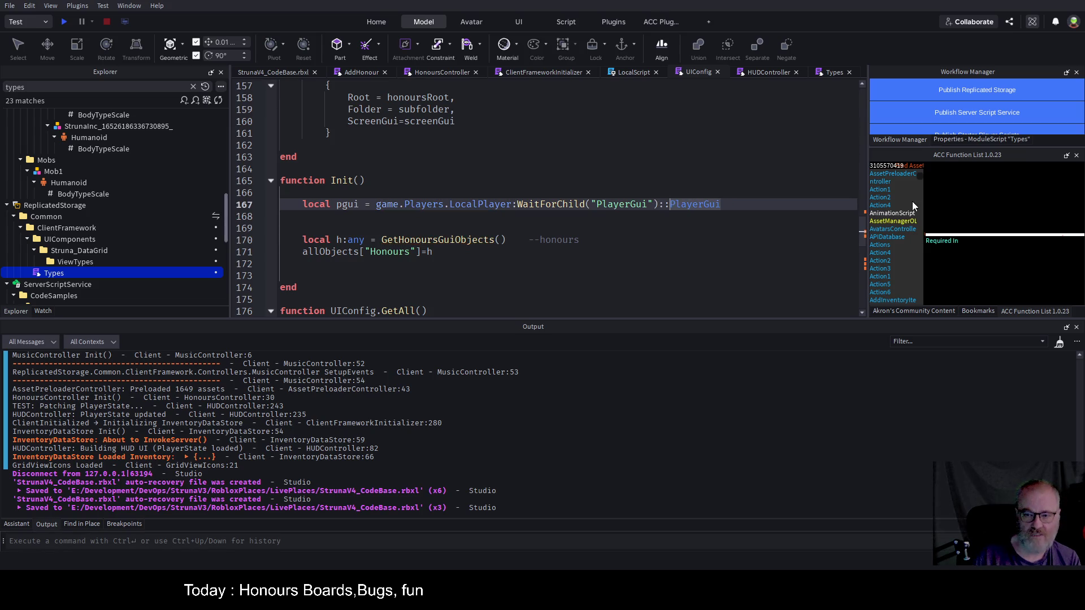
key("Down")
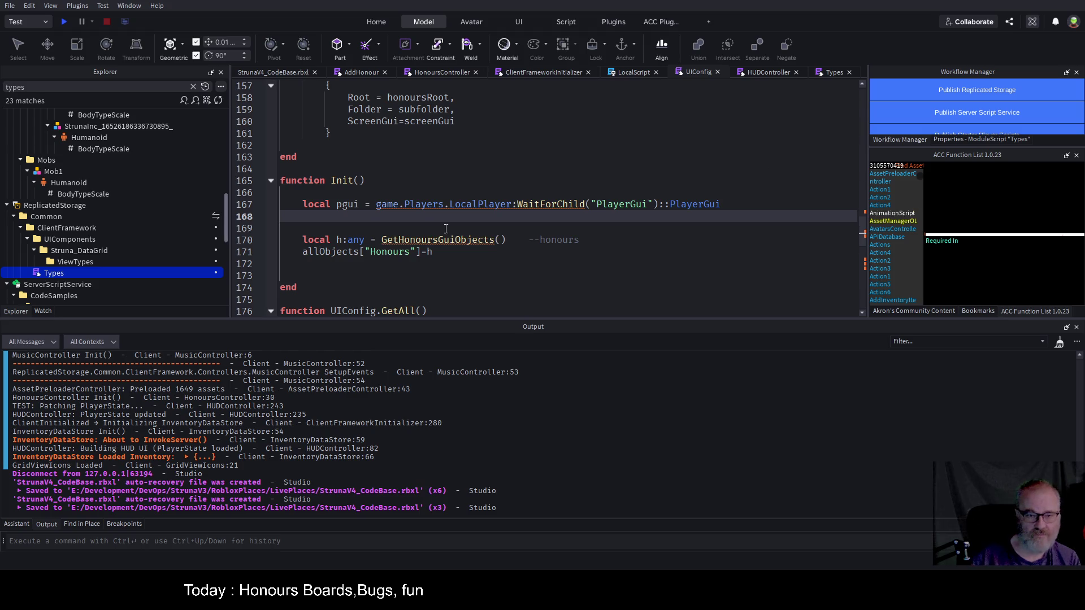
- Annotate the variable as 'pgui:PlayerGui' and save the place
left_click(356, 207)
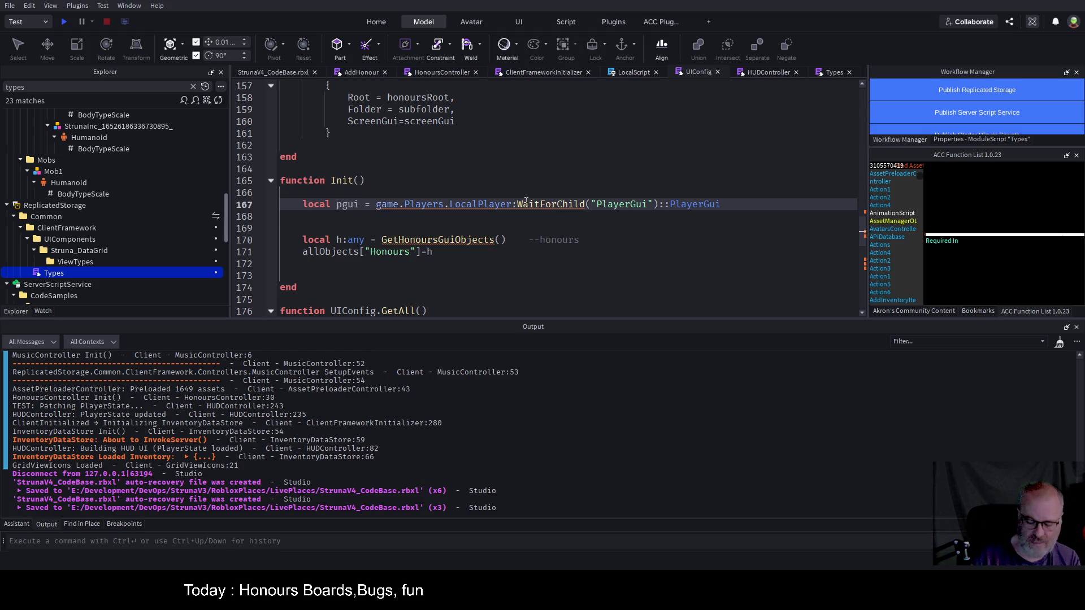
type(":PlayerGui")
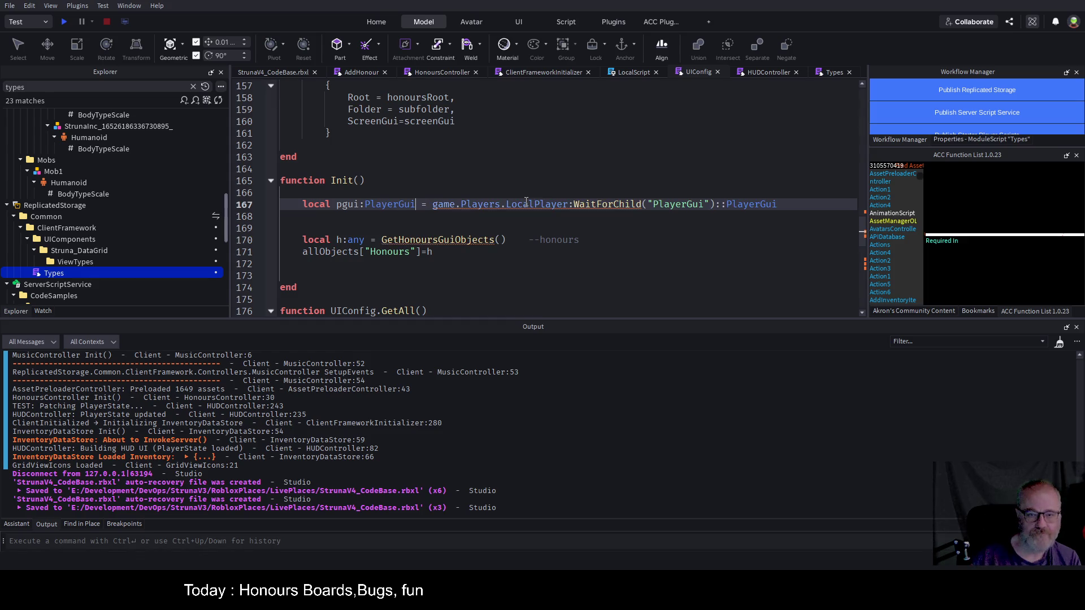
left_click(543, 189)
key("ctrl+s")
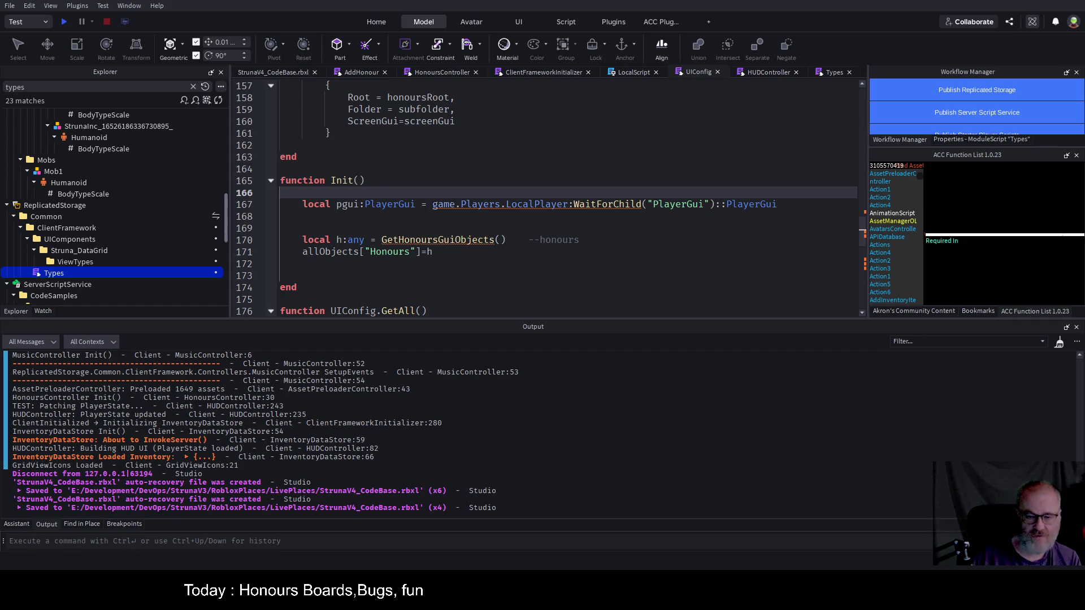
left_click(724, 228)
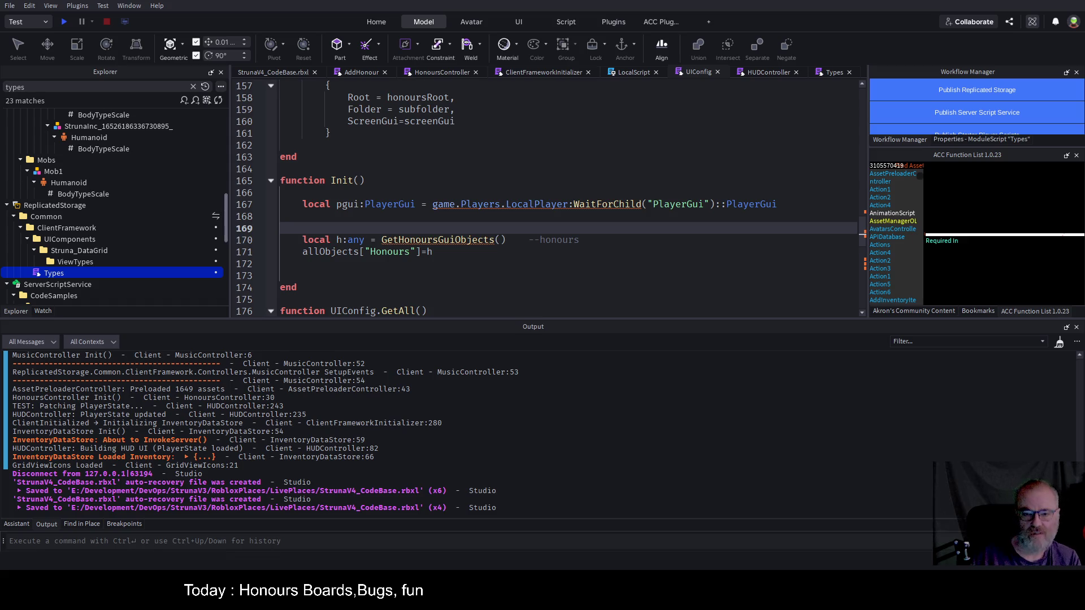
double_click(535, 203)
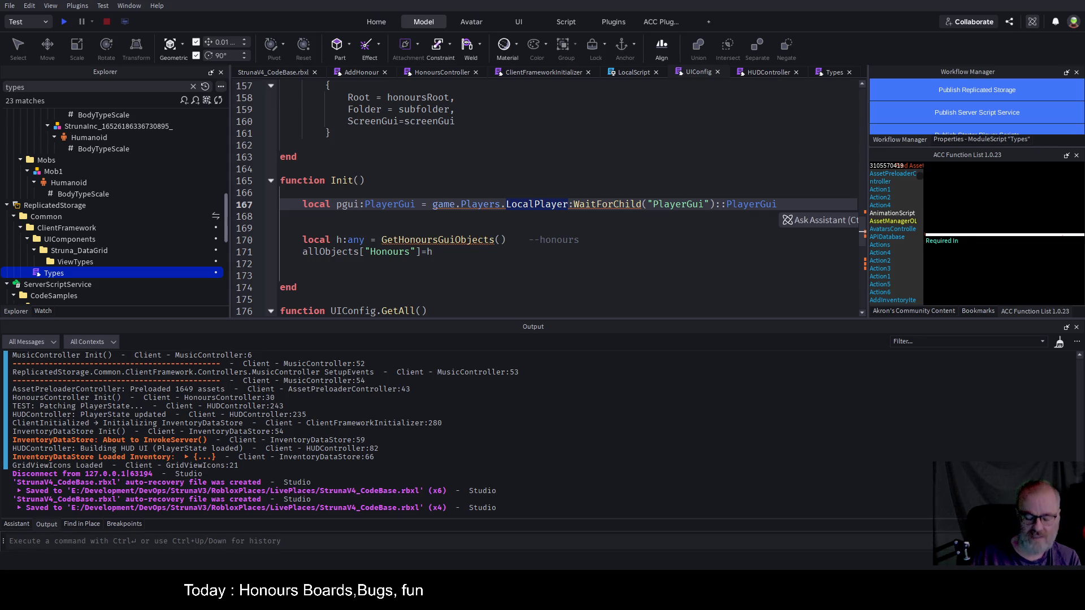
- Add separate typed declarations 'player: Player' and 'pgui:PlayerGui' at the top of Init
left_click(351, 193)
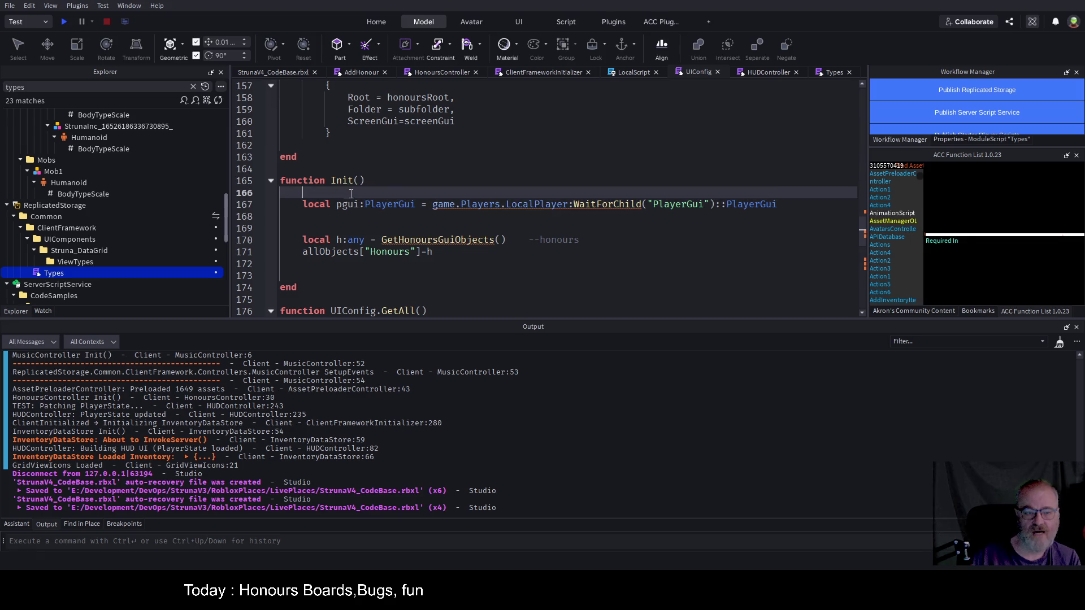
key("Tab")
key("Return")
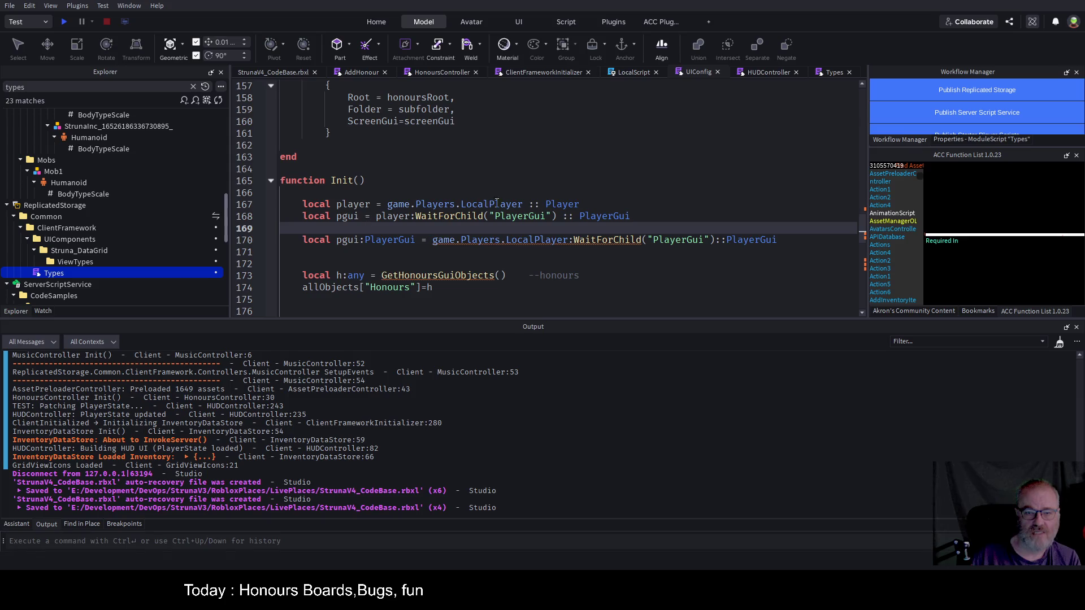
left_click(372, 204)
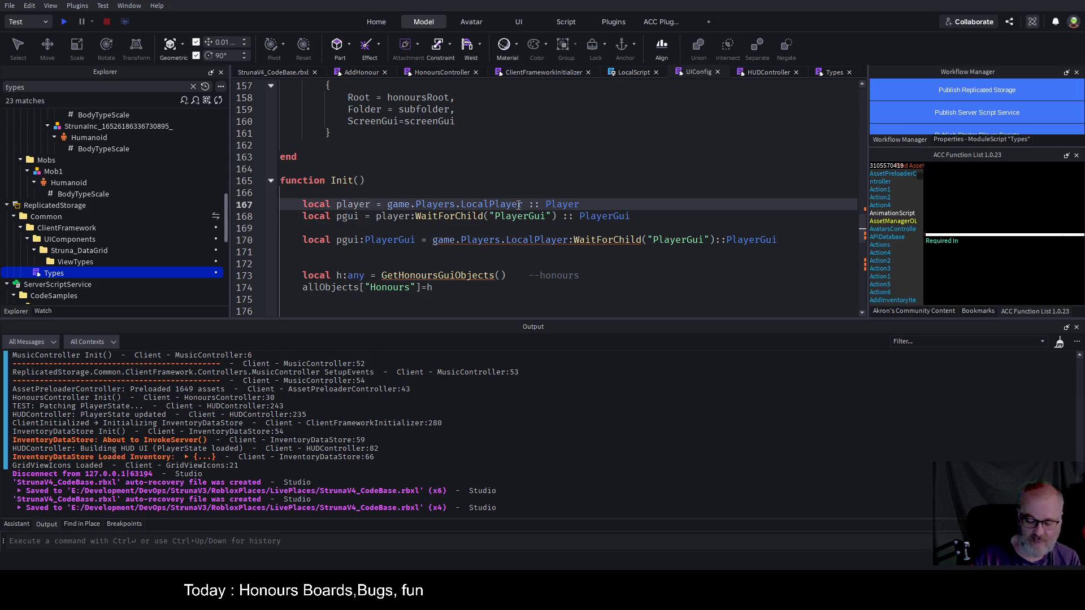
type(": Player")
key("Down")
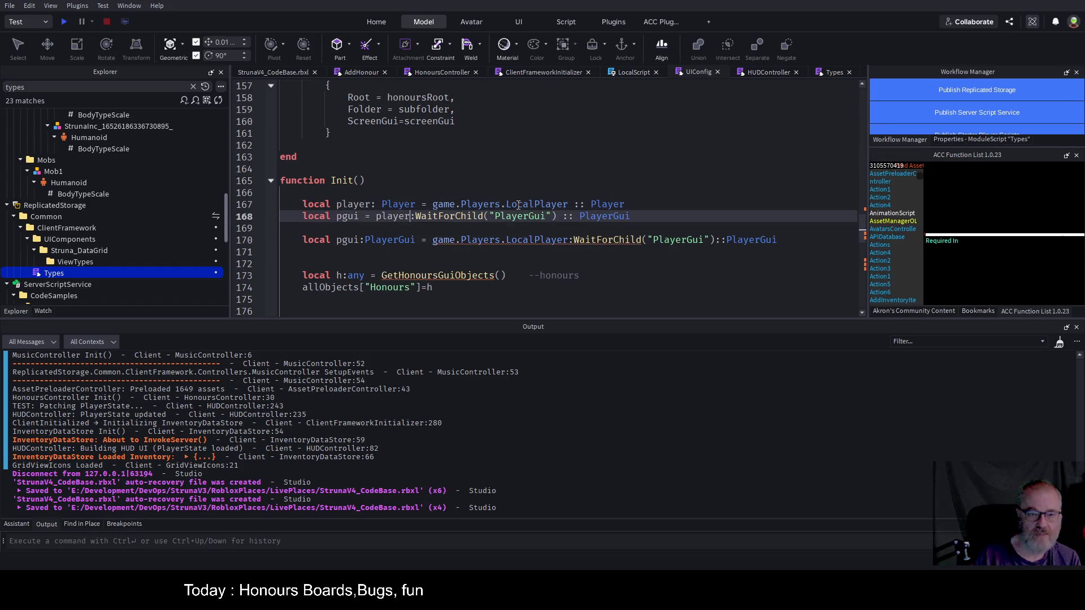
key("Left")
key("Left")
key("Left")
type(":")
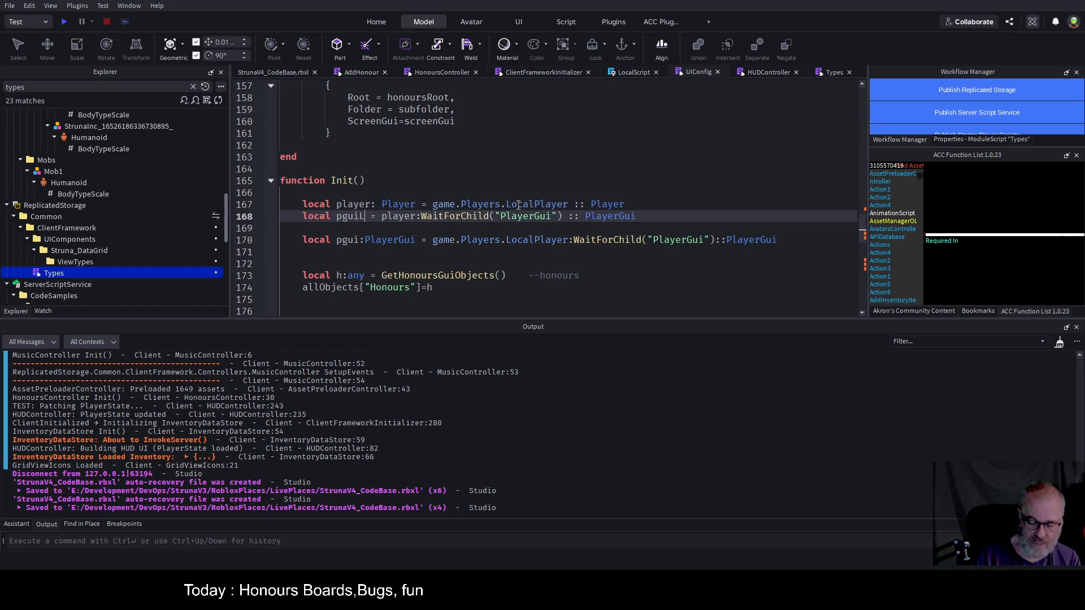
type("Player")
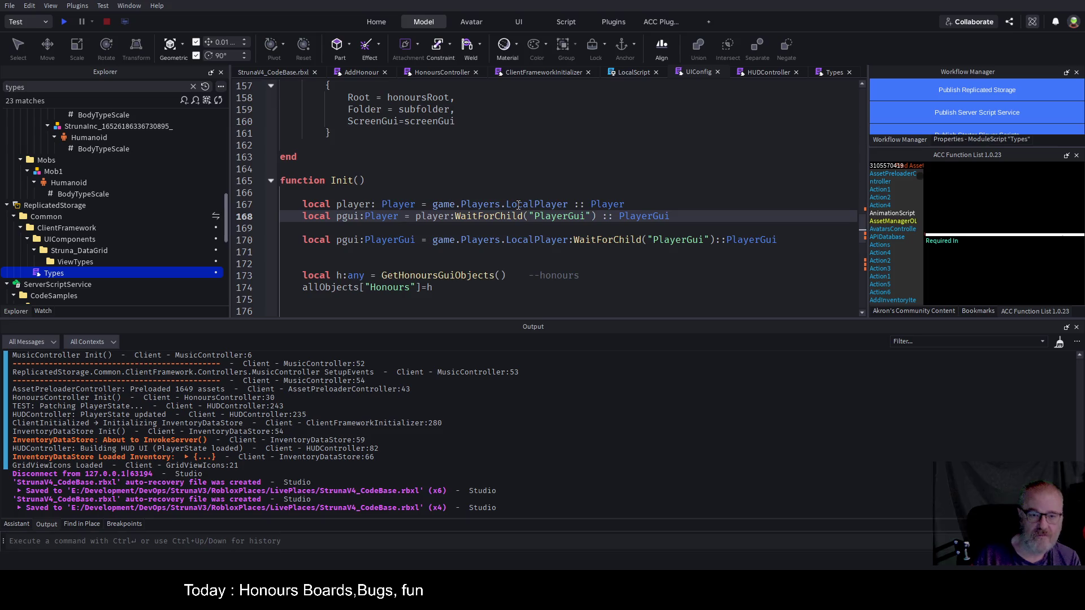
type("Gui")
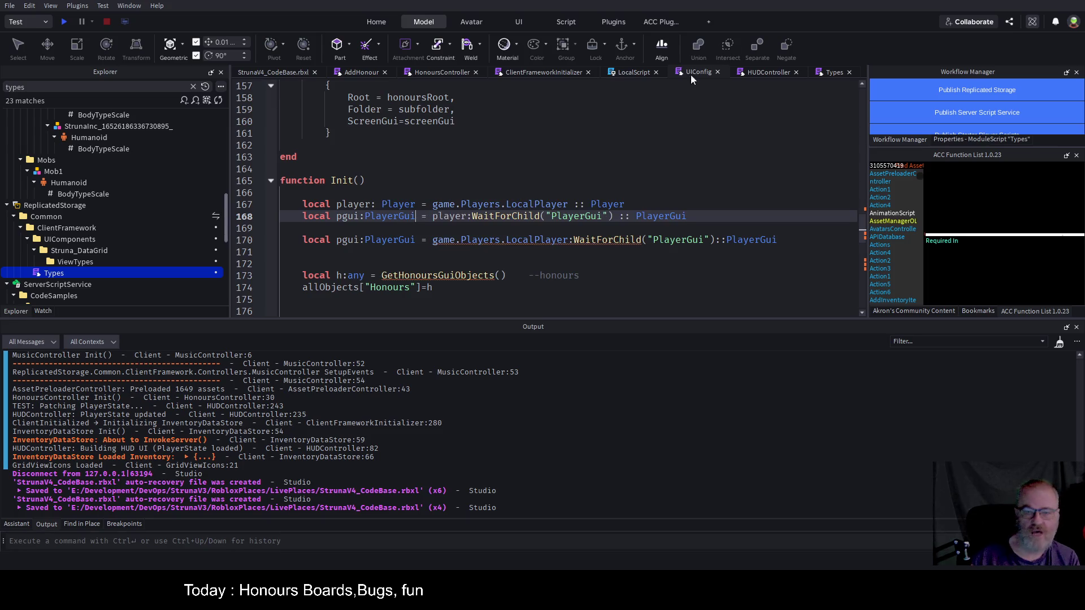
- Delete the old pgui declaration on line 170 and the extra blank lines, then save
left_click(569, 240)
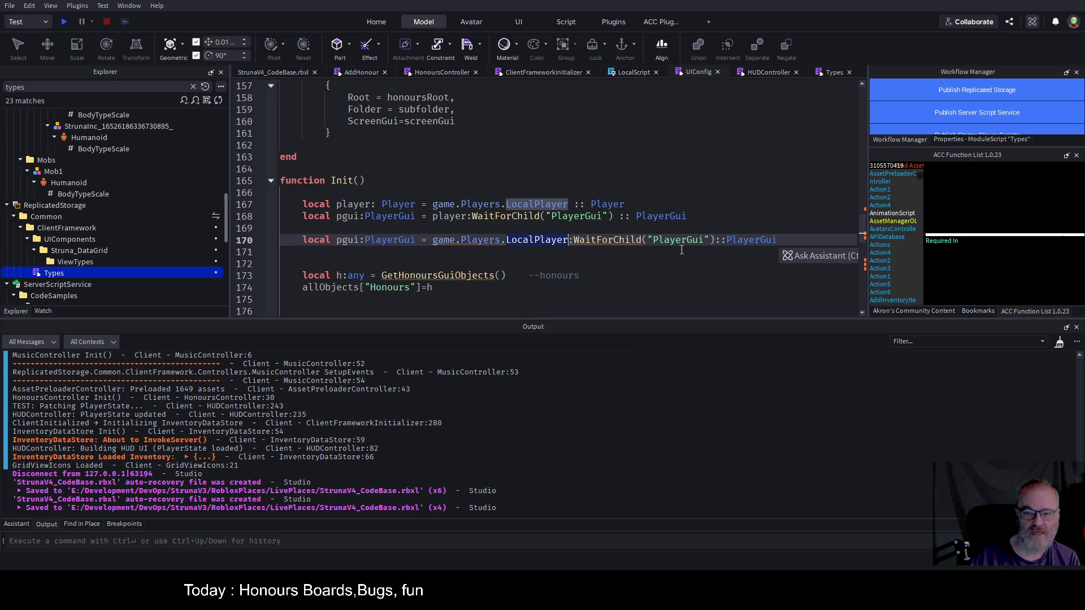
key("End")
key("shift+Home")
key("BackSpace")
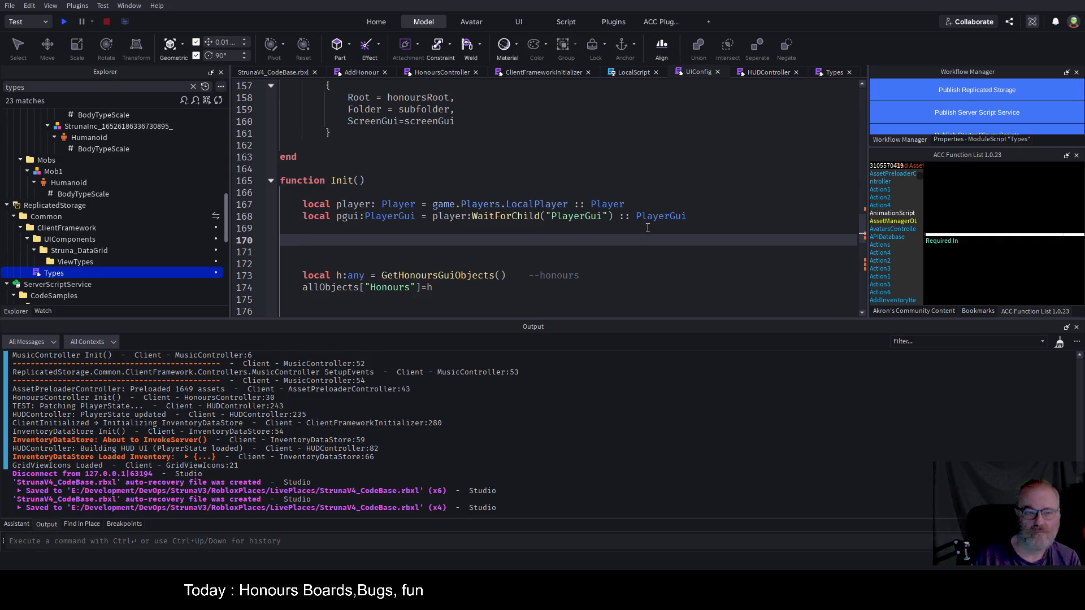
key("Up")
key("Delete")
key("Delete")
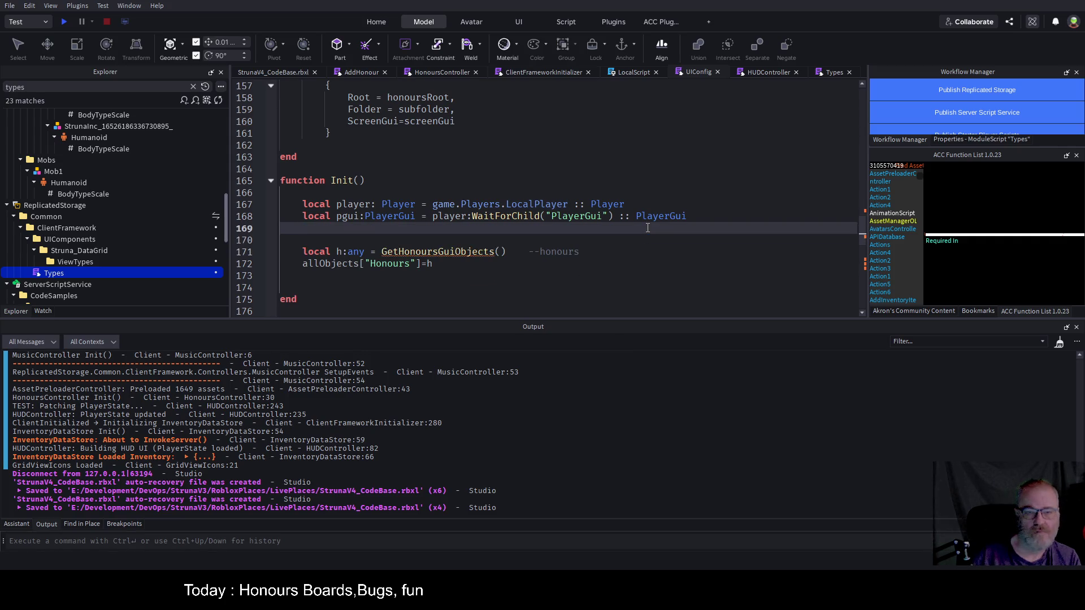
key("ctrl+s")
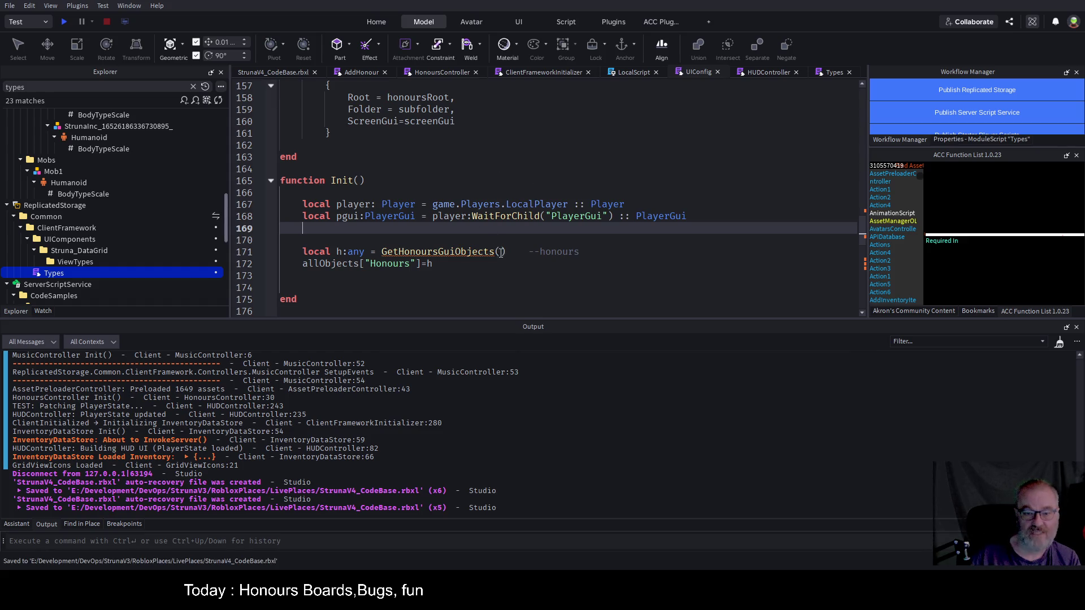
- Pass pgui as the argument to GetHonoursGuiObjects() and save the place
left_click(499, 251)
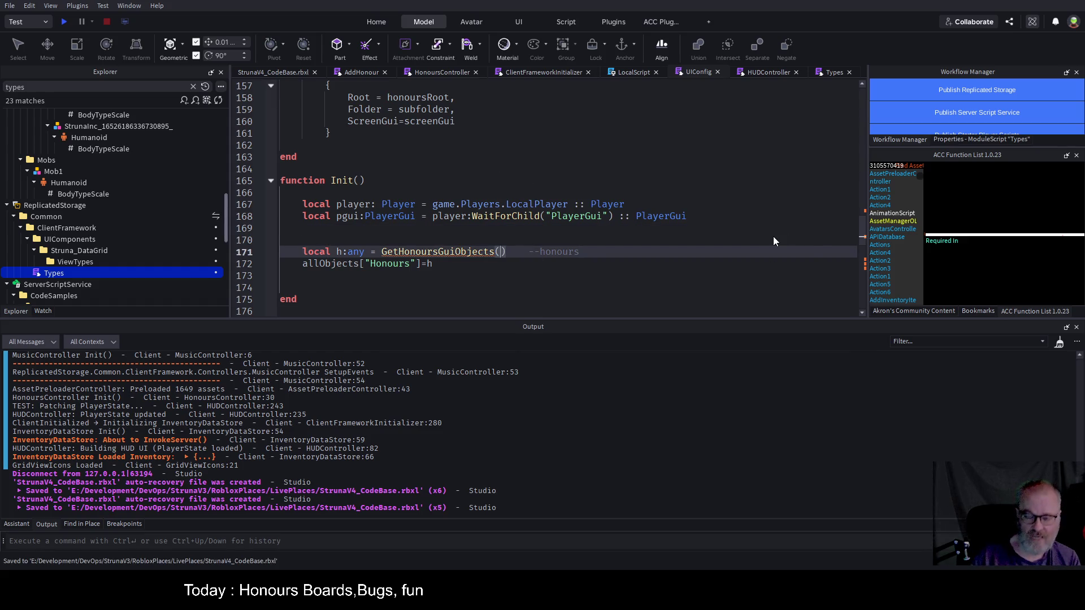
type("pgui")
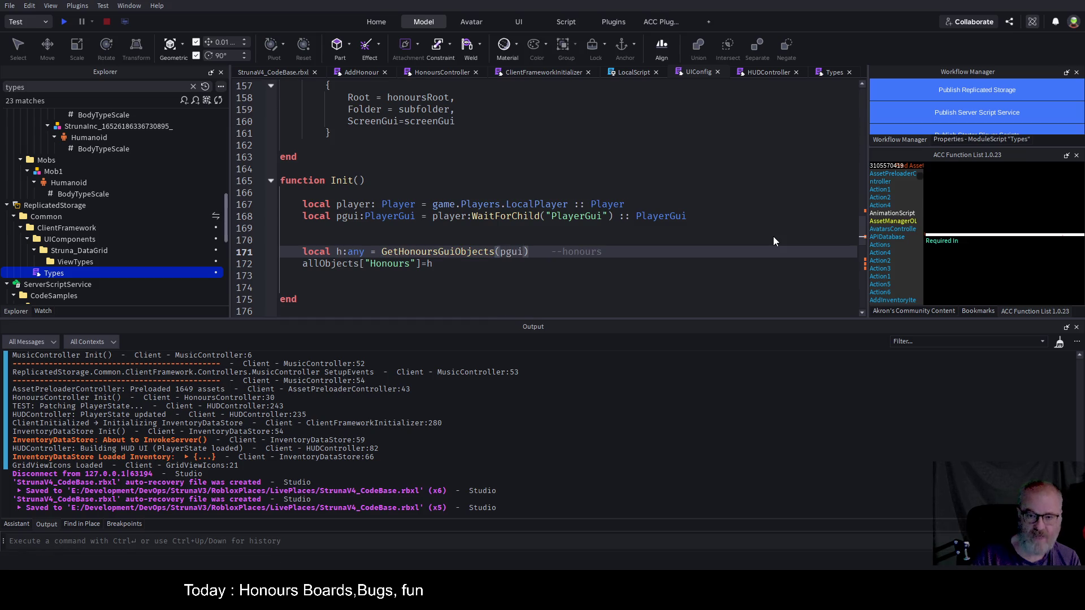
left_click(418, 238)
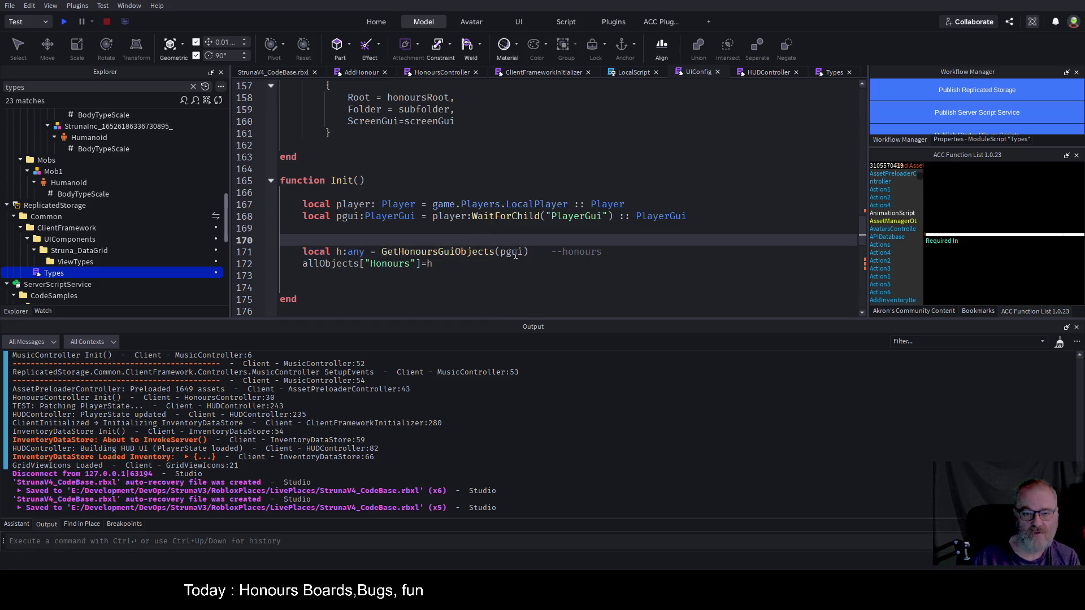
key("ctrl+s")
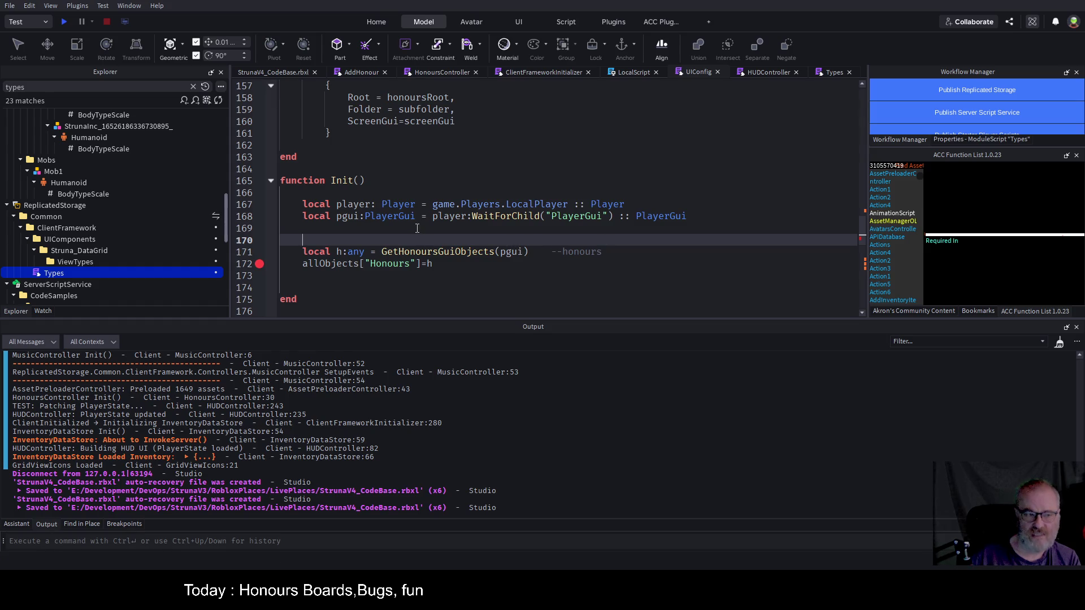
- Annotate screenGui as ':ScreenGui?' and subfolder and honoursRoot as ':Folder'
scroll(418, 226, "up", 4)
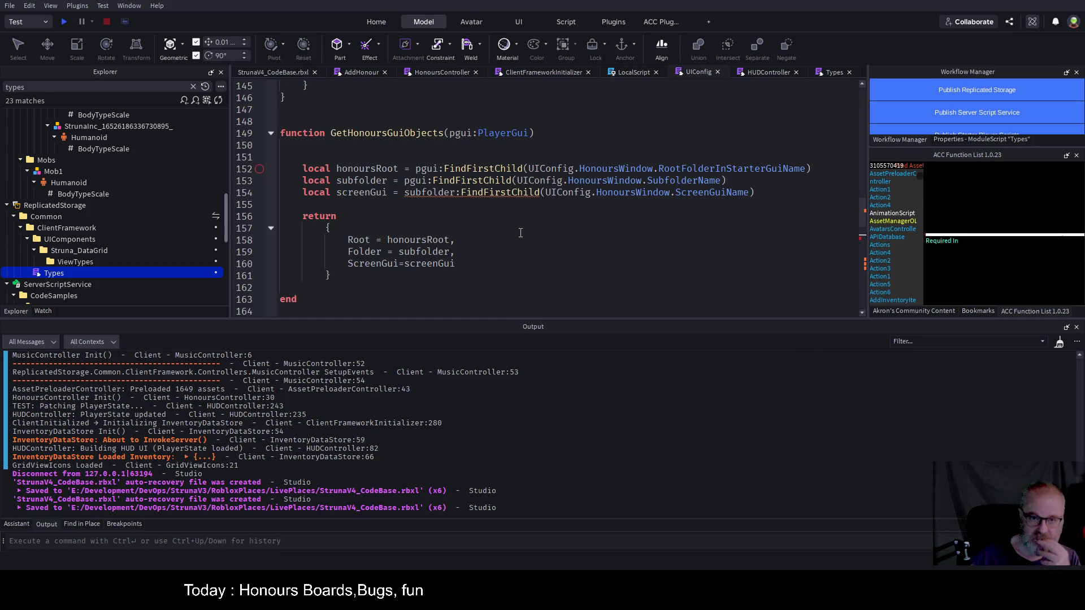
left_click(391, 198)
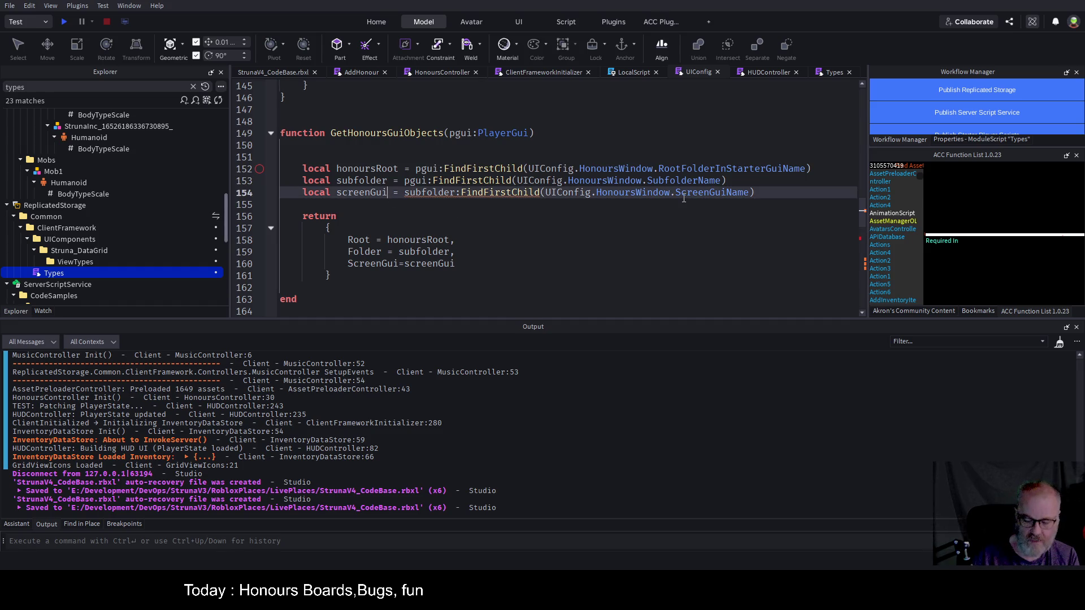
type(":ScreenGui")
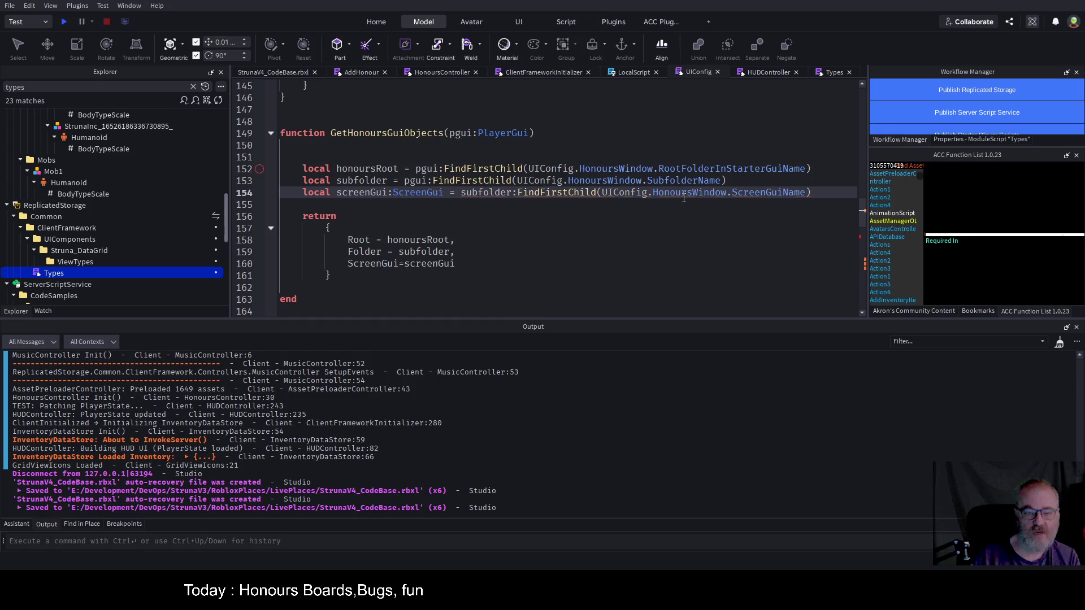
type("?")
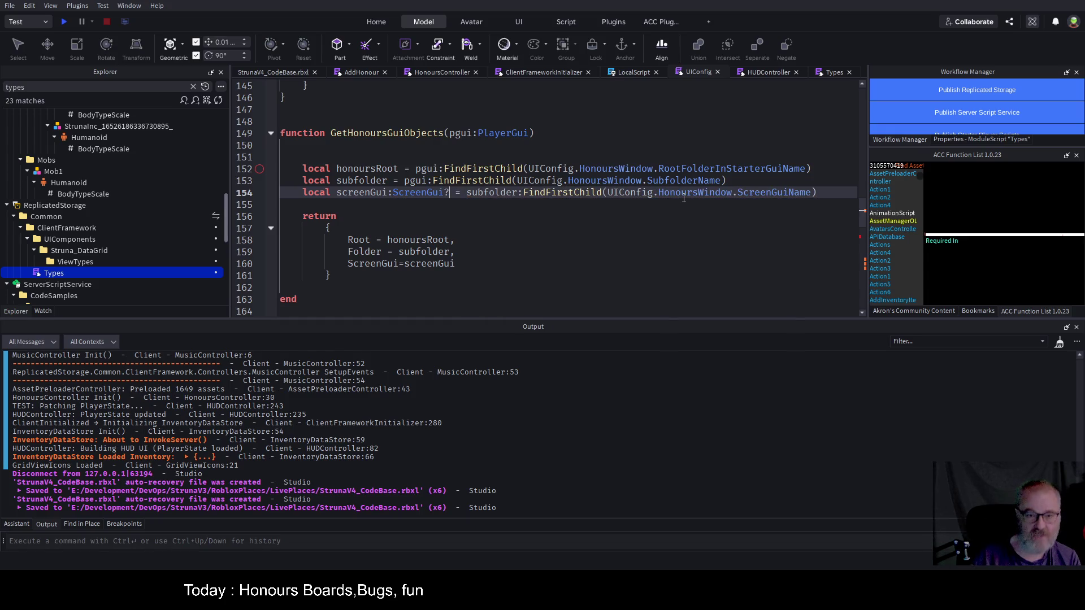
key("Escape")
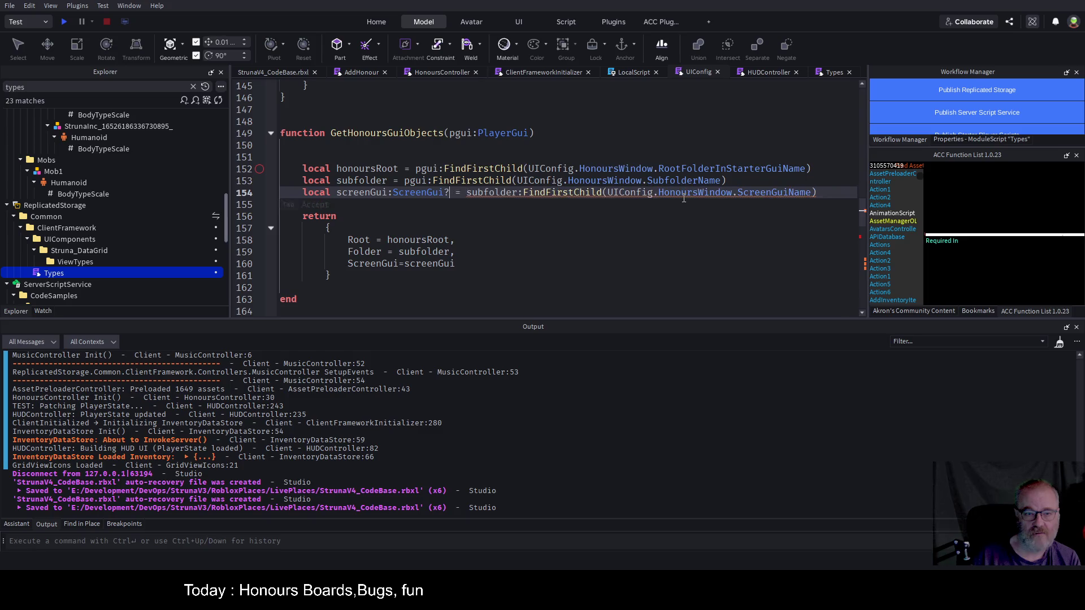
key("Down")
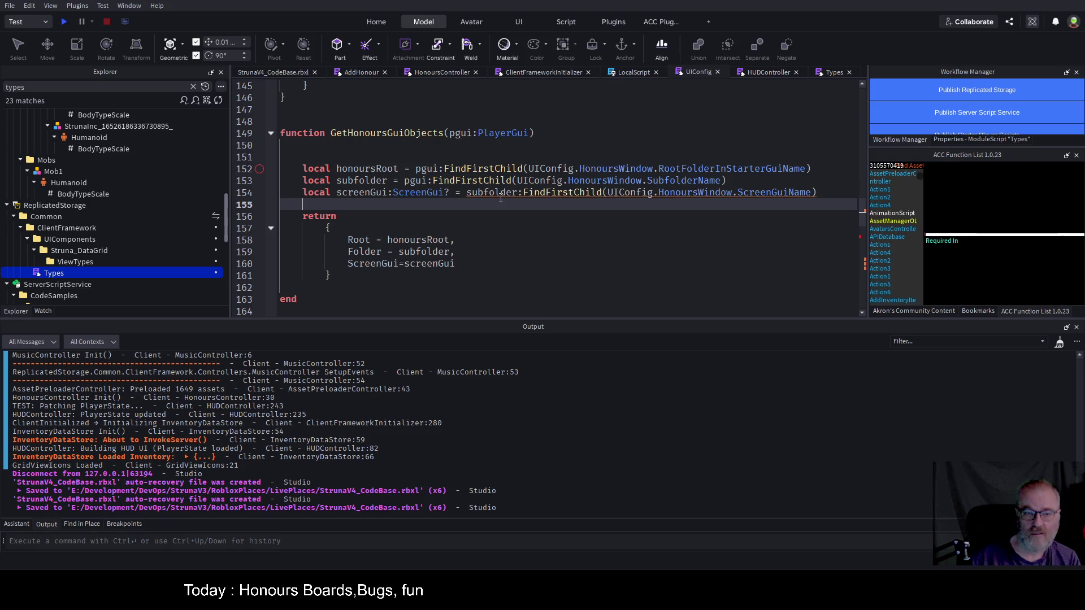
left_click(414, 182)
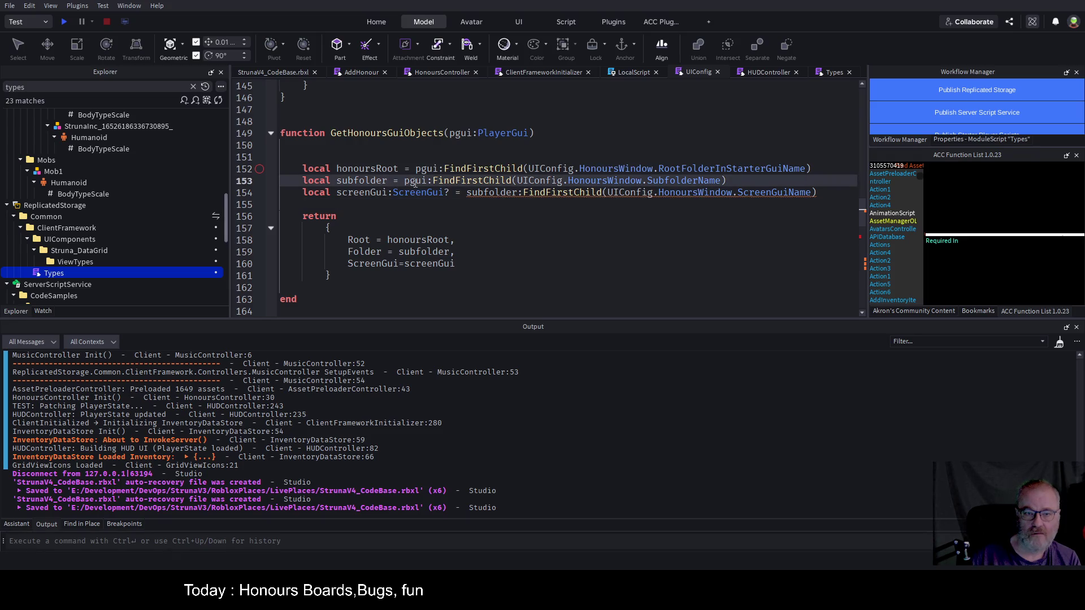
type(":Folder")
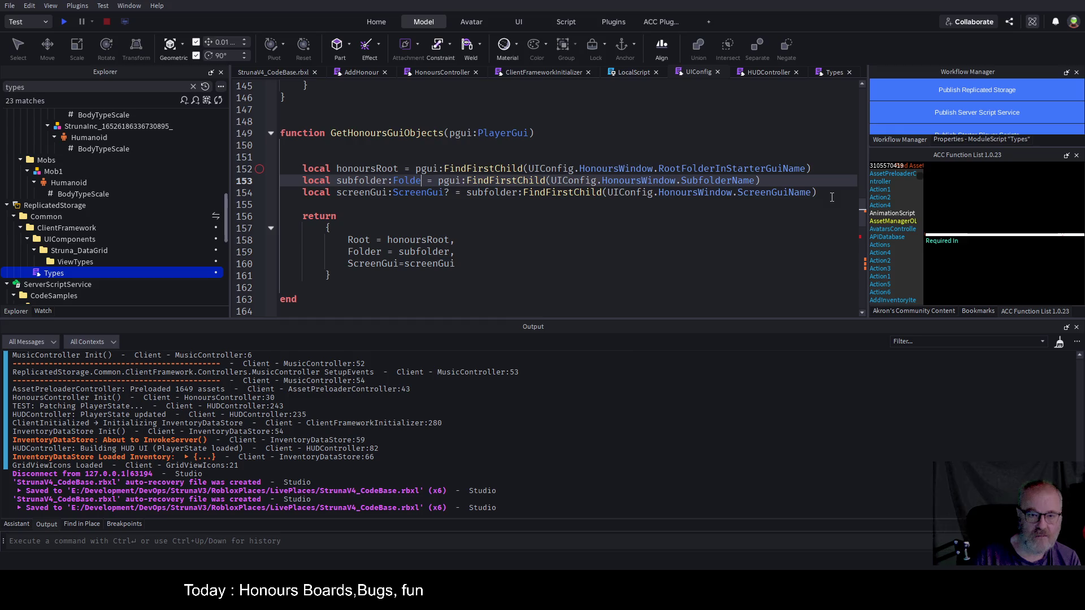
key("Up")
key("Left")
key("Left")
key("Left")
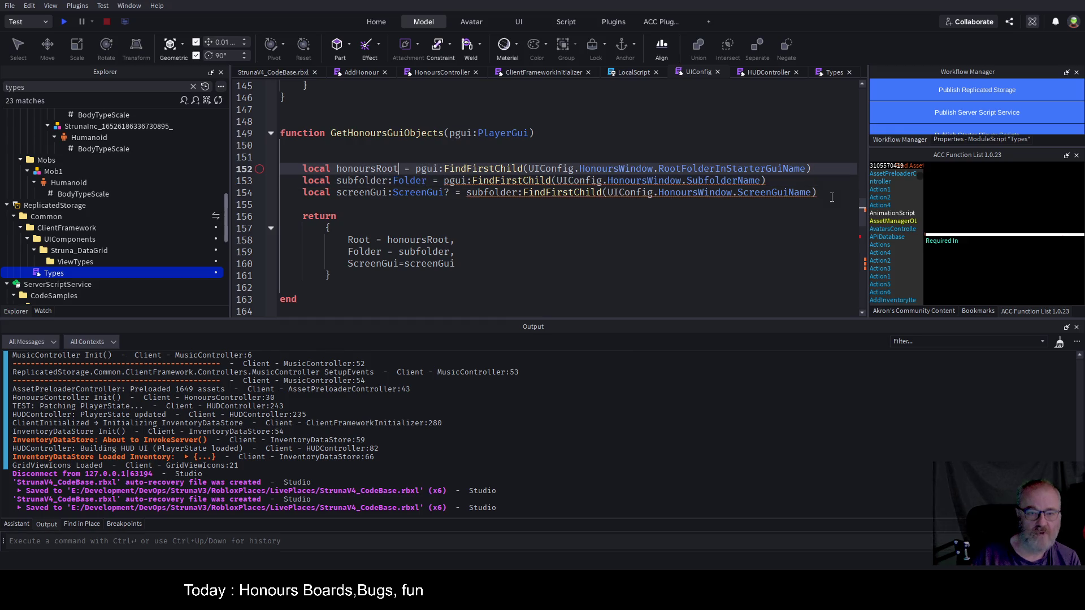
type(":Folder")
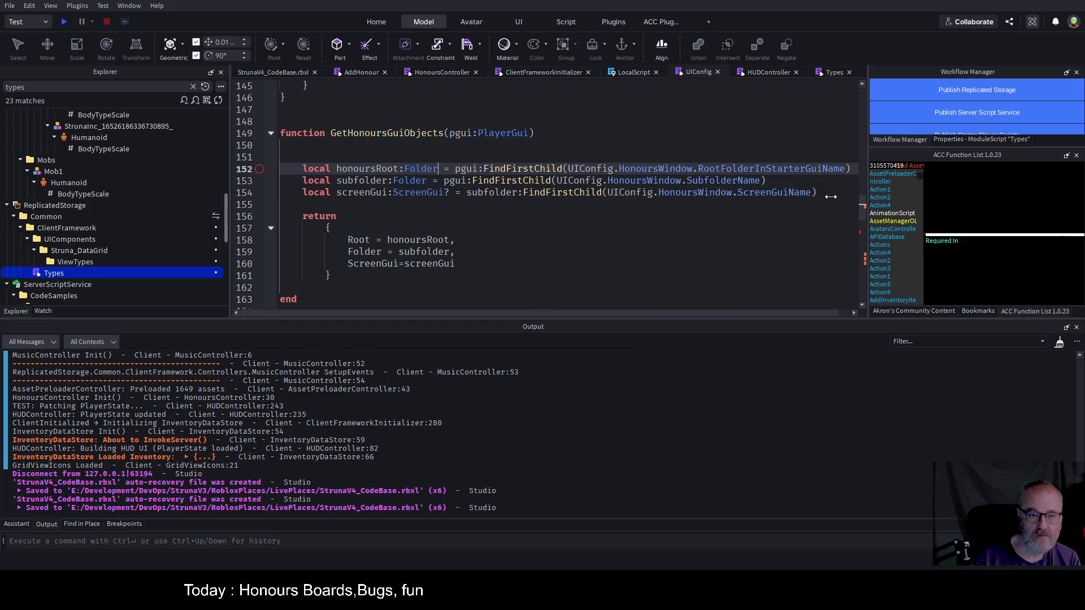
key("Down")
key("Down")
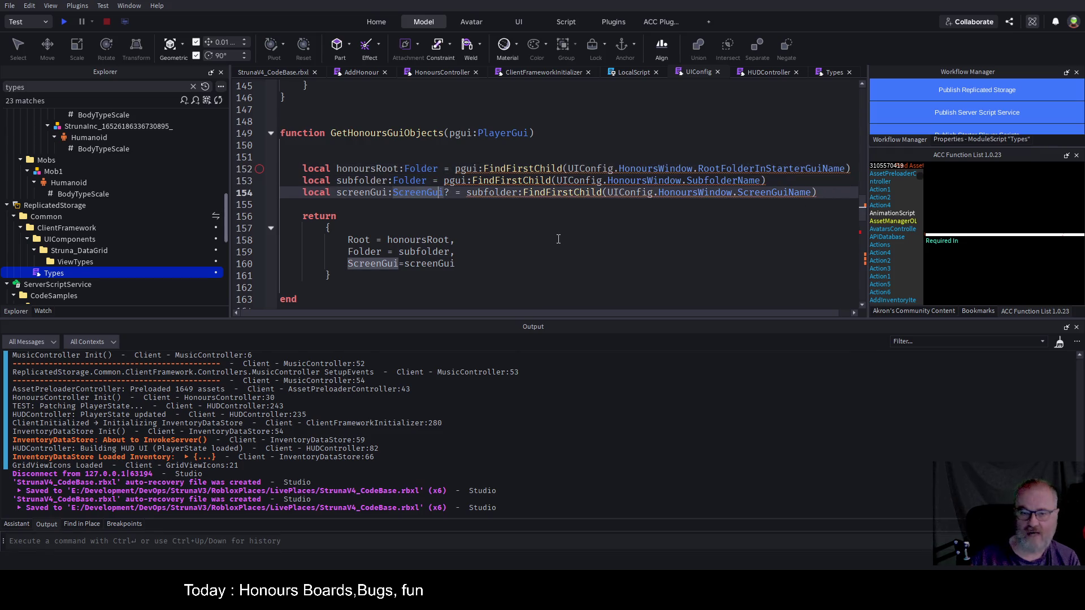
- Cast the honoursRoot and subfolder lookups with ':: Folder' and screenGui with ':: ScreenGui', then save
key("Up")
key("Up")
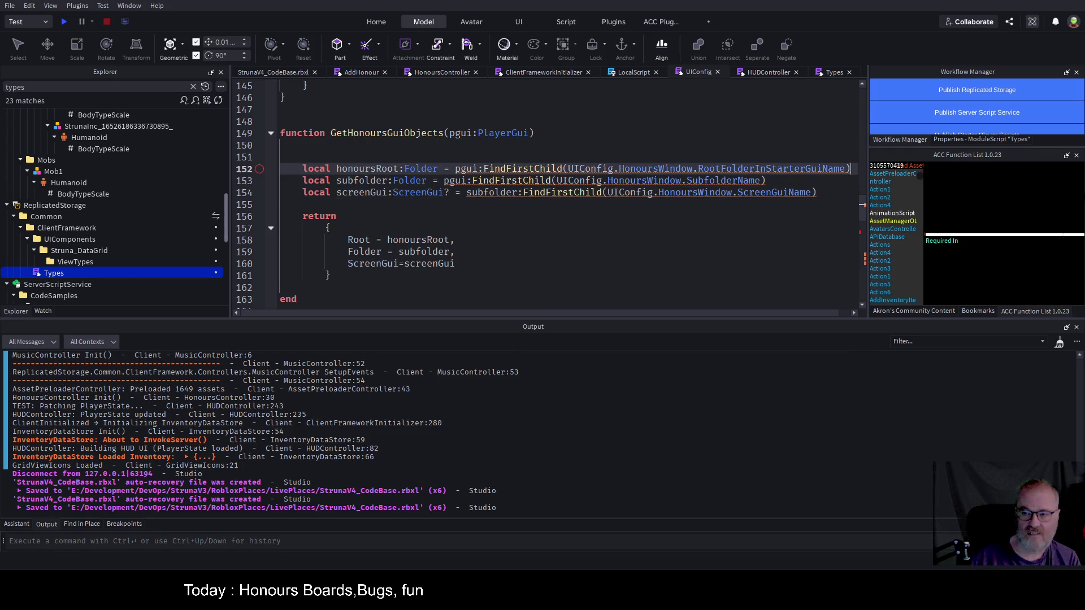
key("End")
type(":: Fo")
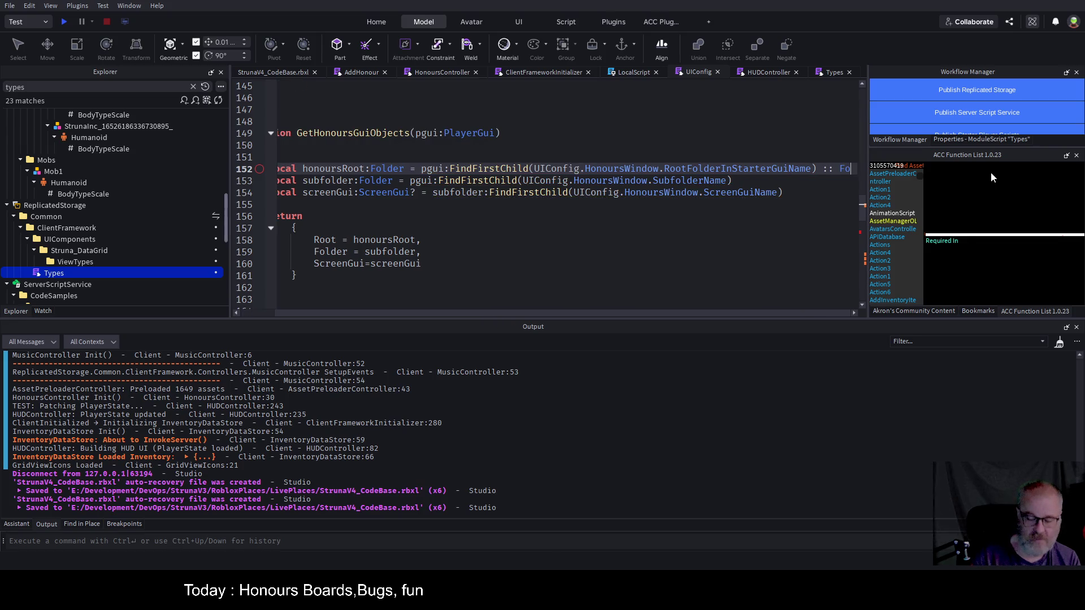
type("lder")
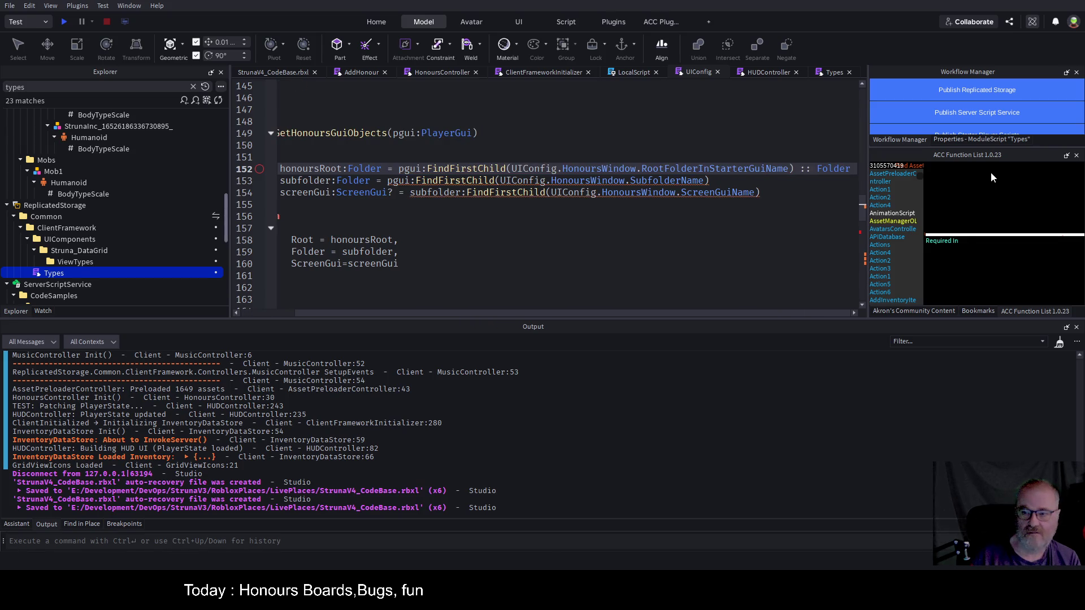
key("Down")
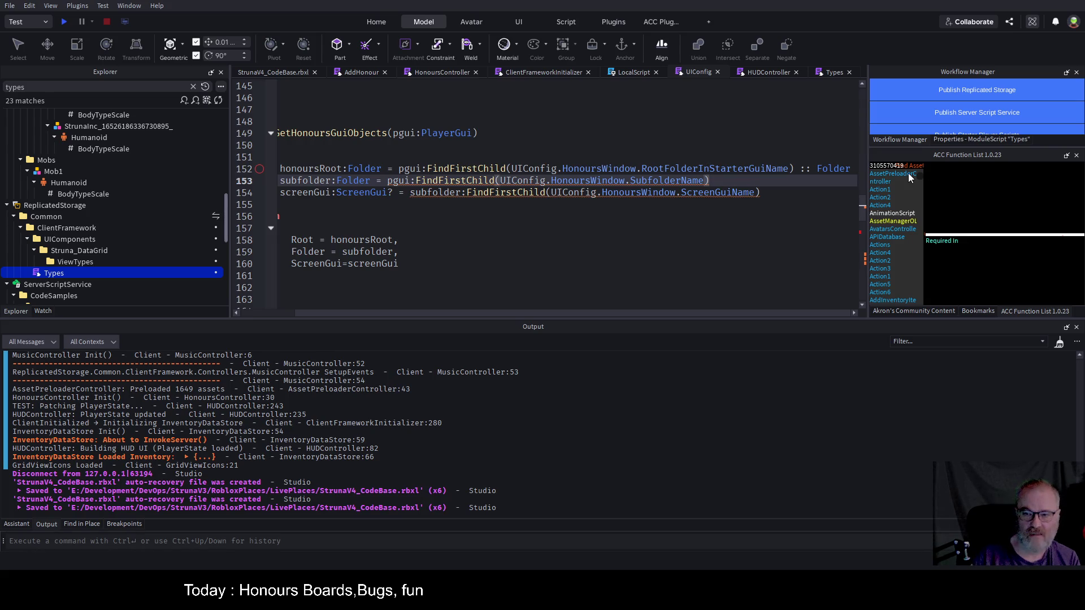
type(":: frolder")
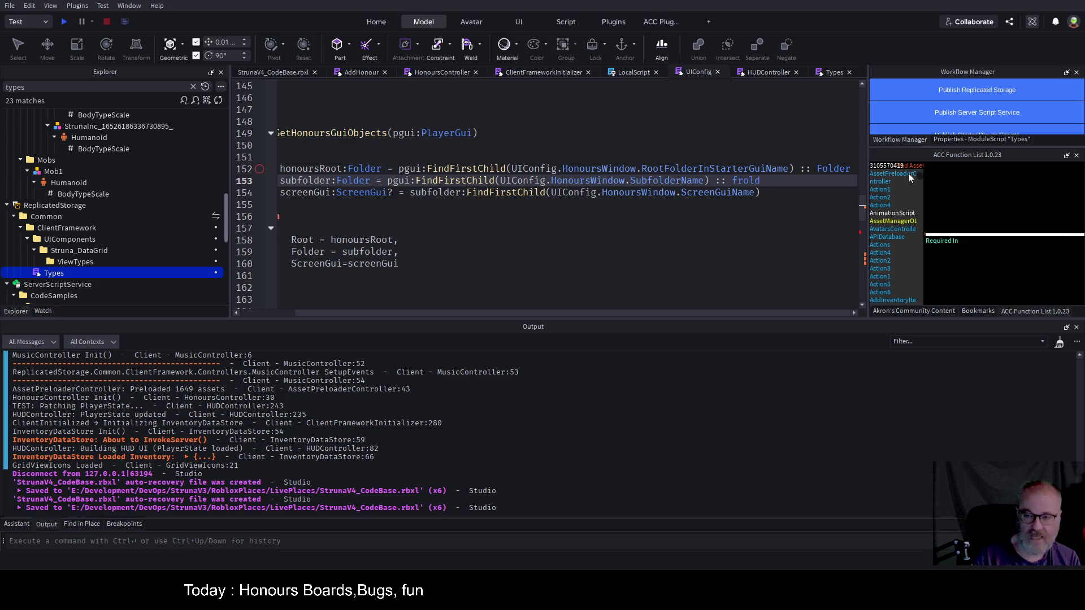
key("Left")
key("Left")
key("Left")
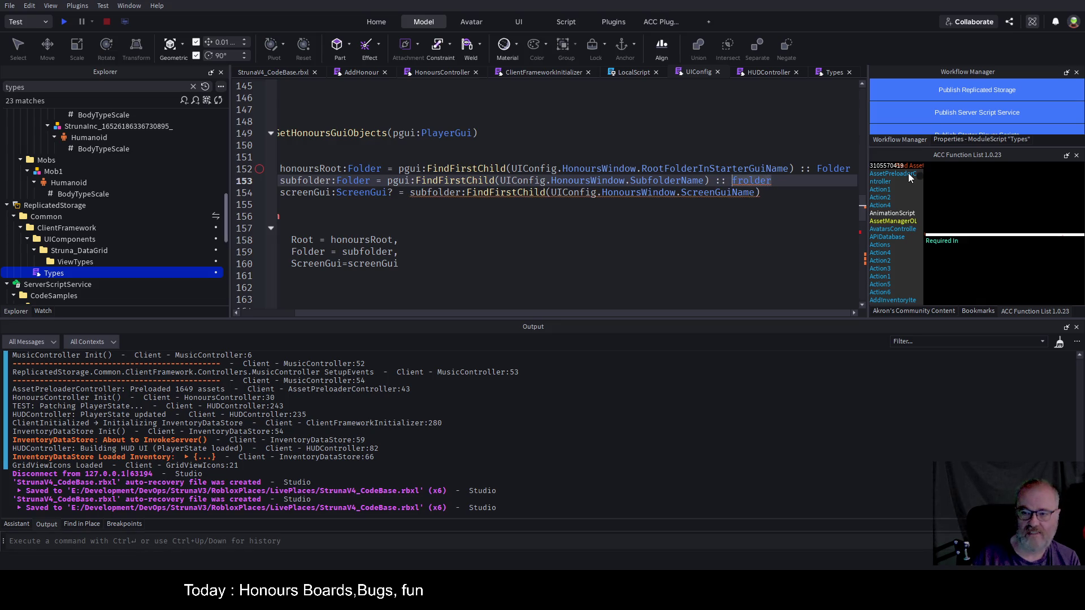
key("BackSpace")
key("BackSpace")
type("F")
key("Down")
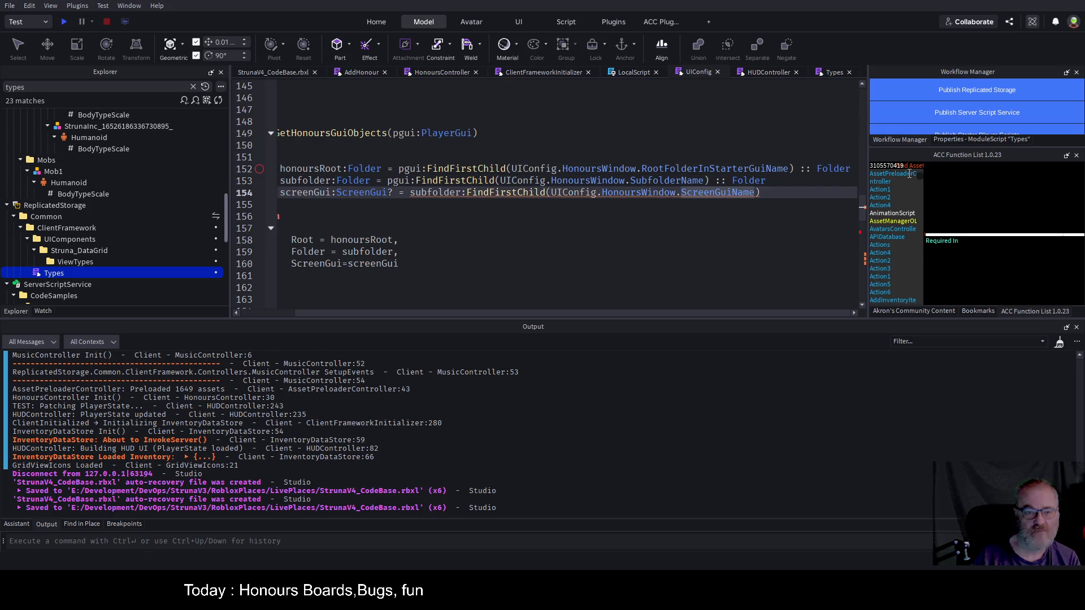
key("End")
type(":: Scre")
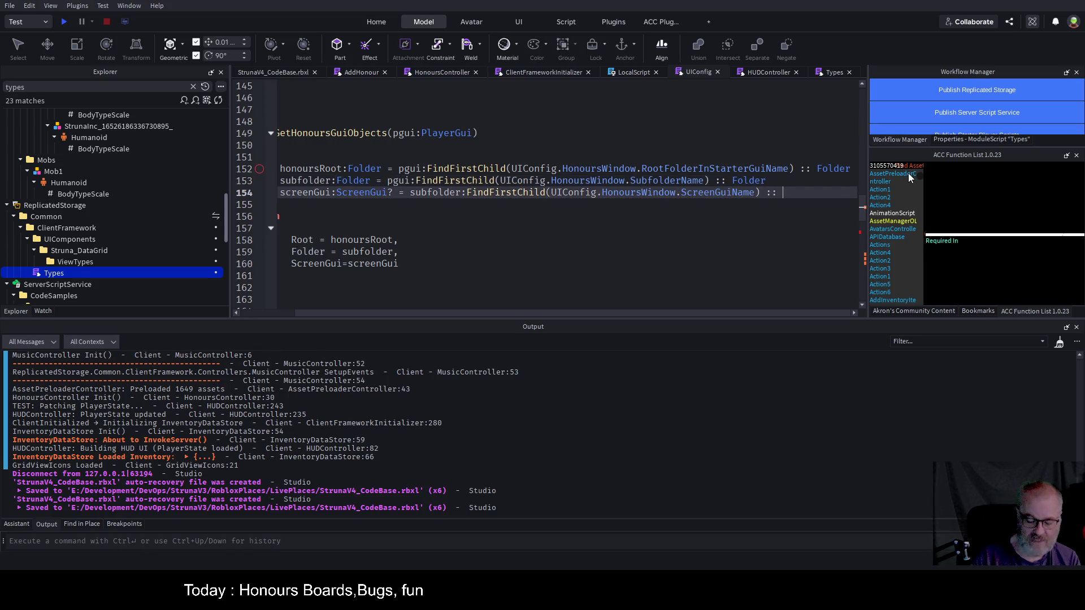
scroll(402, 195, "left", 2)
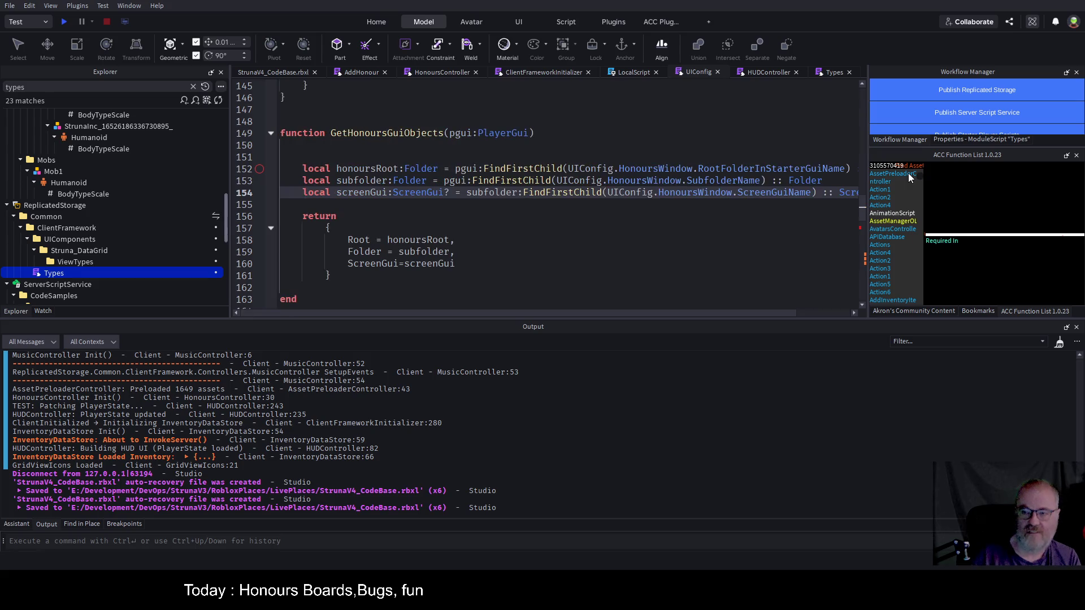
key("ctrl+s")
- Remove the '?' from the ScreenGui type on line 154 and save
left_click(402, 195)
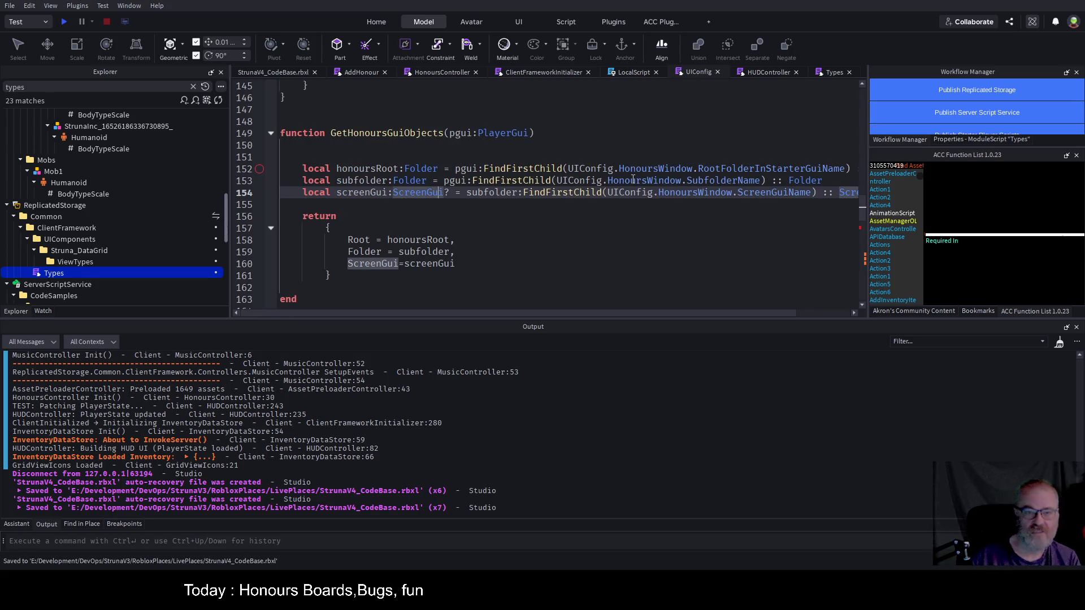
key("Right")
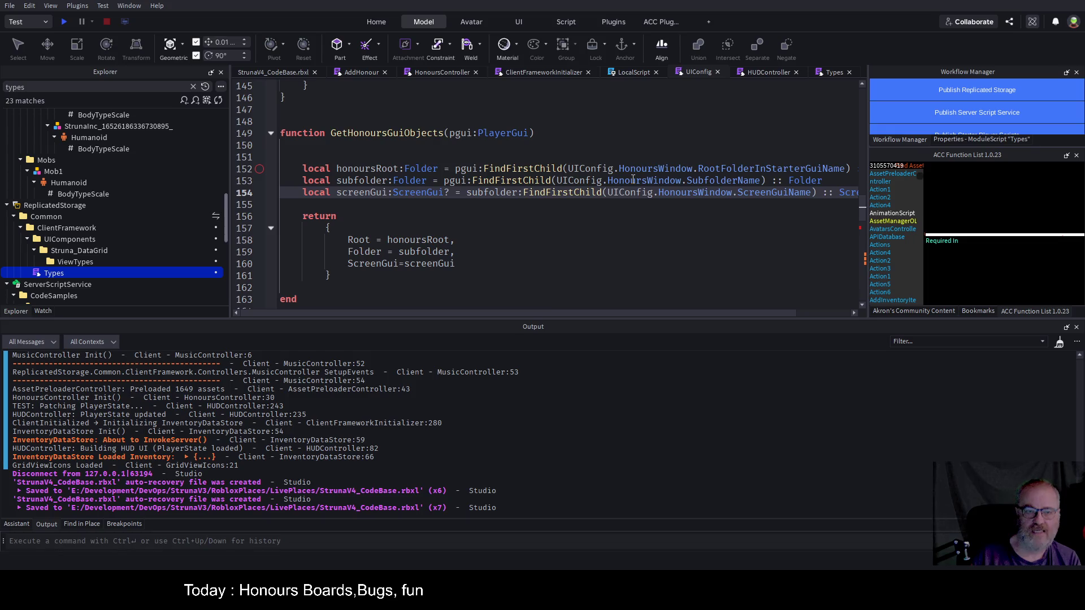
key("Delete")
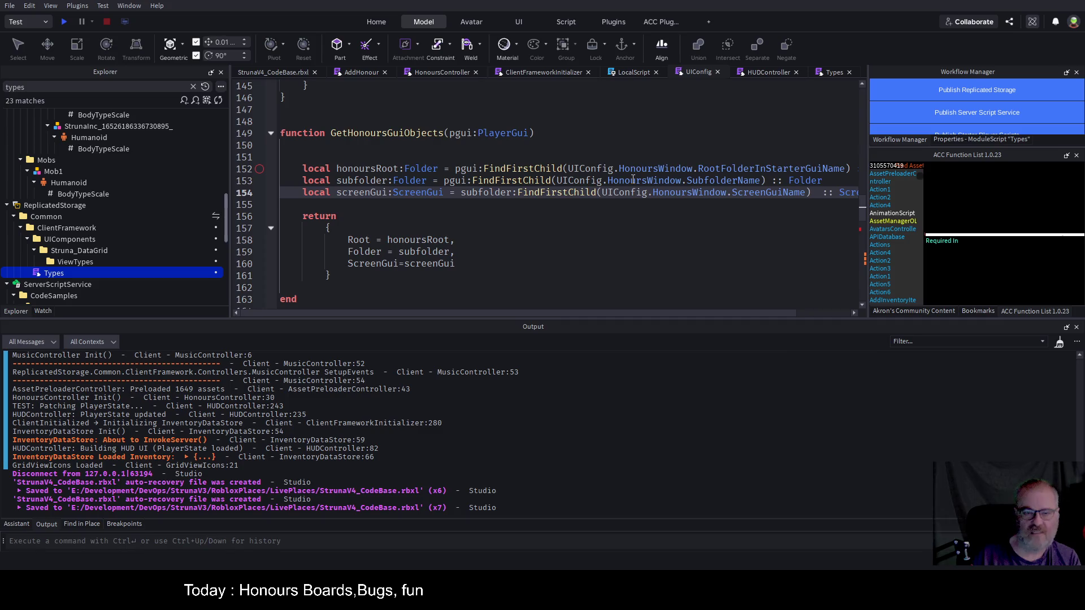
key("ctrl+s")
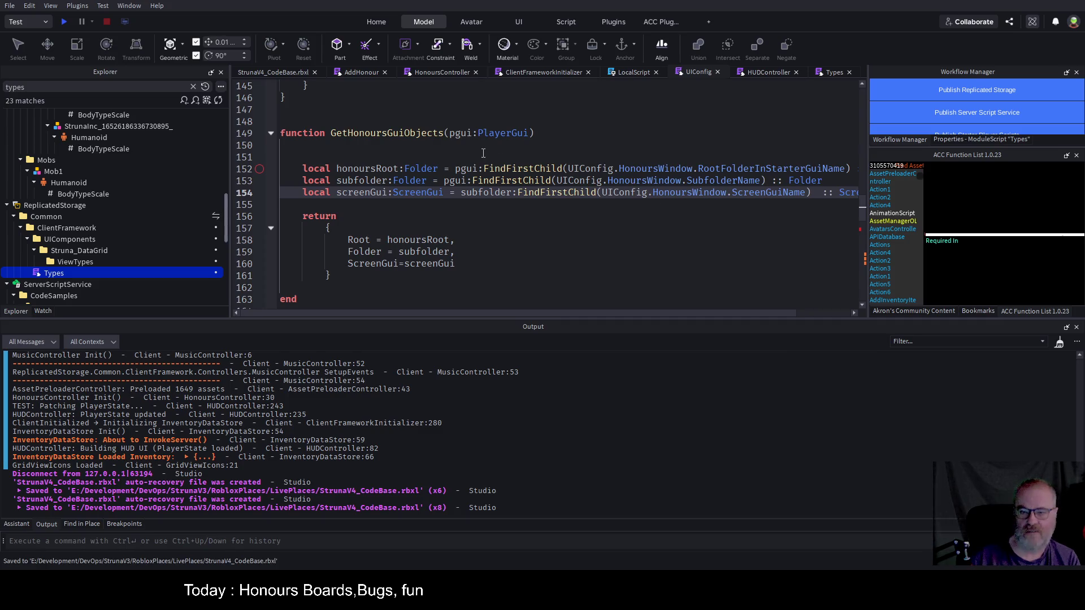
- Review UIConfig's Init, save the place, and start a play-test with F5
scroll(483, 153, "down", 1)
scroll(486, 186, "down", 1)
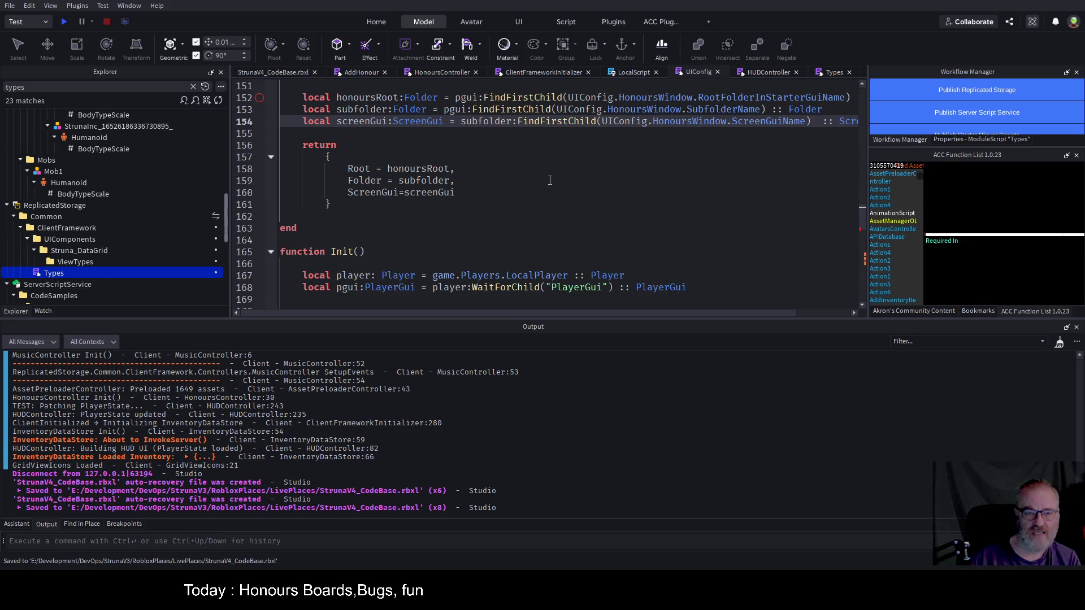
scroll(549, 179, "down", 3)
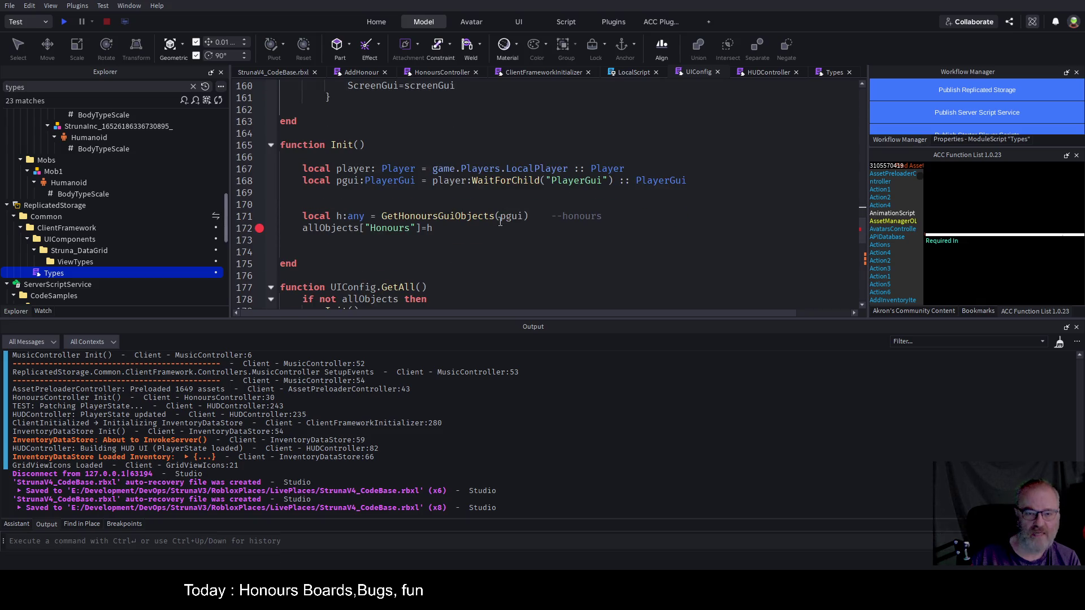
scroll(541, 225, "down", 2)
key("ctrl+s")
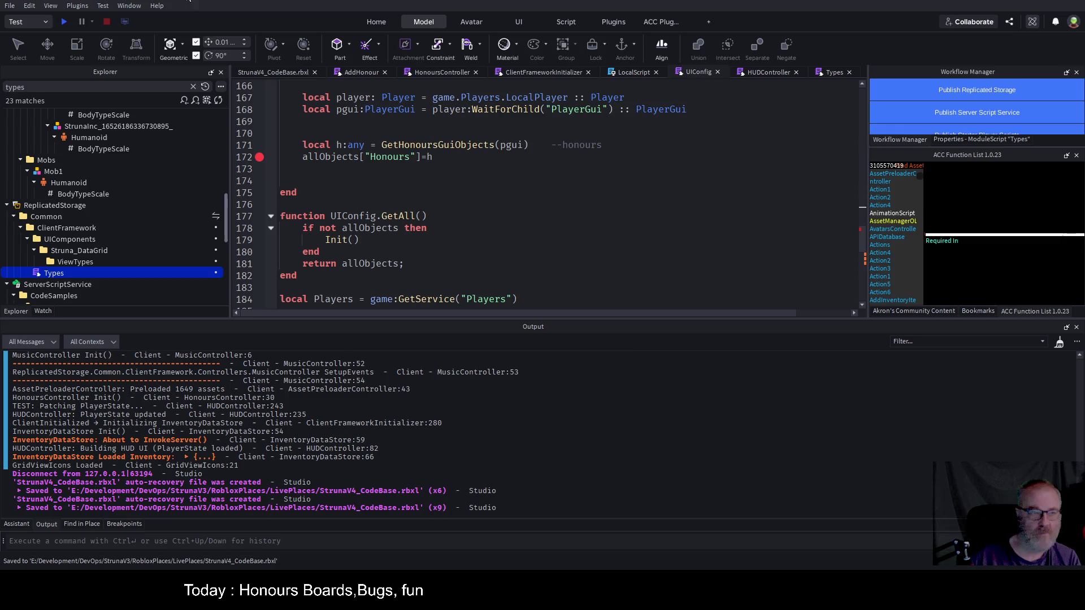
key("F5")
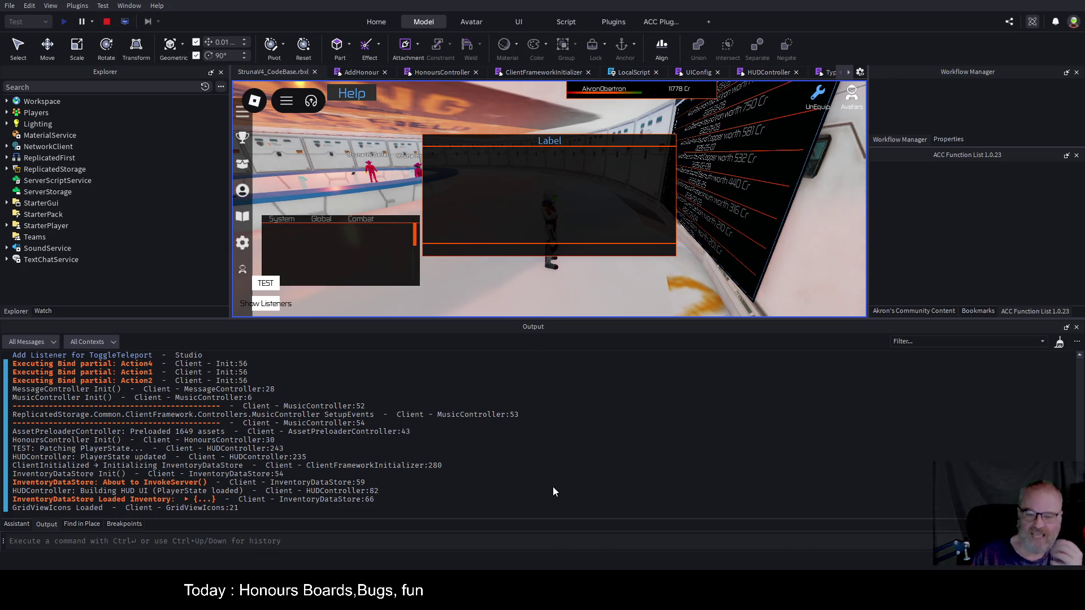
- Clear the Output and click the honours icon in the game to trigger the line-58 breakpoint
key("ctrl+k")
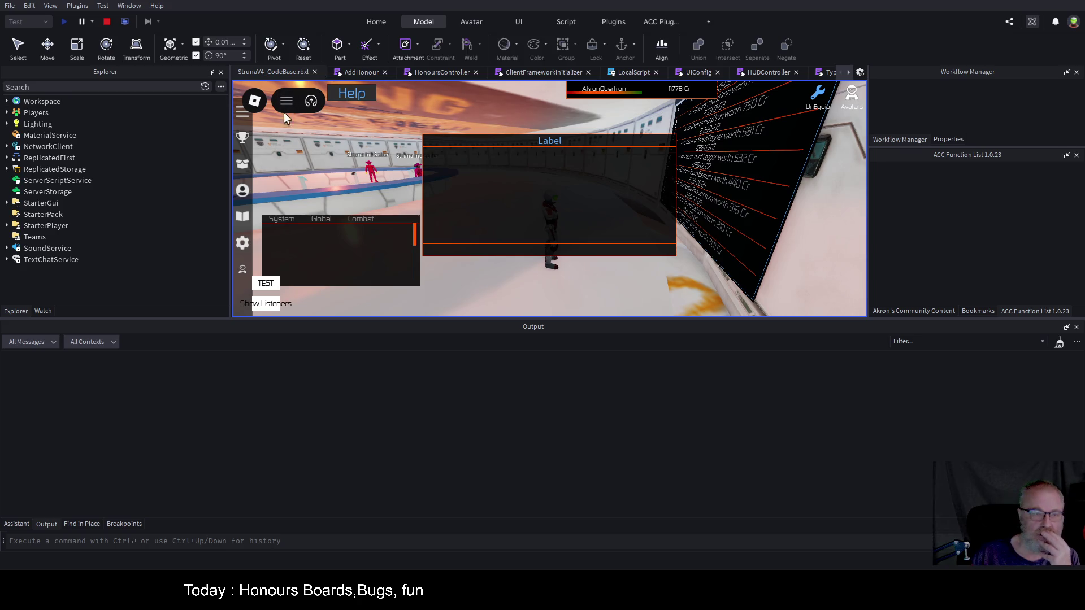
left_click(244, 144)
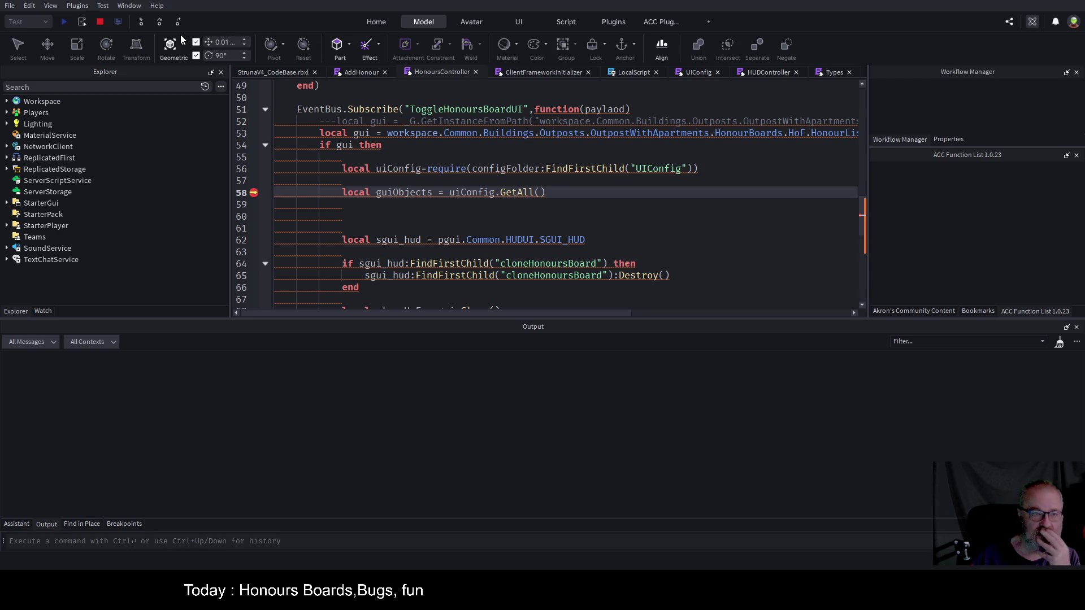
- Resume past the breakpoint and follow the UIConfig:154 error link from the Output
left_click(160, 22)
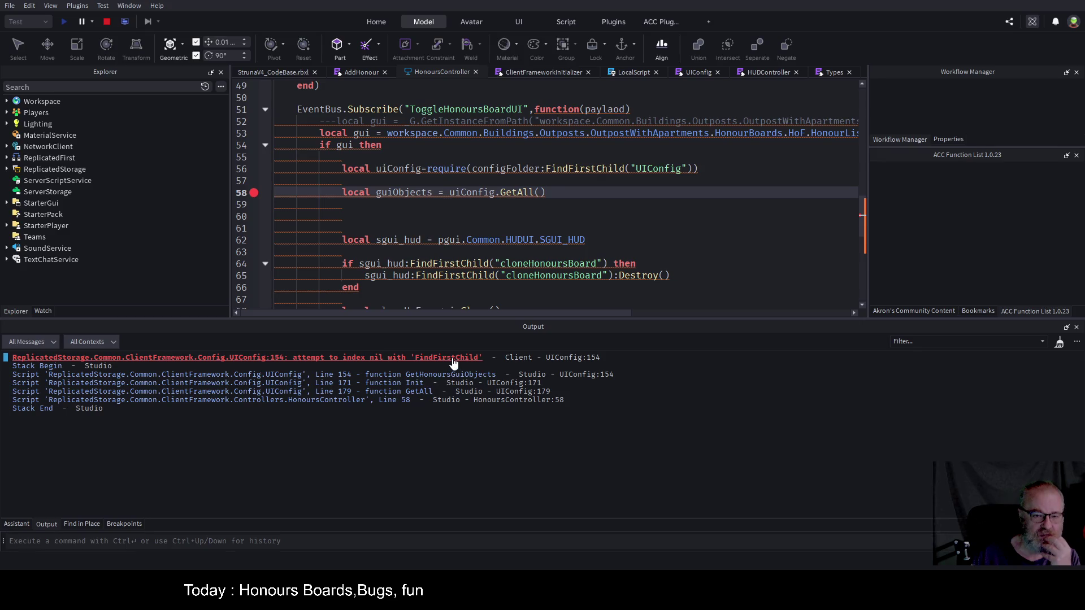
left_click(561, 357)
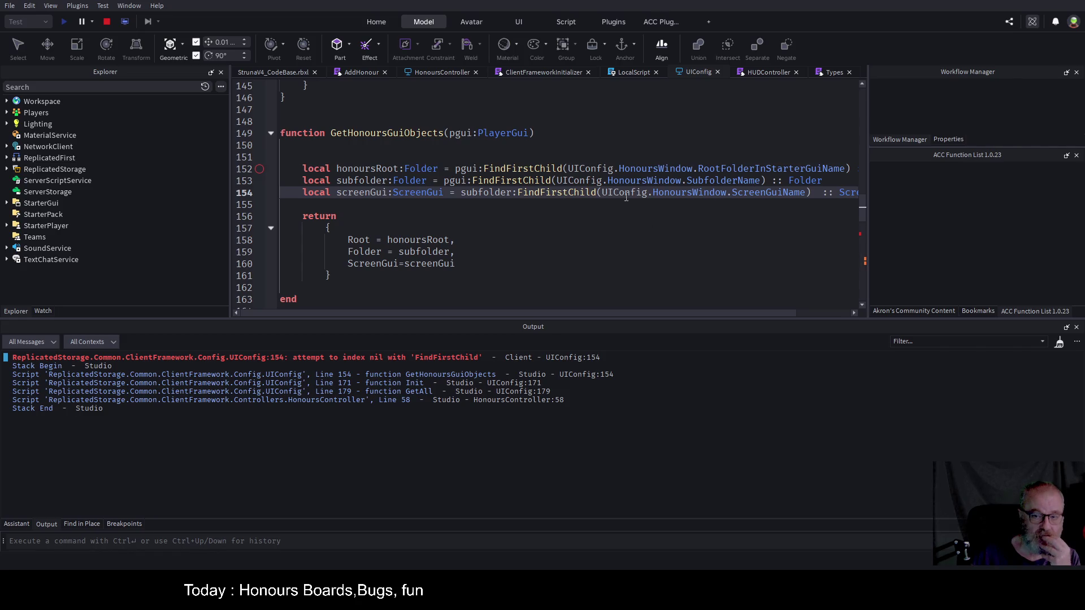
- Set breakpoints on UIConfig lines 152 and 154 and continue until paused at line 154
left_click(259, 192)
left_click(260, 169)
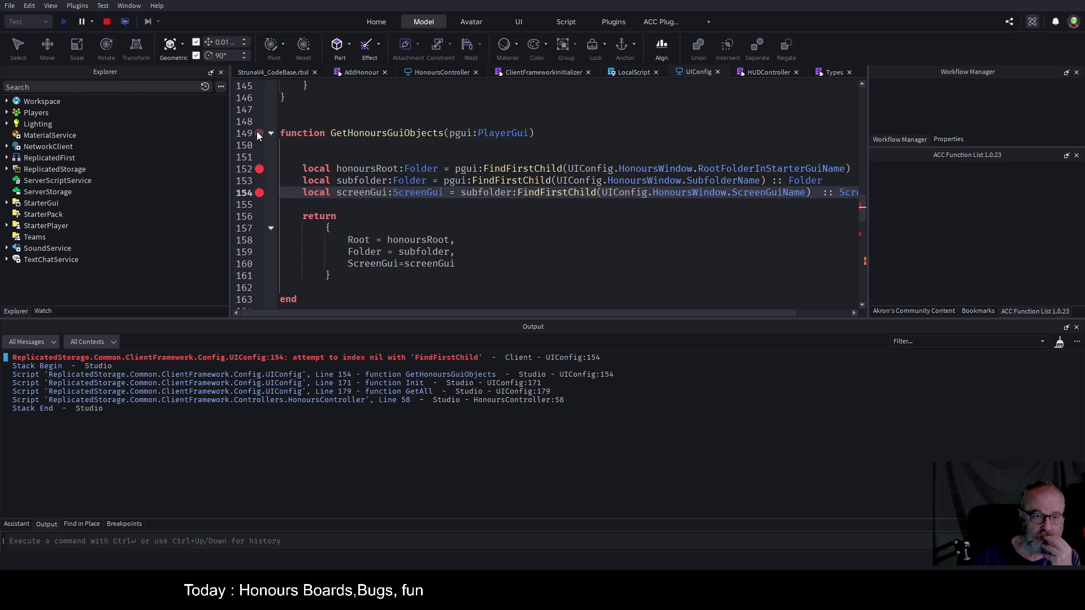
left_click(271, 74)
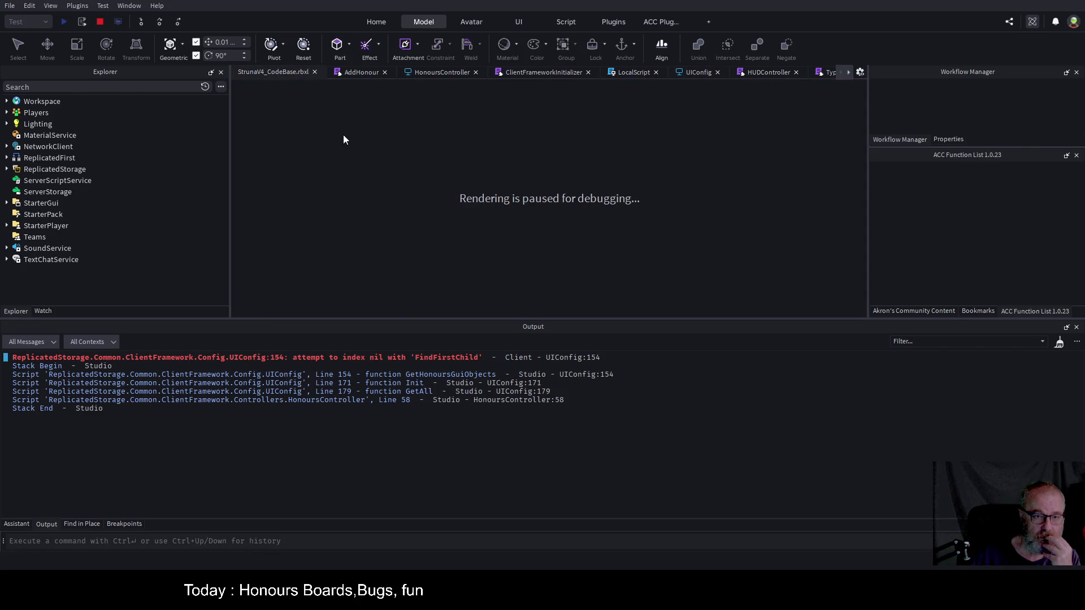
left_click(425, 72)
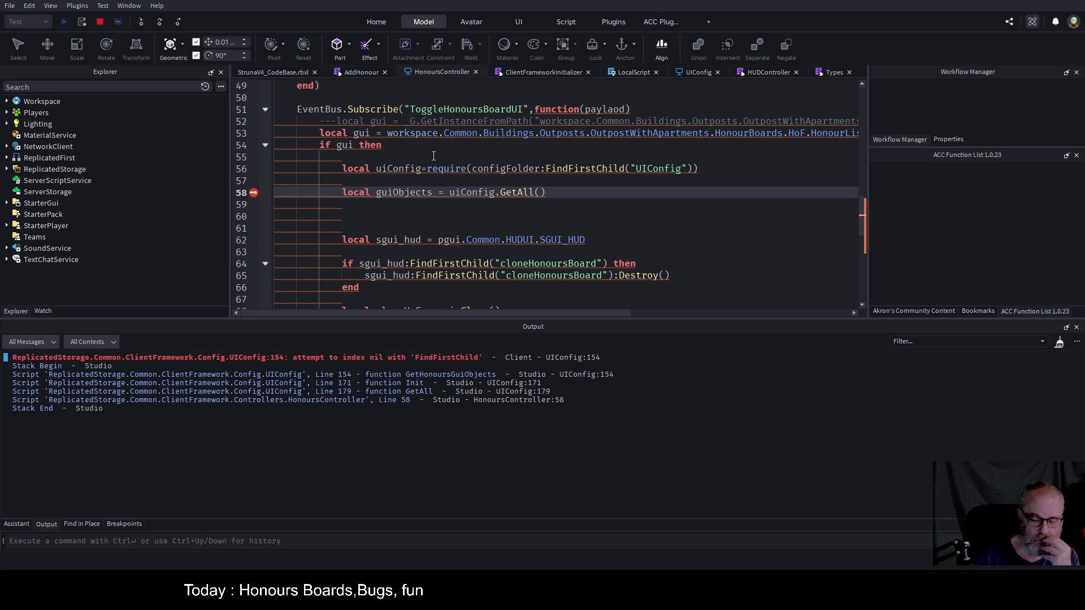
key("F10")
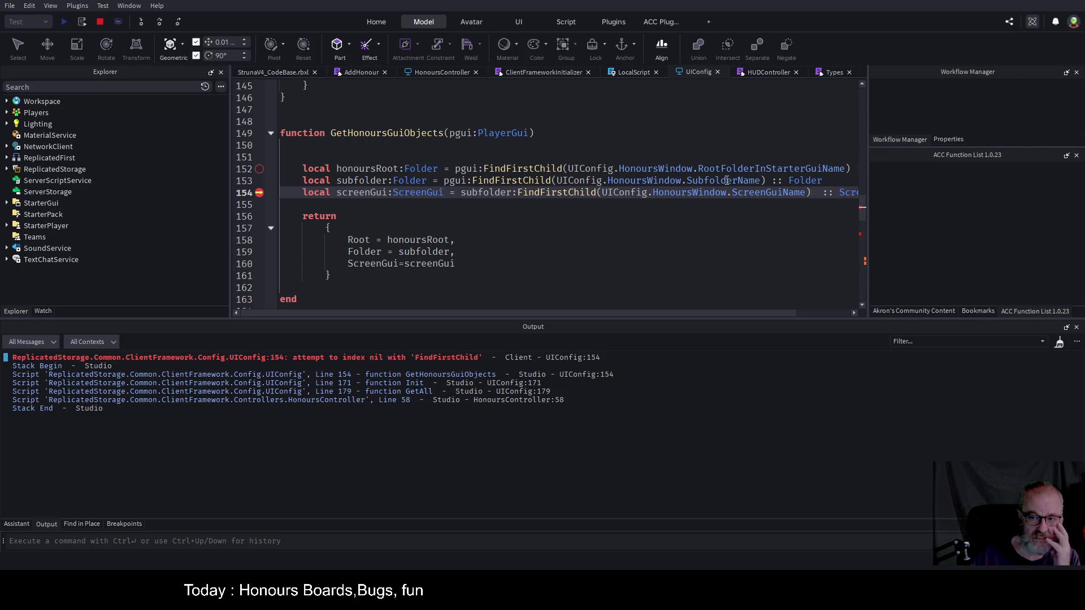
left_click(760, 118)
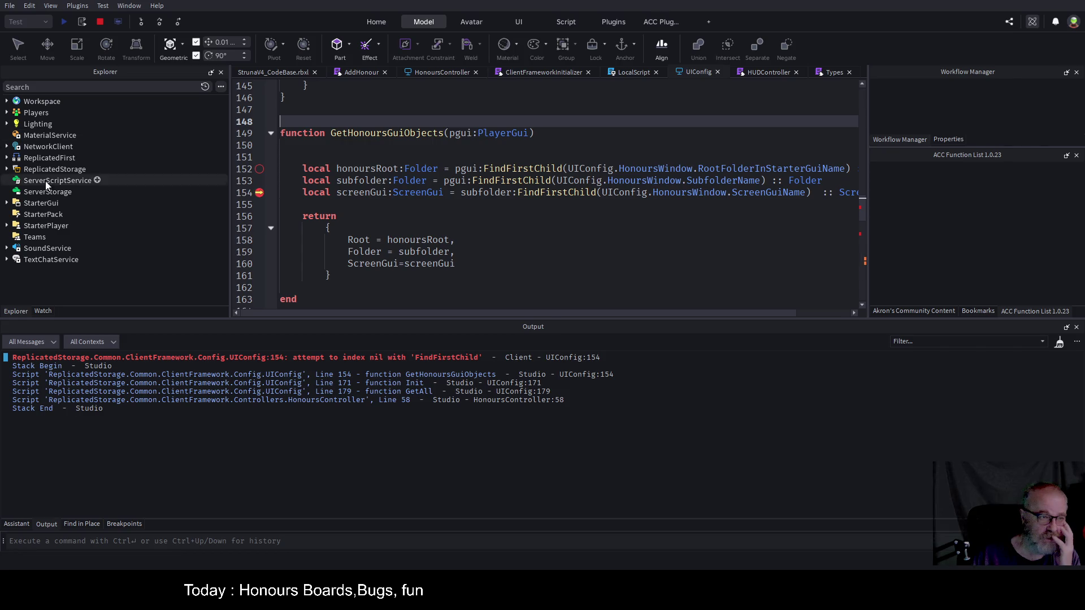
- Expand Players, the player, PlayerGui and Common in the live Explorer to inspect the loaded GUIs
left_click(7, 113)
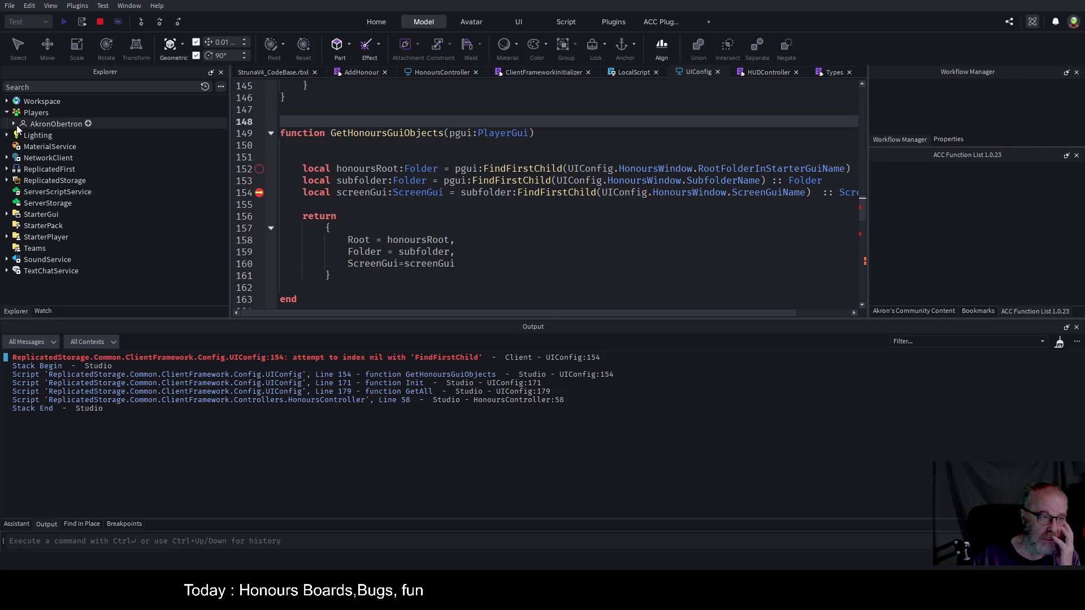
left_click(14, 124)
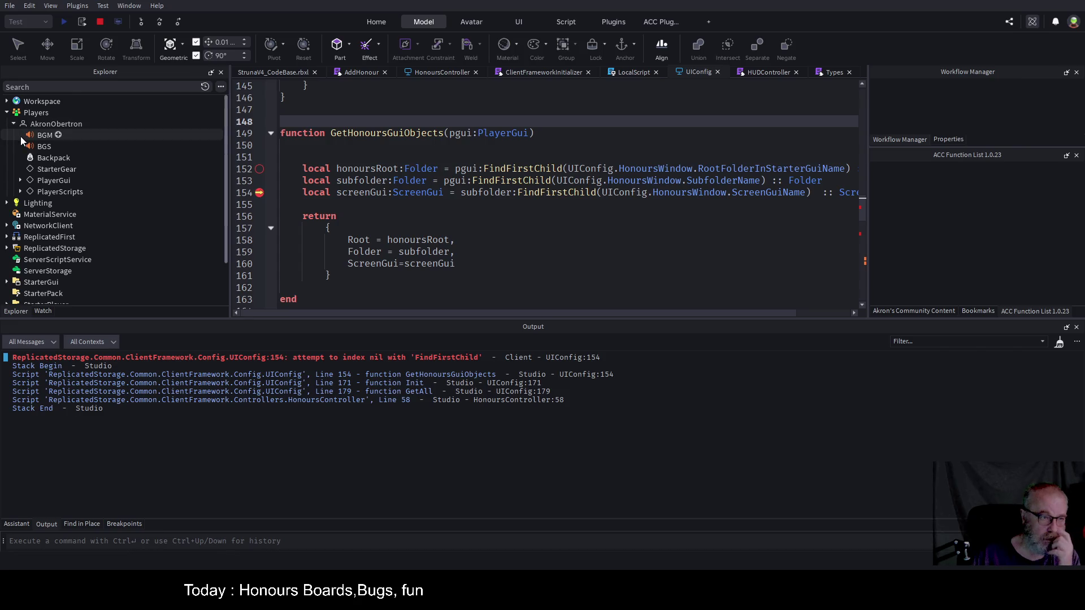
left_click(20, 180)
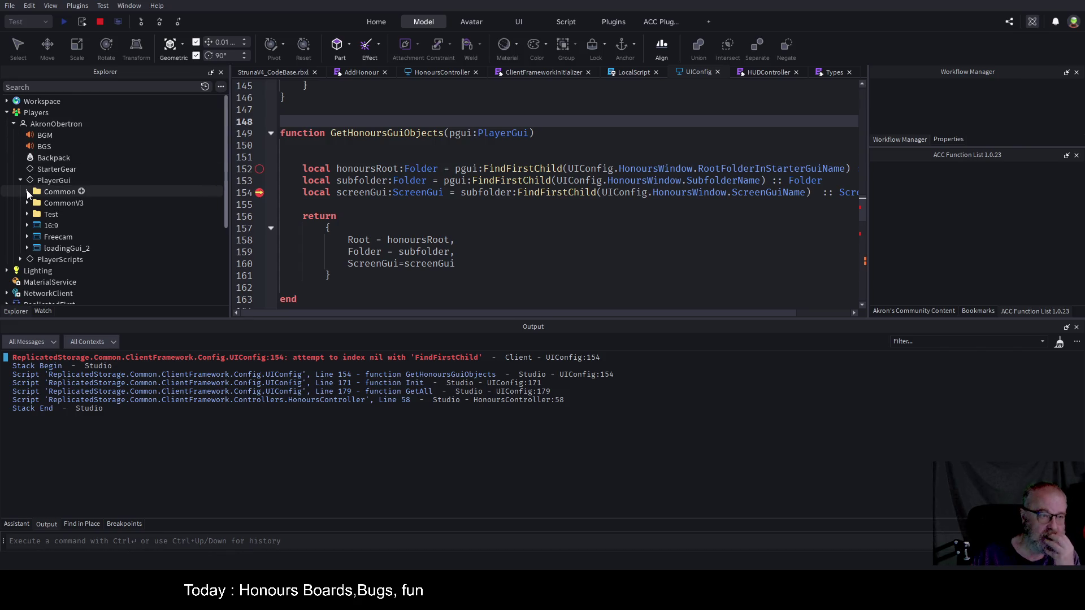
left_click(27, 192)
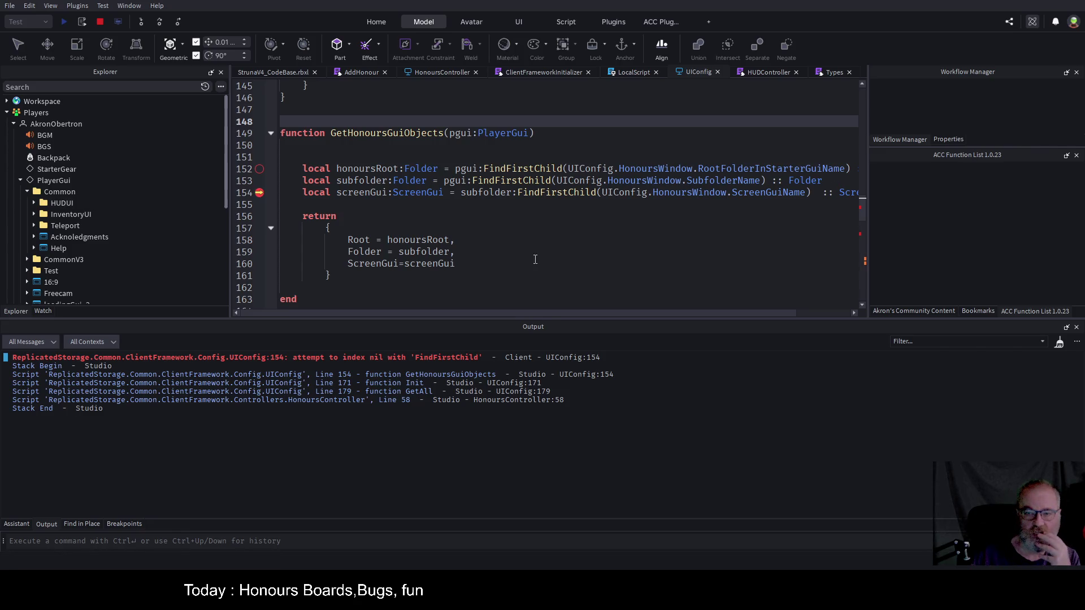
mouse_move(588, 313)
left_mouse_down()
mouse_move(653, 312)
mouse_move(634, 312)
left_mouse_up()
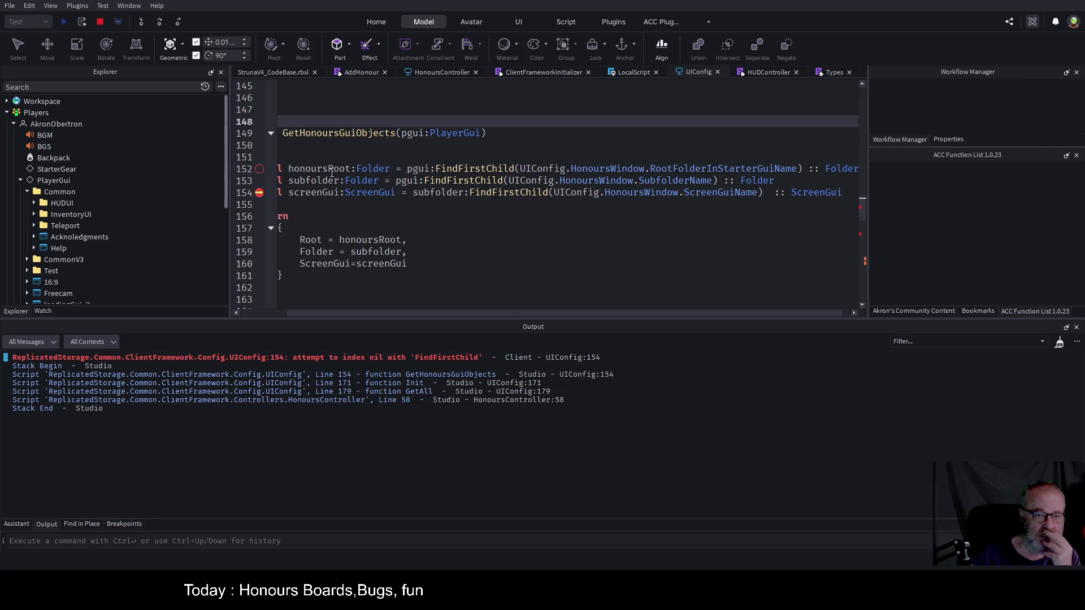
- Replace pgui with honoursRoot in line 153's subfolder lookup
left_click_drag(397, 314, 350, 314)
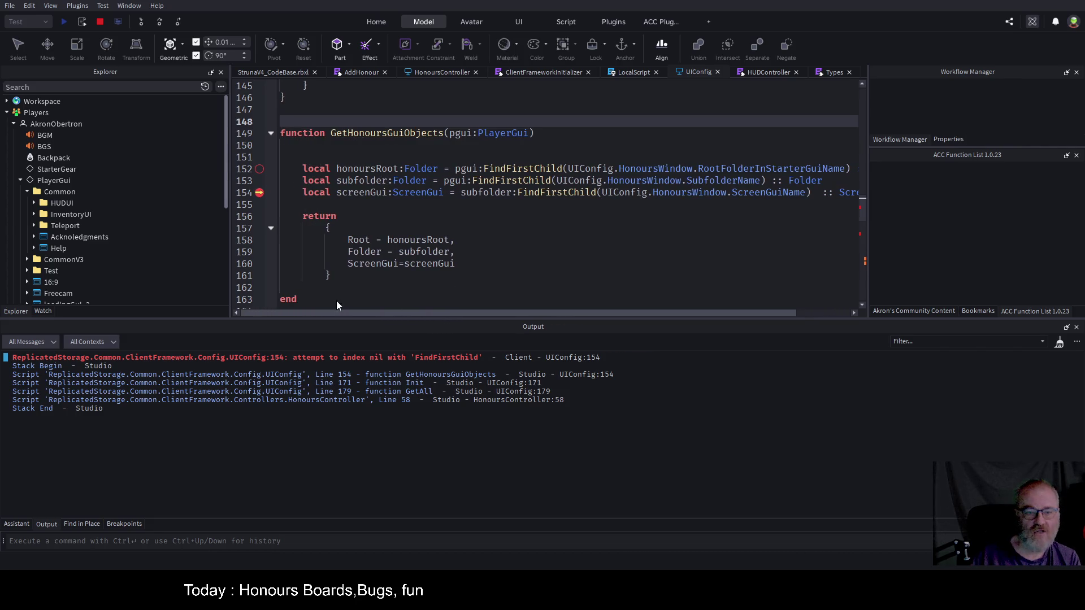
left_click(454, 180)
left_click(367, 169)
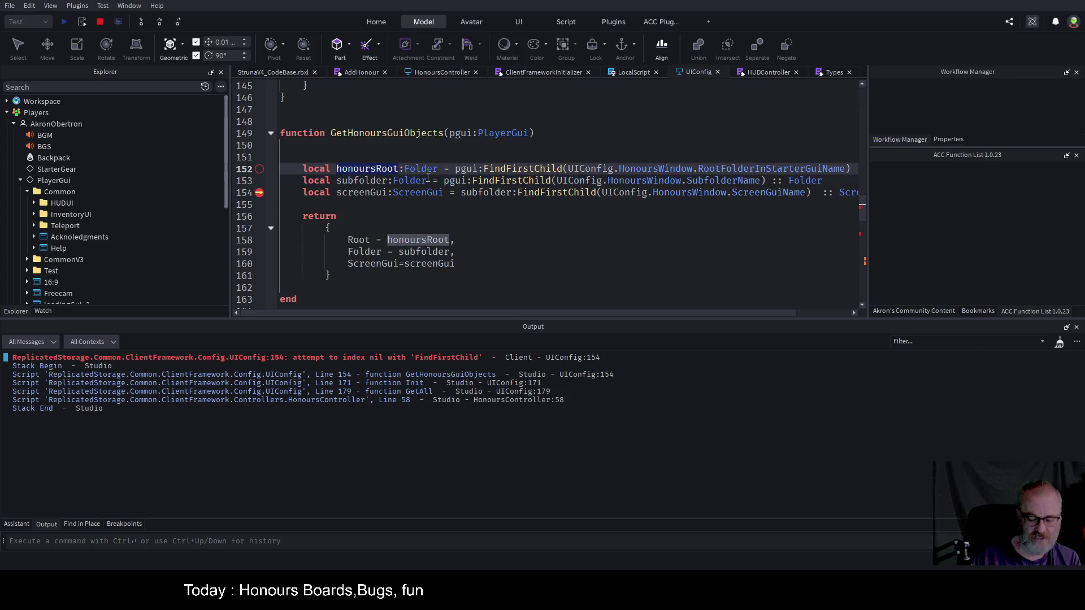
key("ctrl+c")
double_click(459, 180)
key("ctrl+v")
left_click(456, 251)
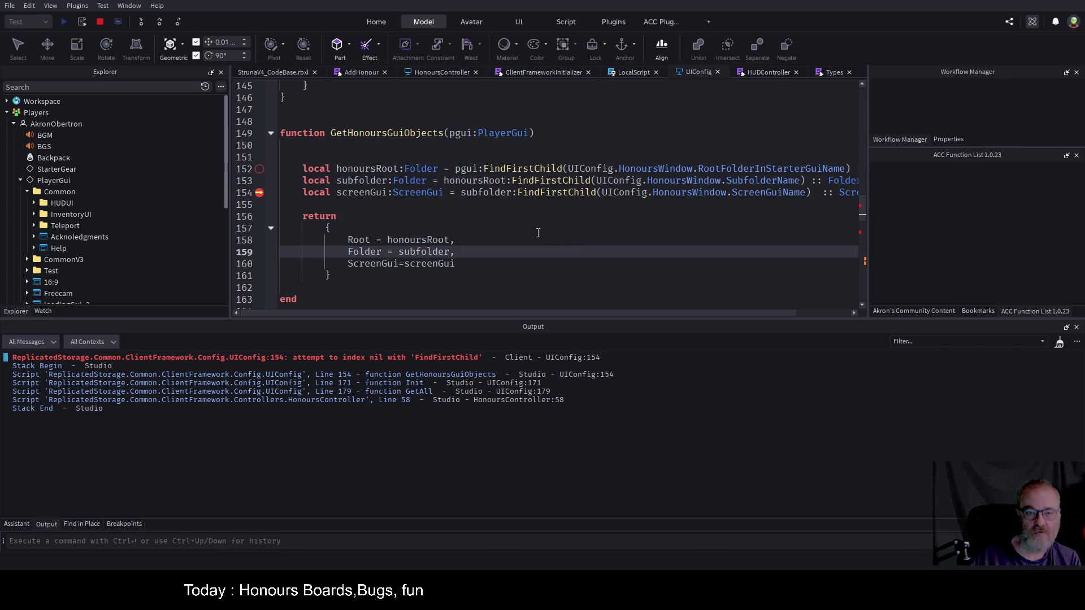
- Stop the running play-test and save the place with the fix
left_click(100, 21)
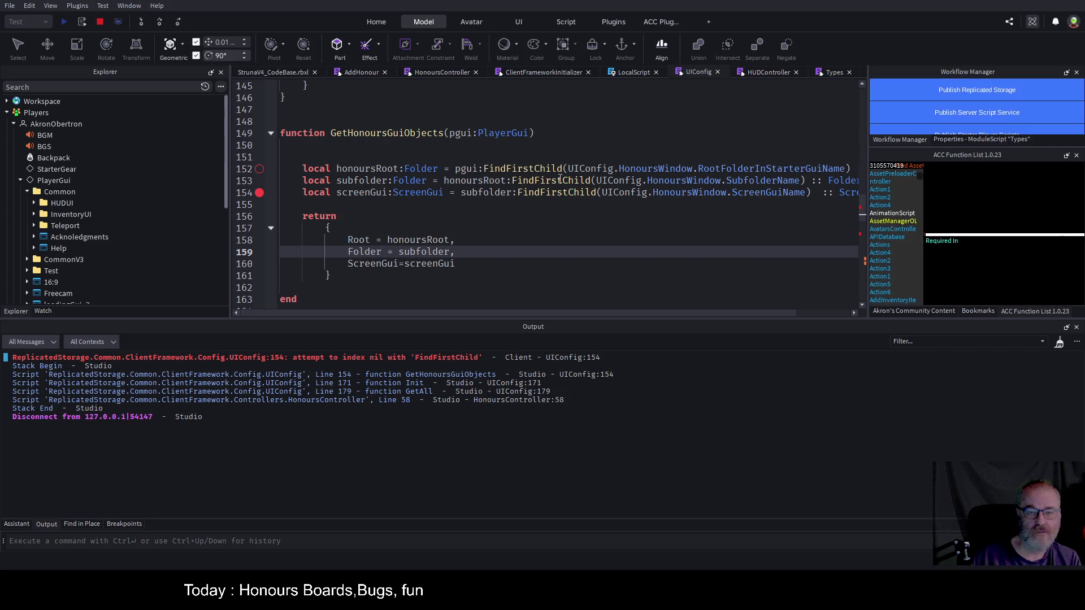
left_click(390, 168)
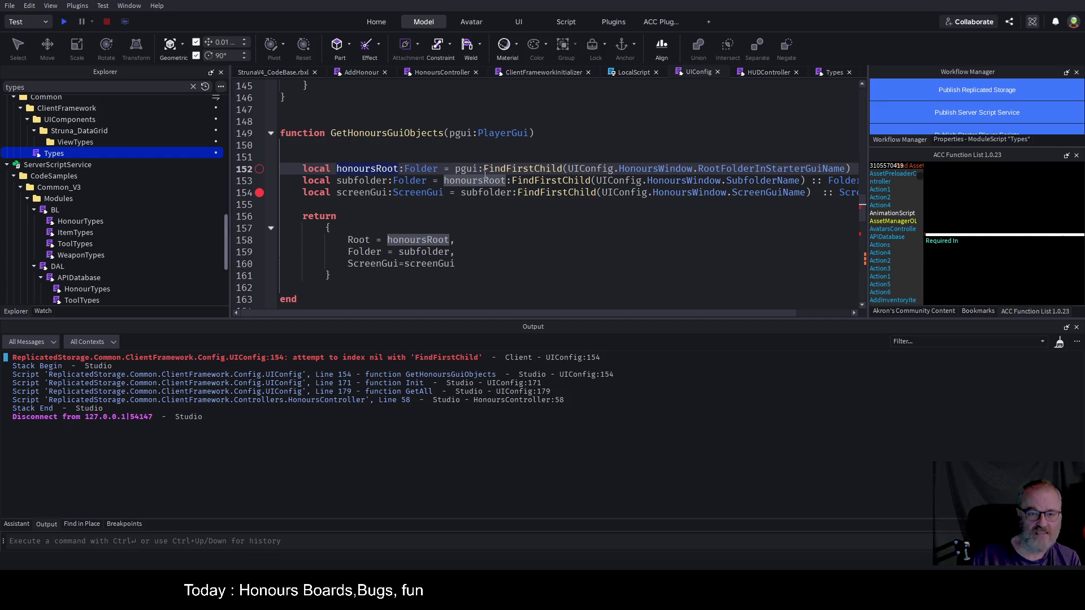
left_click(453, 211)
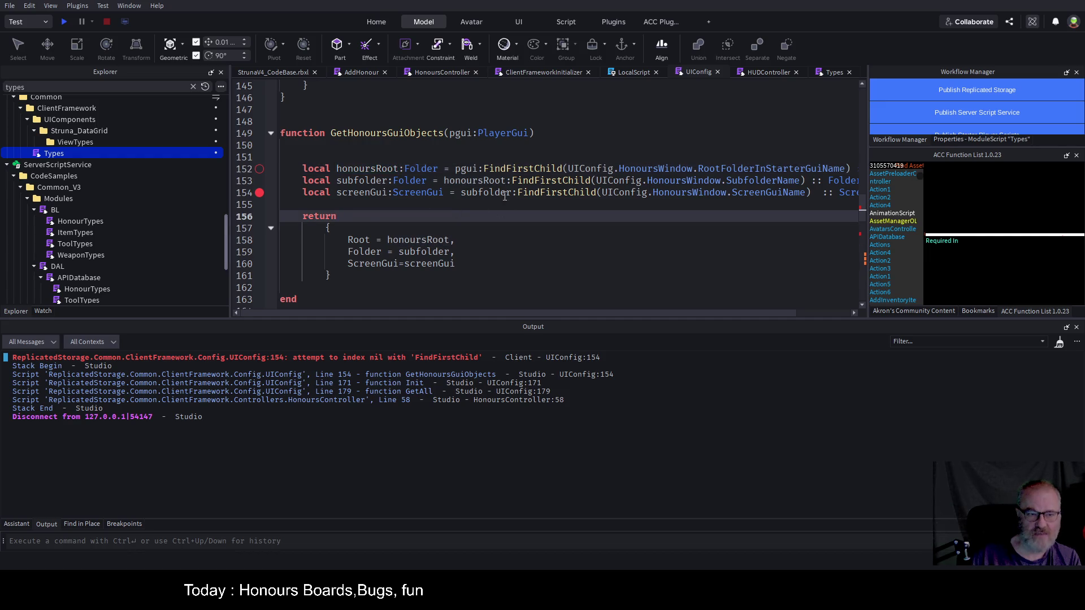
key("ctrl+s")
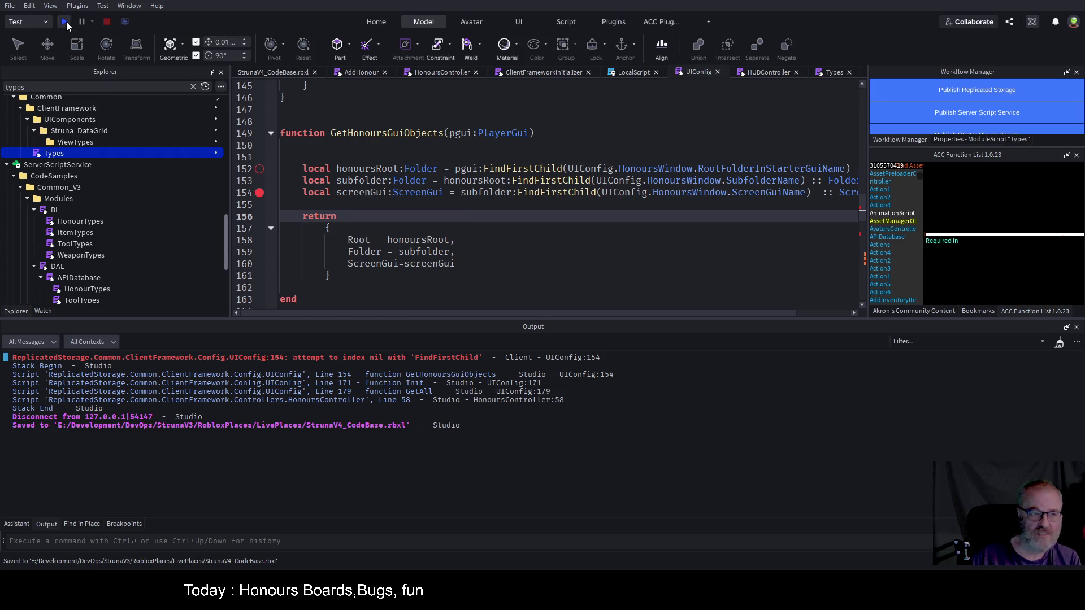
- Start a new play-test, clear the Output, and open the honours board to hit the line-58 breakpoint
left_click(65, 21)
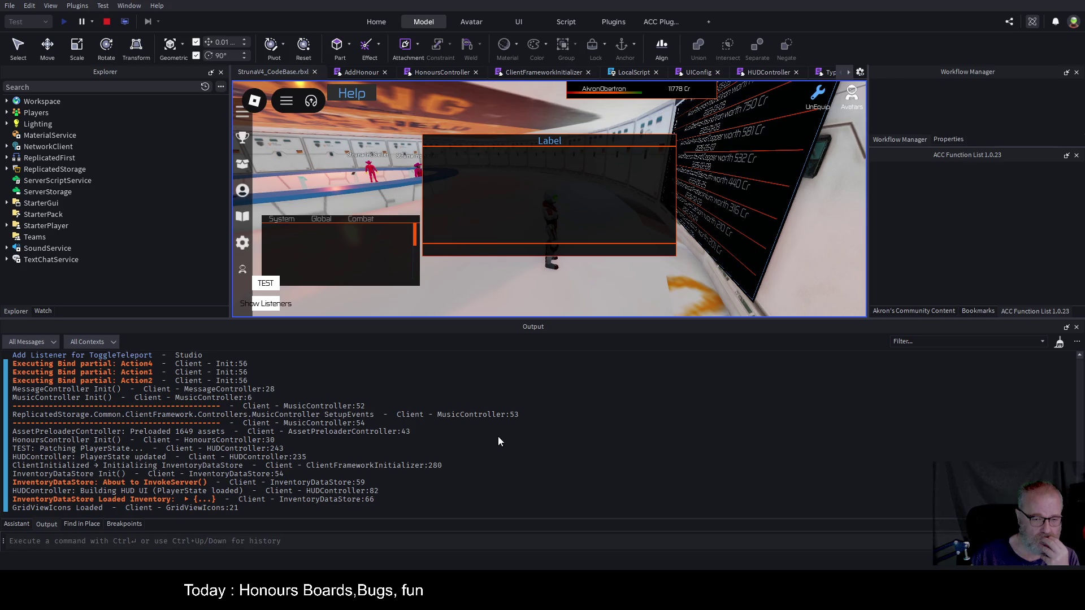
key("ctrl+k")
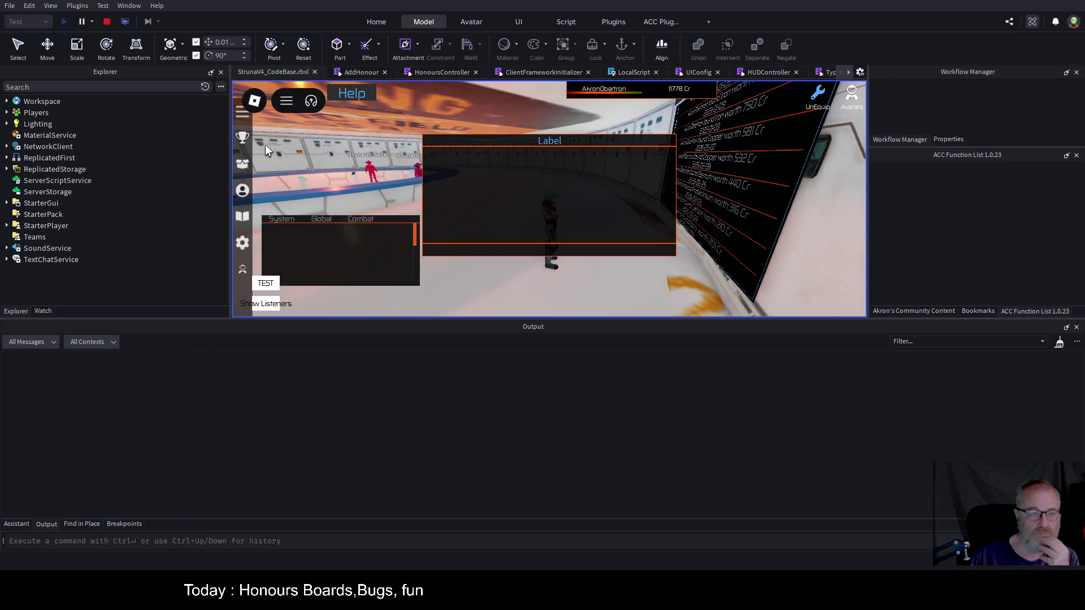
left_click(245, 164)
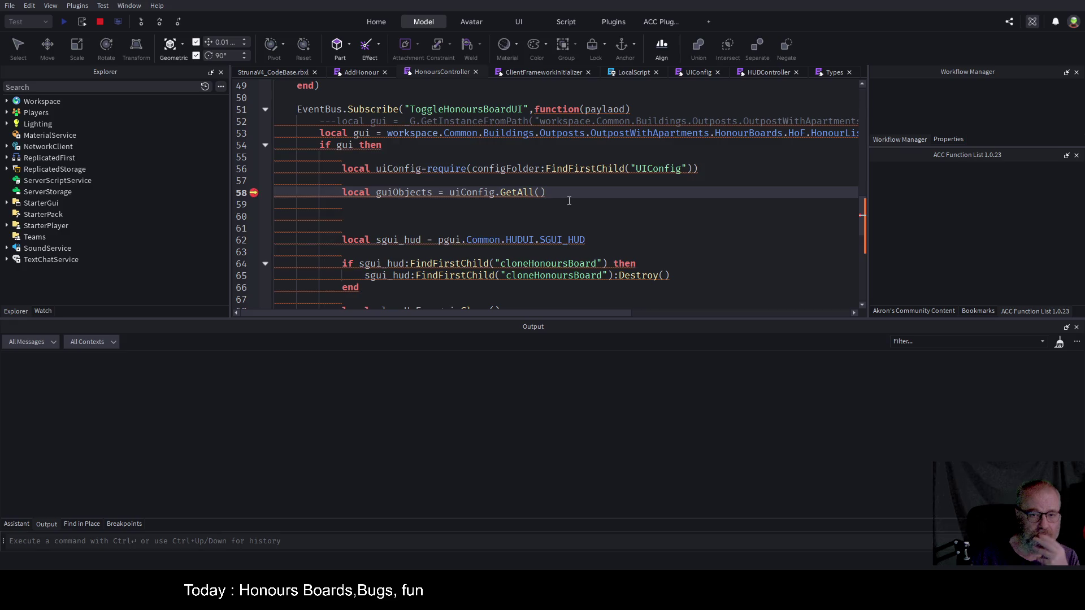
- Continue to UIConfig and step over past line 172, exposing the 'attempt to index nil with Honours' error
key("F5")
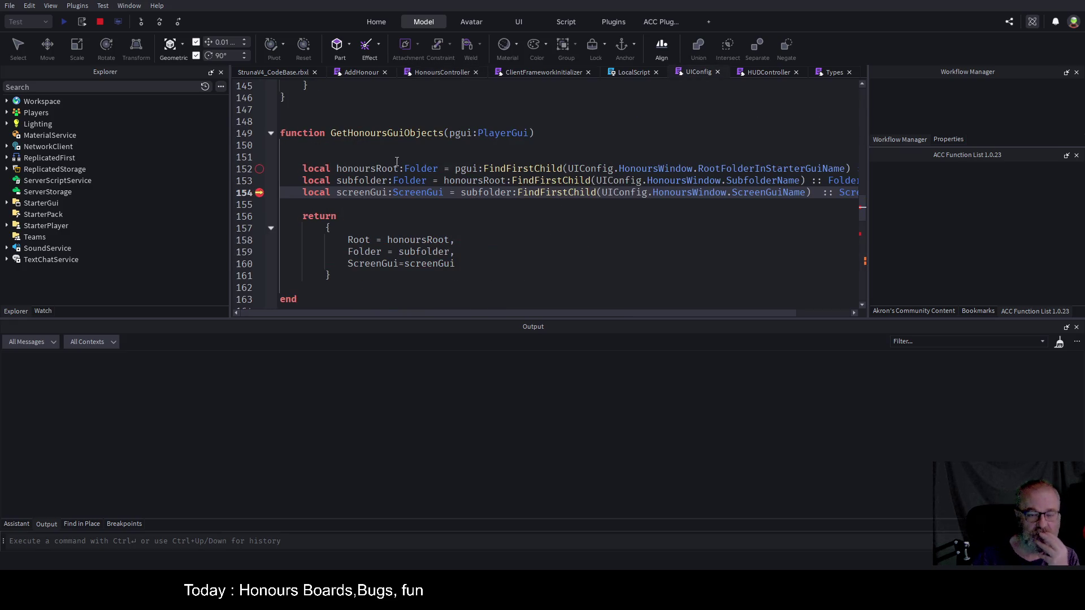
left_click(160, 22)
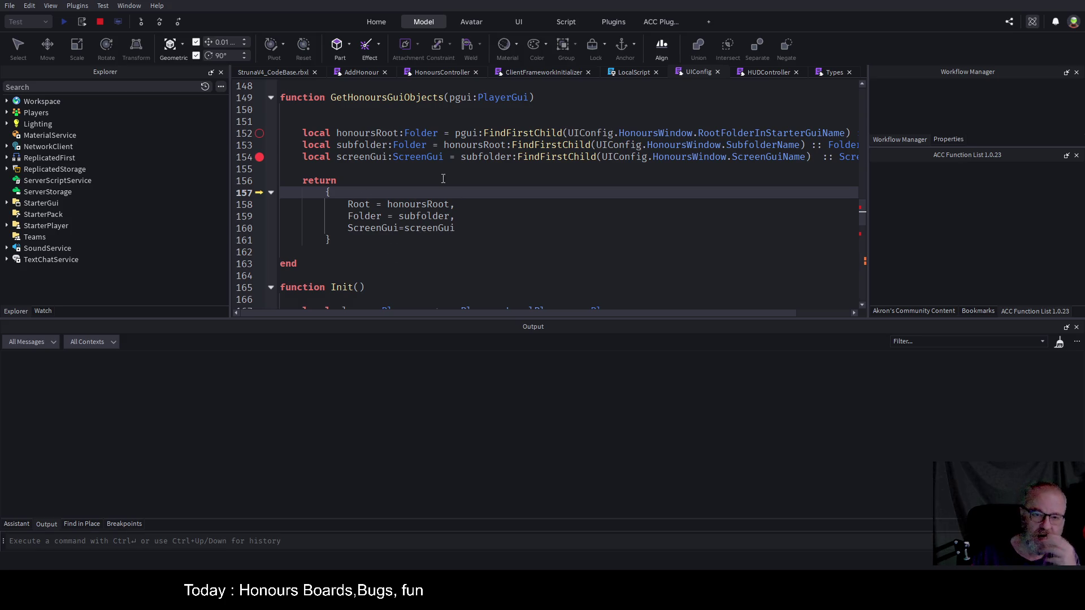
type(",")
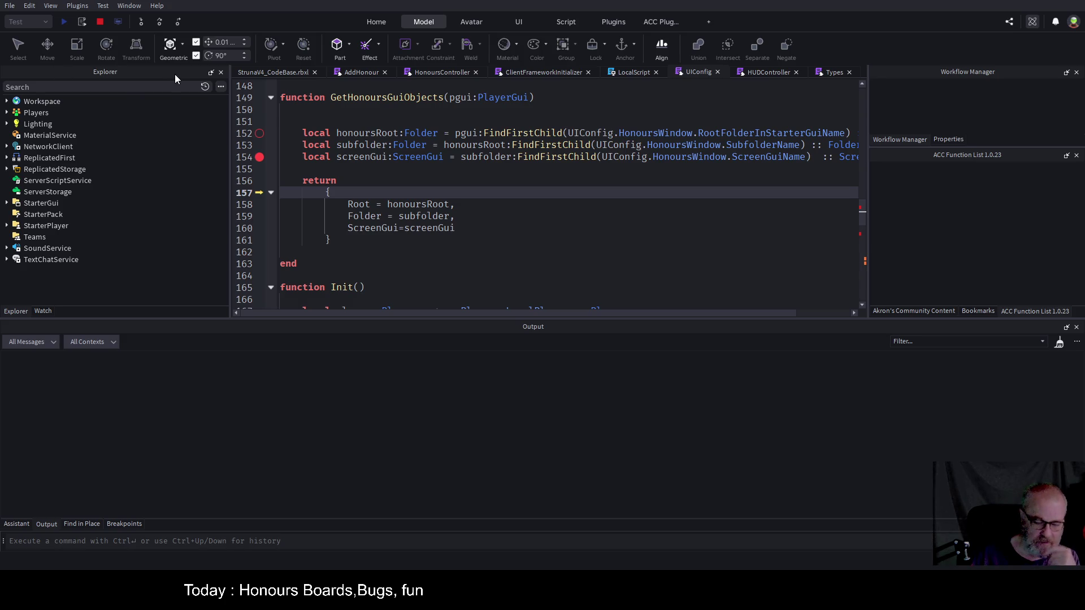
left_click(159, 21)
left_click(158, 20)
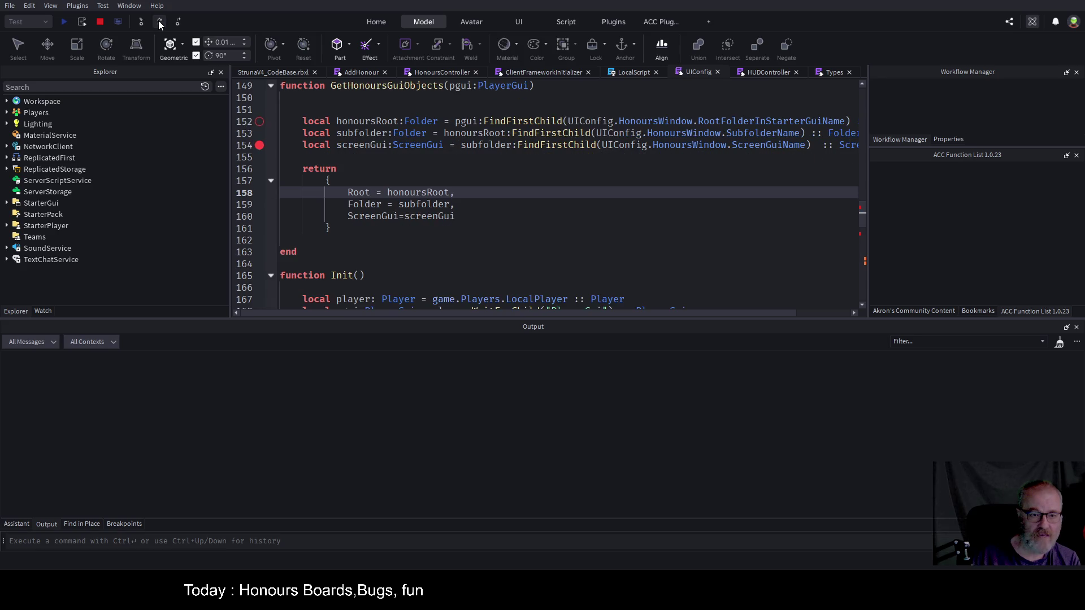
left_click(158, 21)
left_click(158, 20)
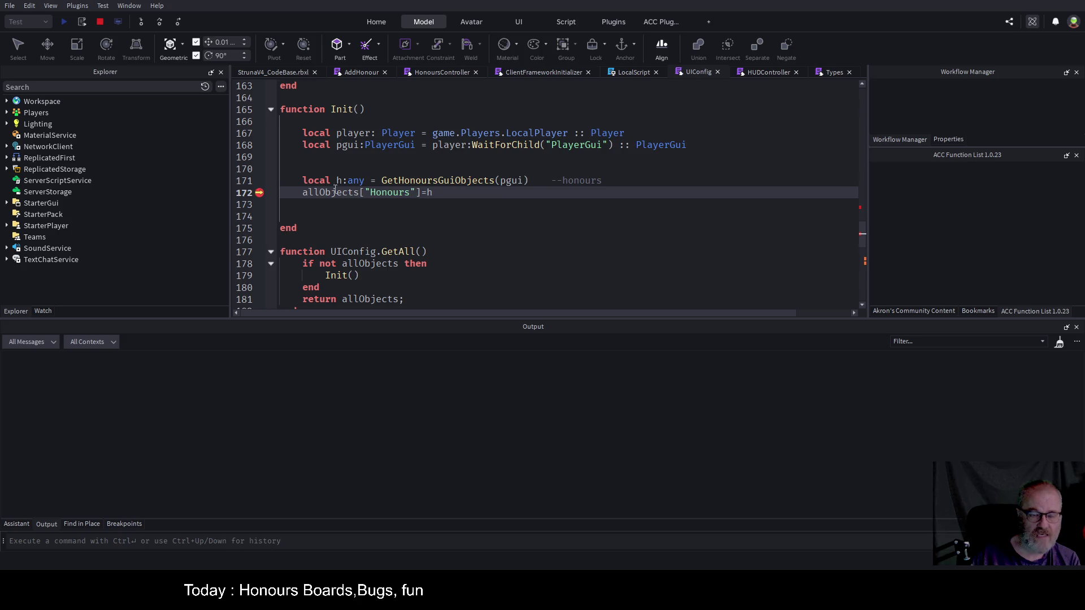
left_click(159, 23)
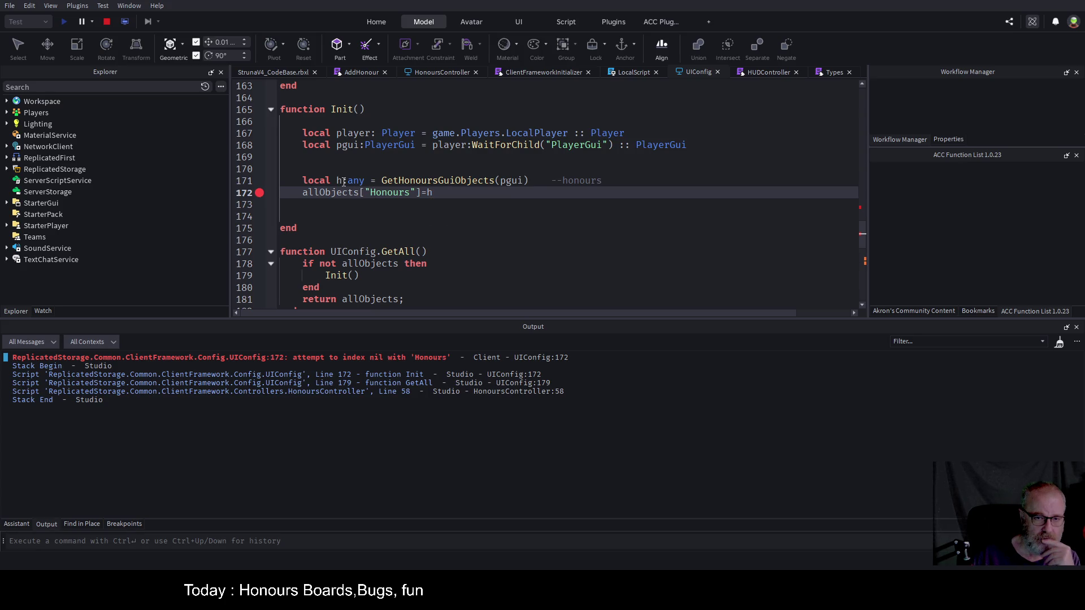
- Stop the test, add local stop="stop" above allObjects with a breakpoint, and replay
left_click(106, 23)
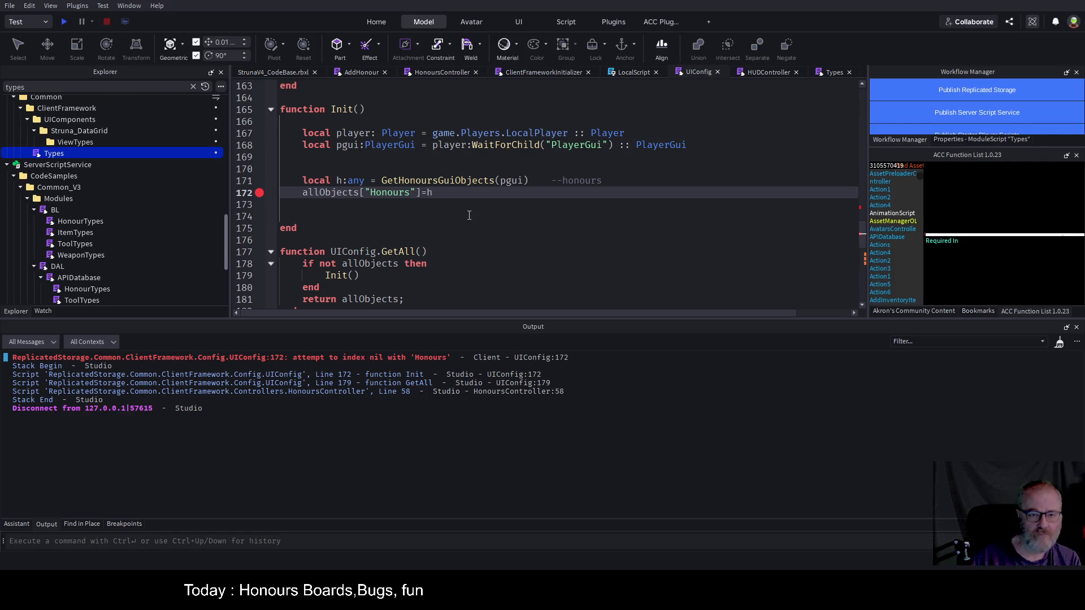
scroll(469, 219, "up", 2)
scroll(469, 218, "down", 3)
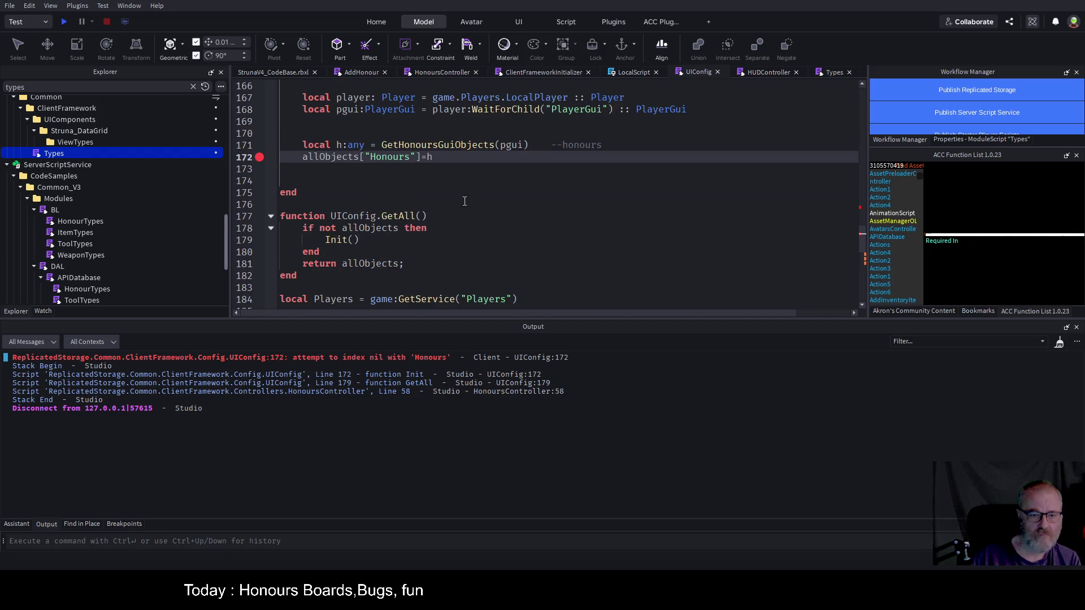
left_click(340, 170)
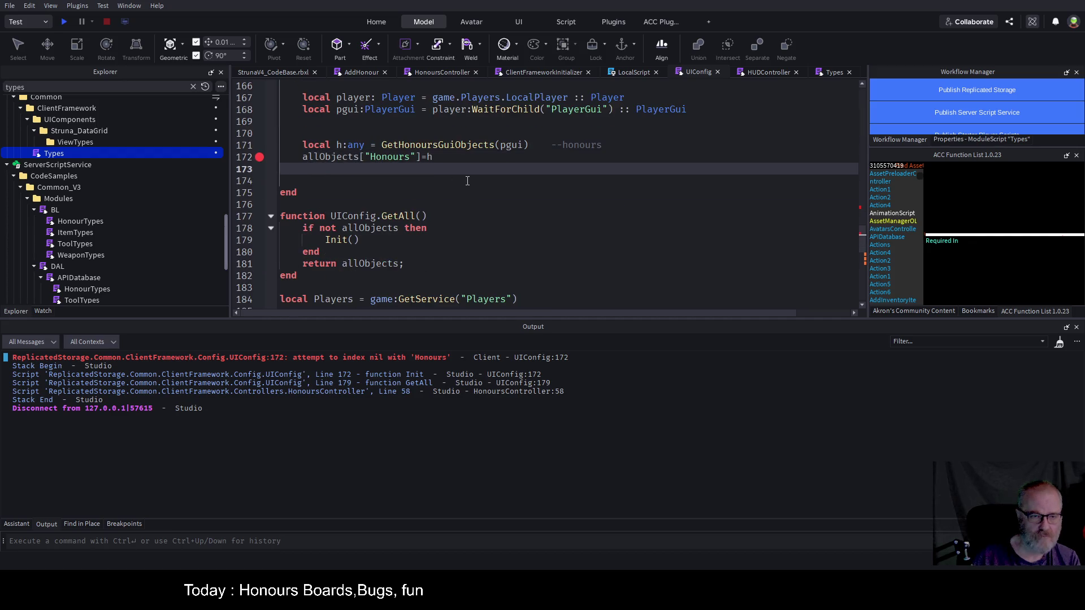
key("Up")
key("Return")
key("Return")
key("Up")
type("loca")
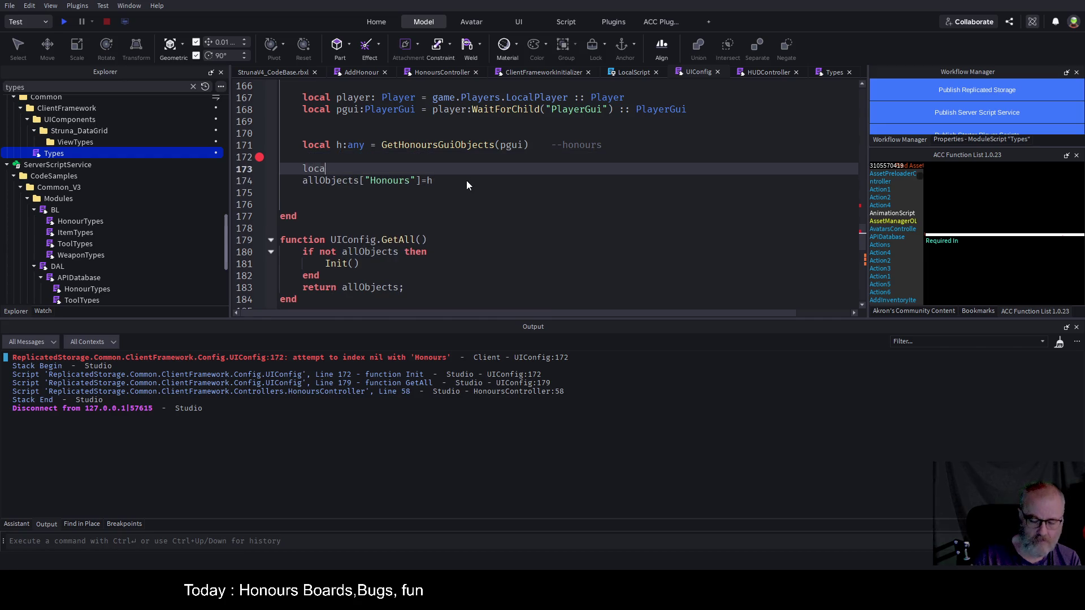
type("l stop=\"stop")
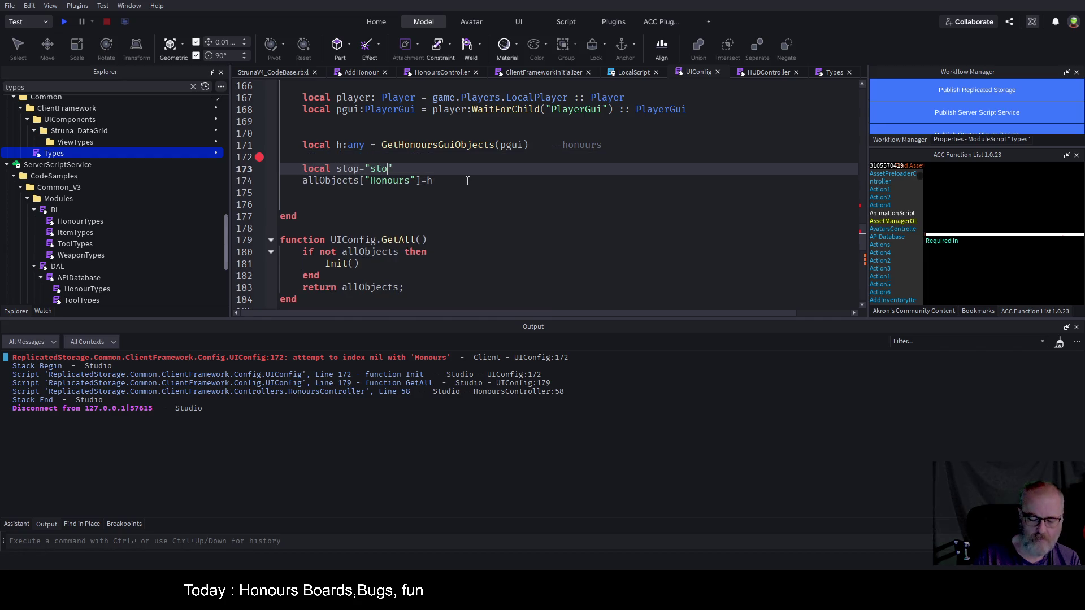
left_click(259, 170)
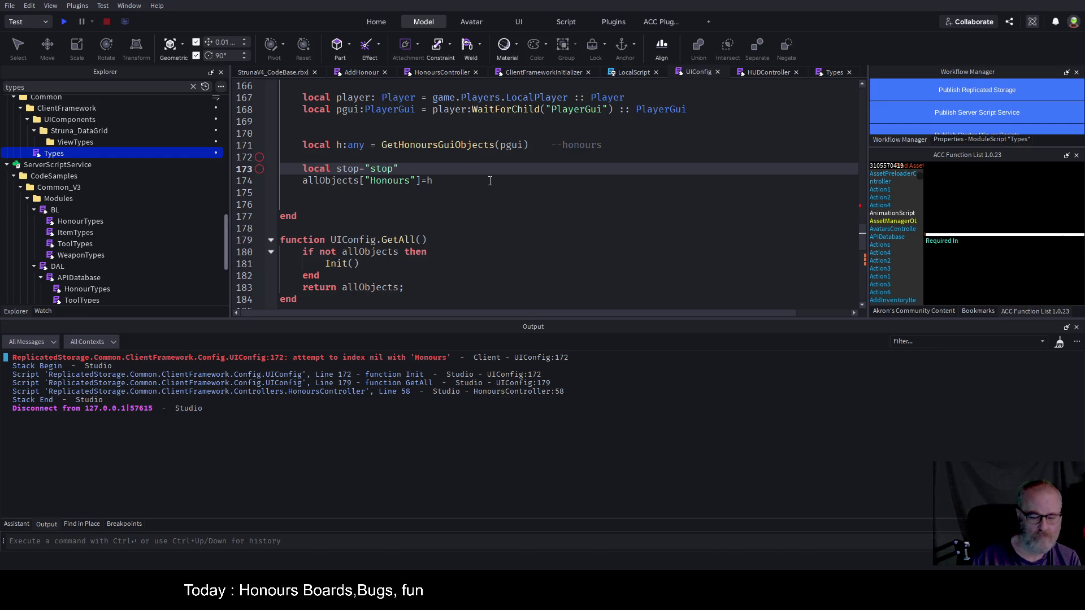
key("F5")
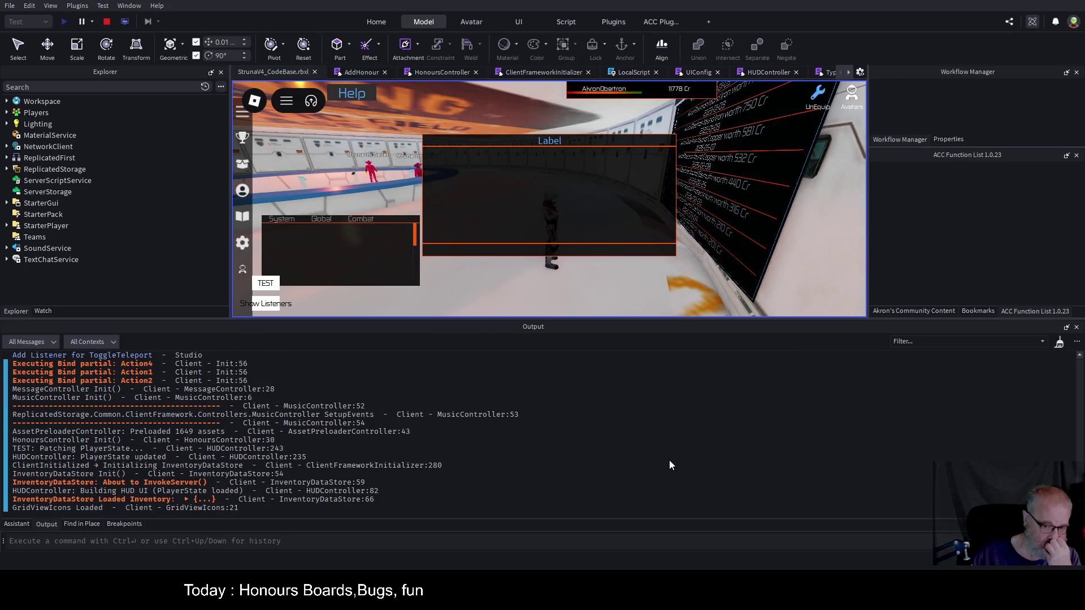
- Open the honours board in-game and step through UIConfig to Init's allObjects assignment on line 174
left_click(243, 137)
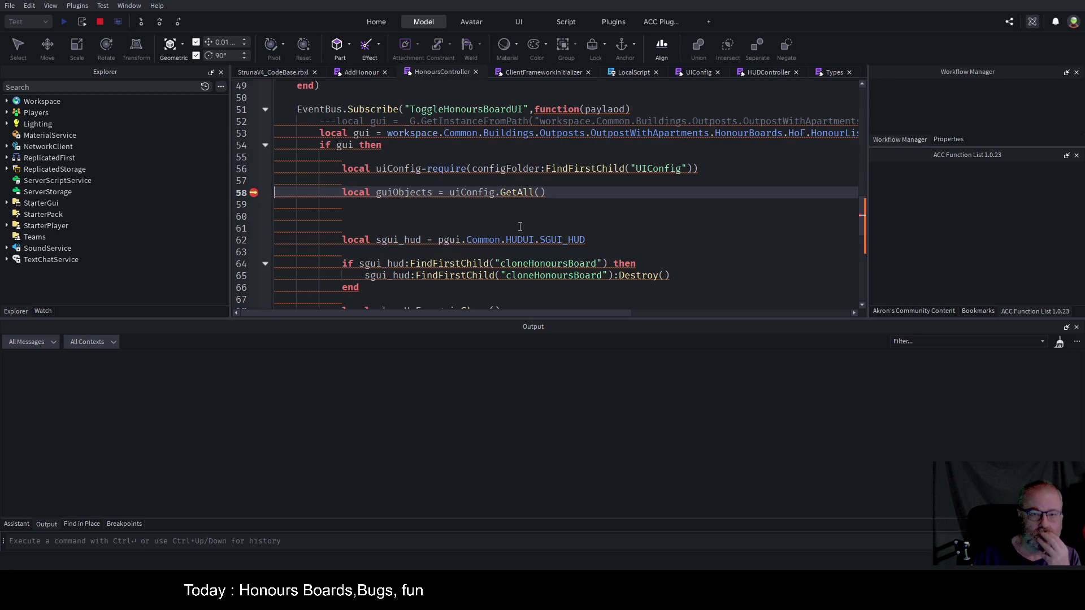
key("F5")
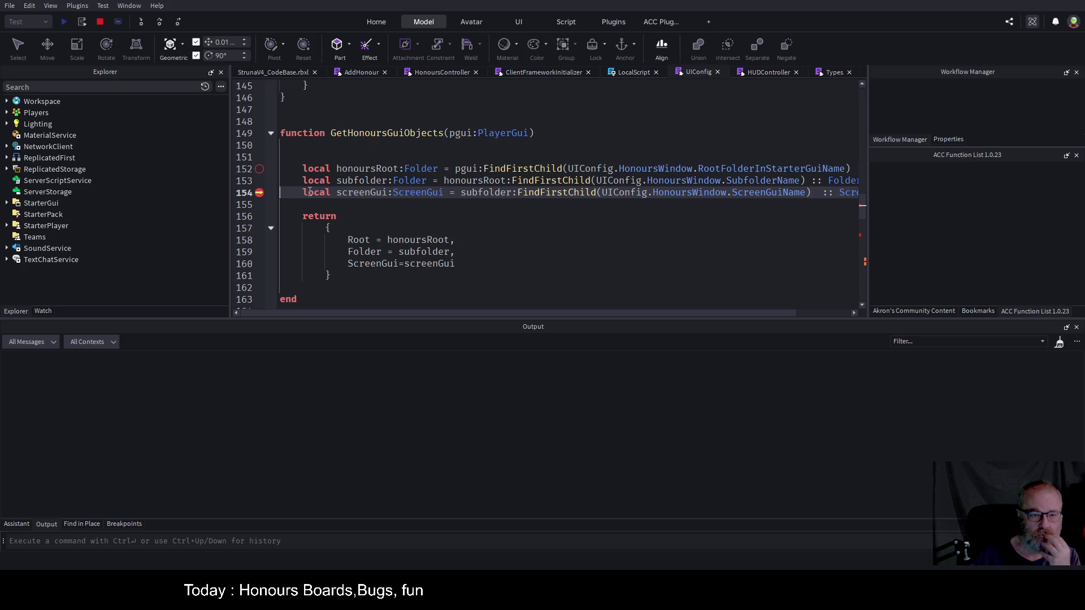
left_click(160, 22)
left_click(160, 22)
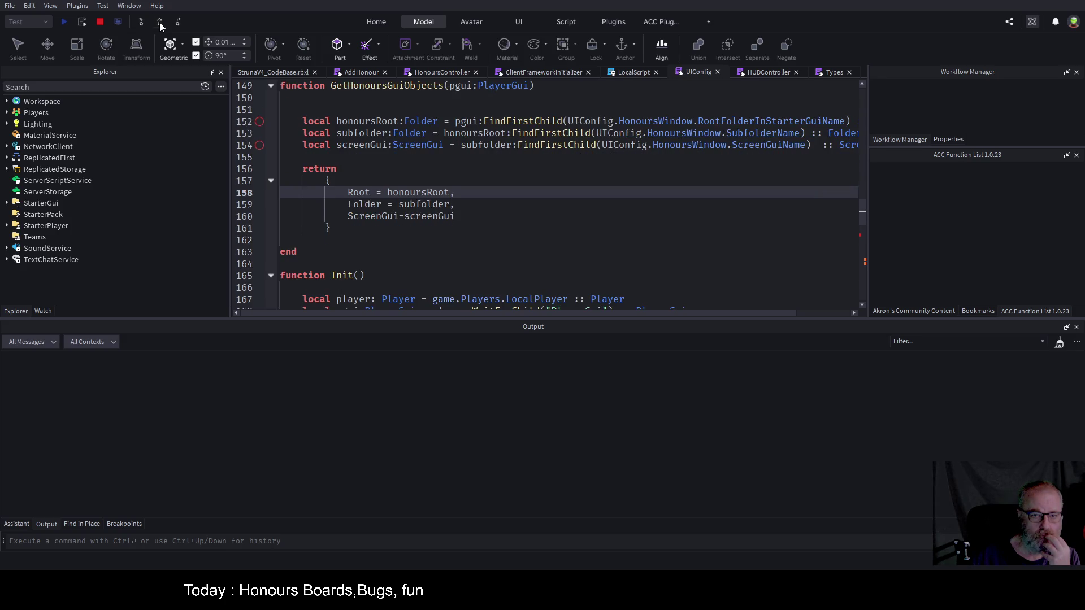
left_click(159, 22)
left_click(160, 22)
left_click(160, 22)
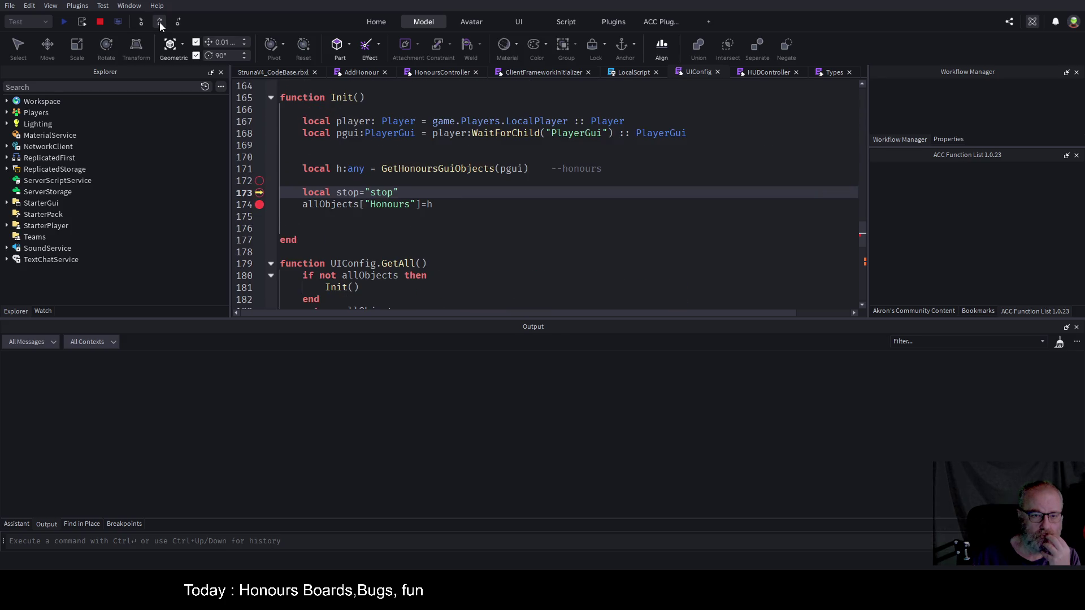
left_click(159, 22)
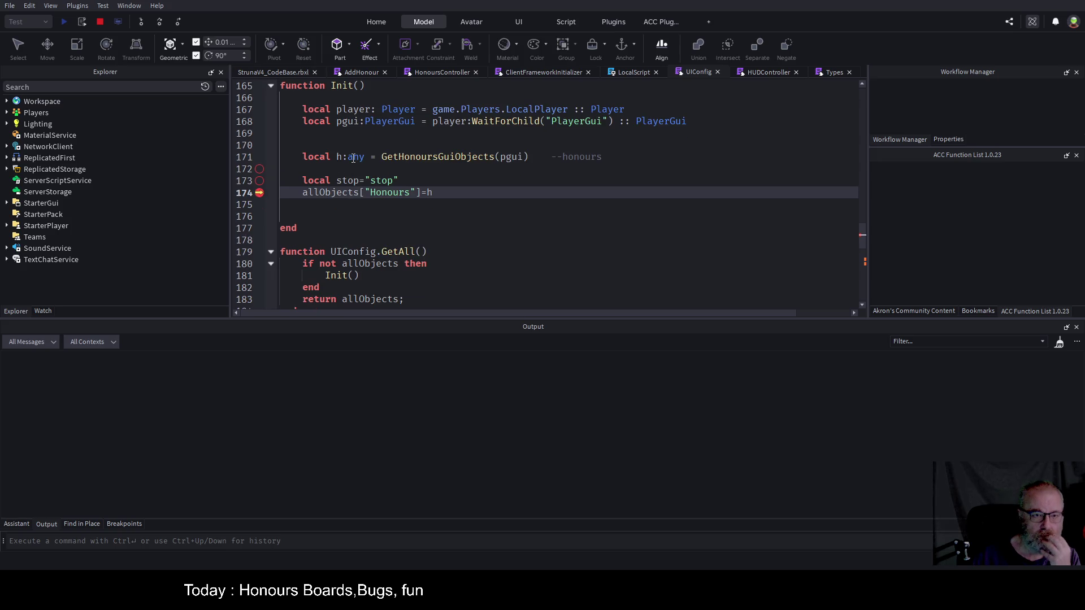
- Show the local variables and expand h, revealing Folder, Root and ScreenGui while allObjects is nil
left_click(45, 311)
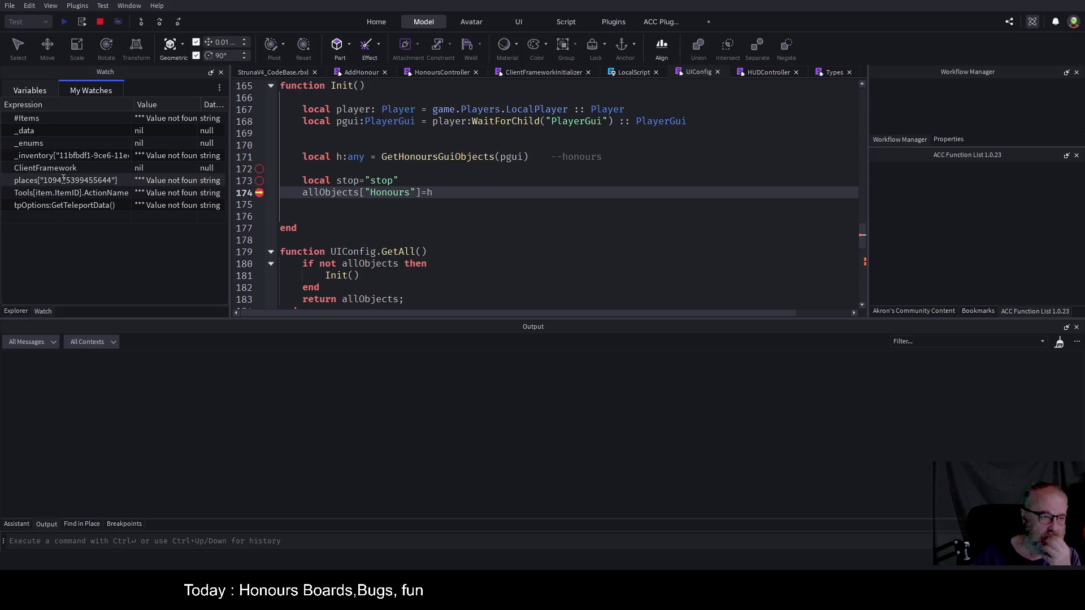
left_click(35, 92)
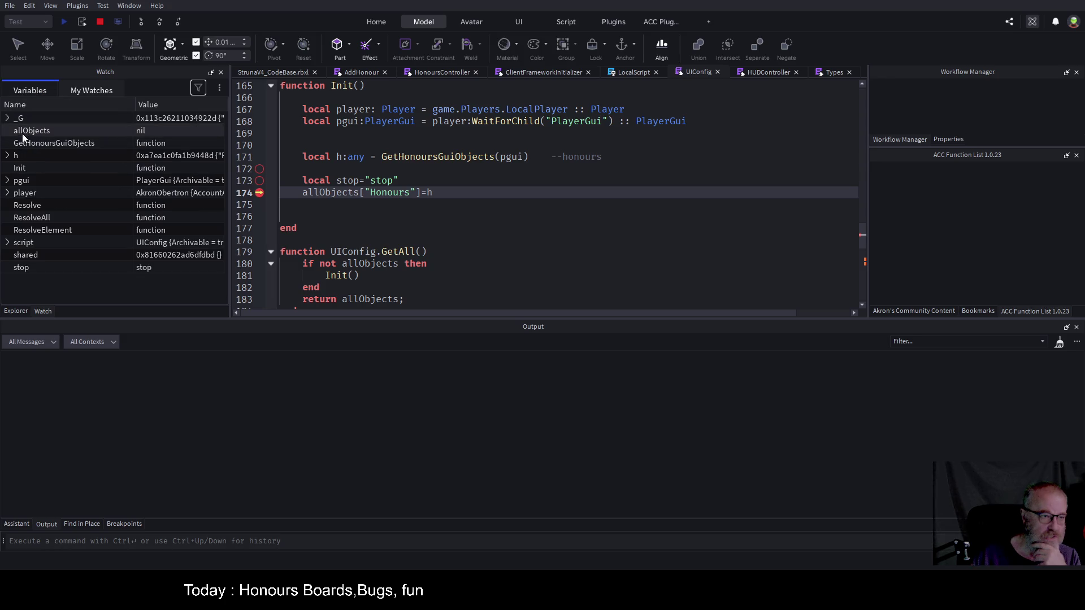
left_click(7, 155)
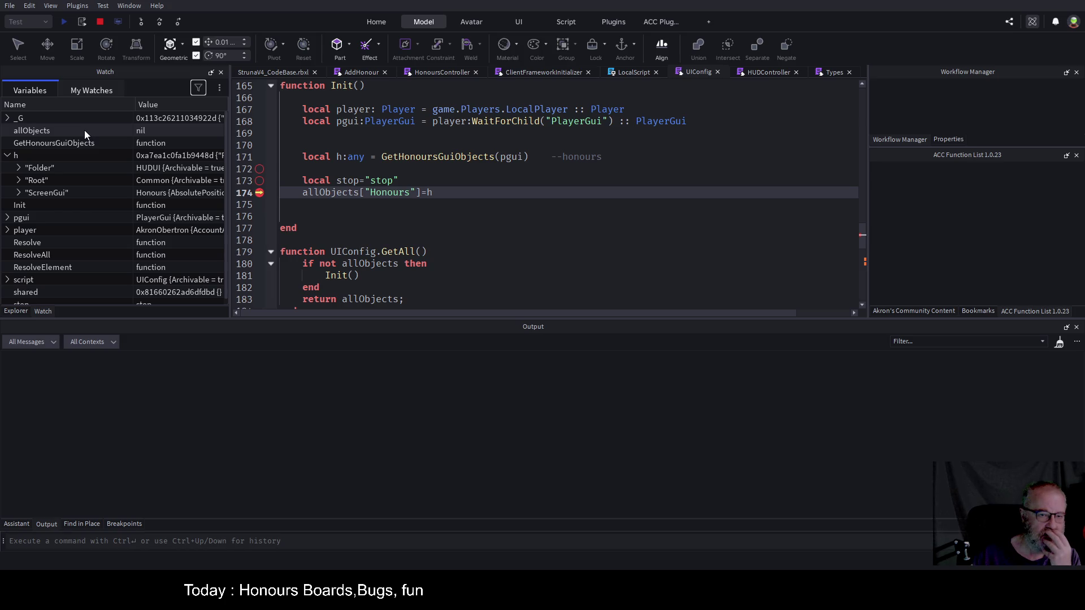
scroll(446, 177, "up", 6)
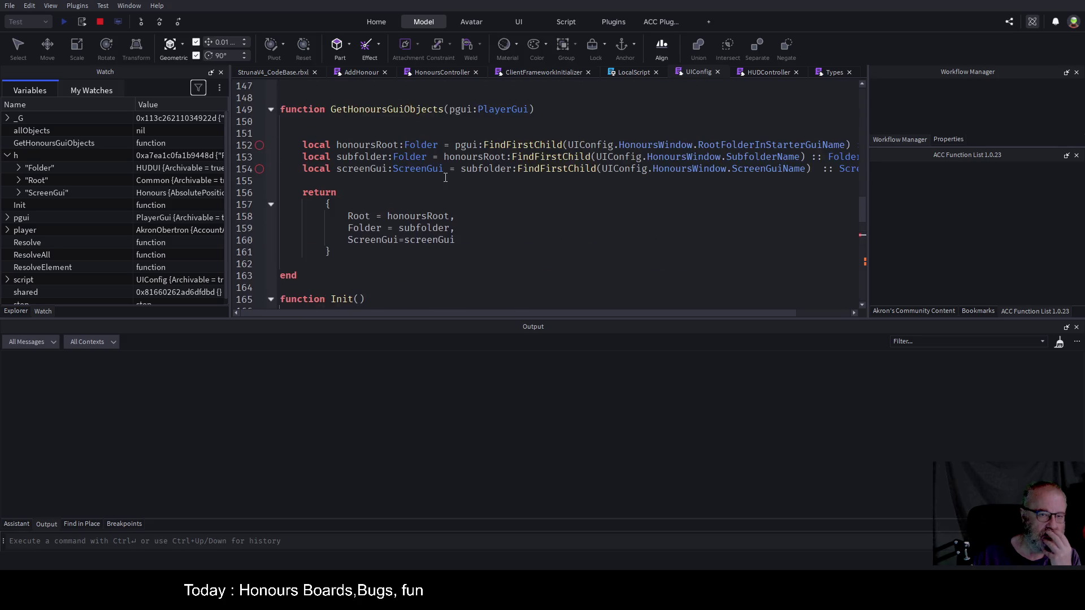
scroll(445, 178, "up", 15)
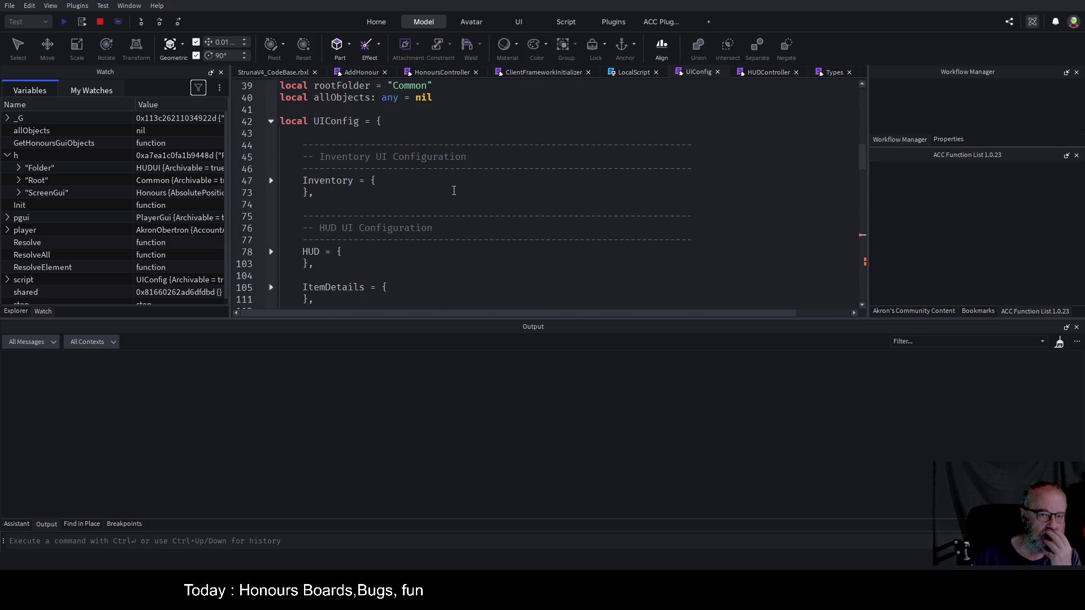
- Stop the test, change allObjects' starting value on line 40 from nil to {}, save, and replay
left_click(100, 22)
double_click(422, 99)
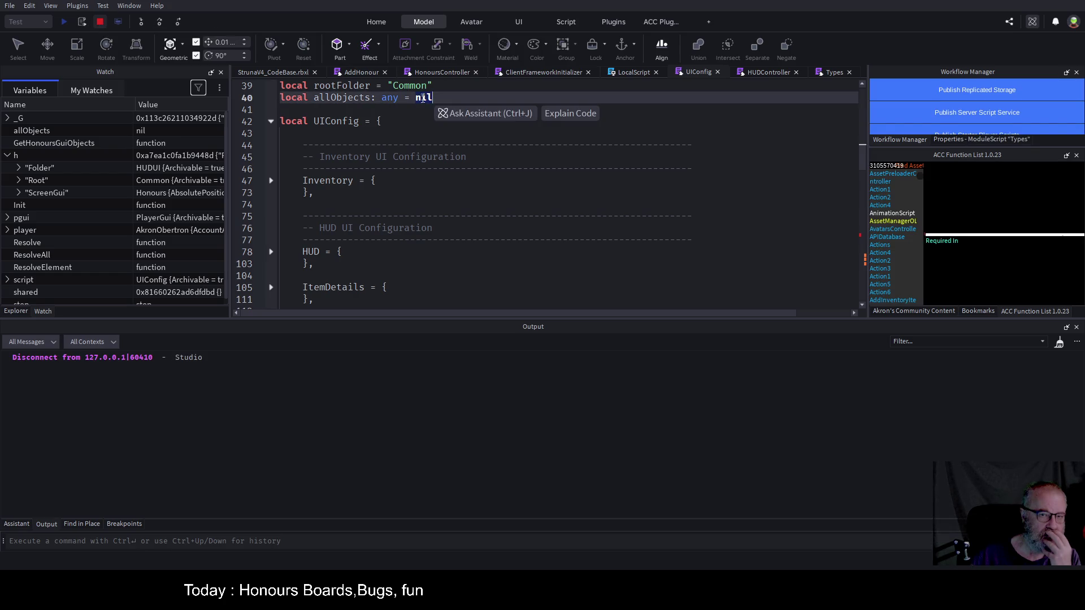
type("{")
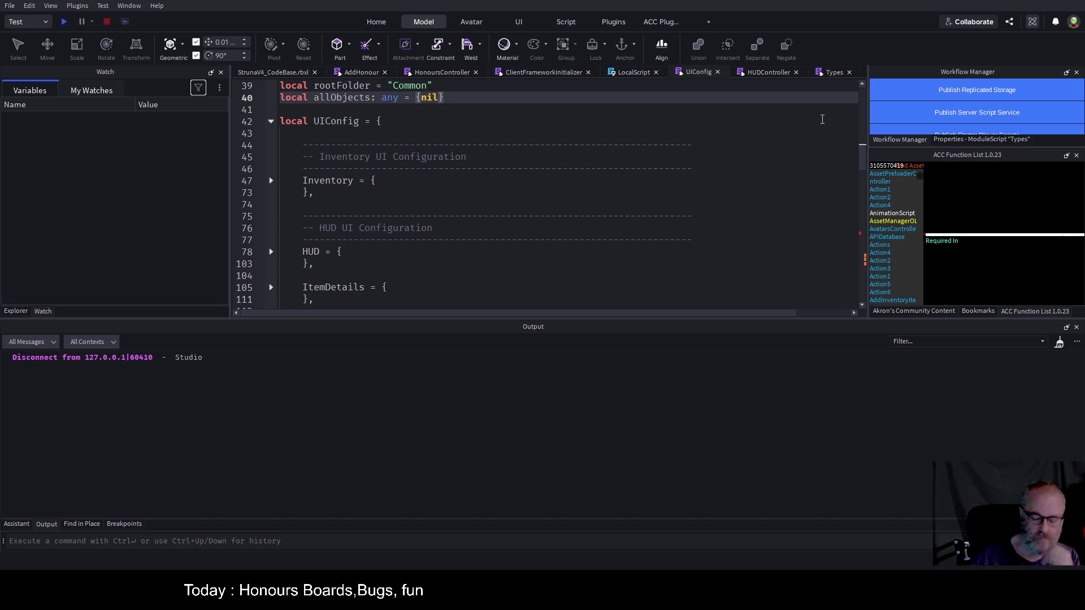
key("BackSpace")
key("BackSpace")
key("BackSpace")
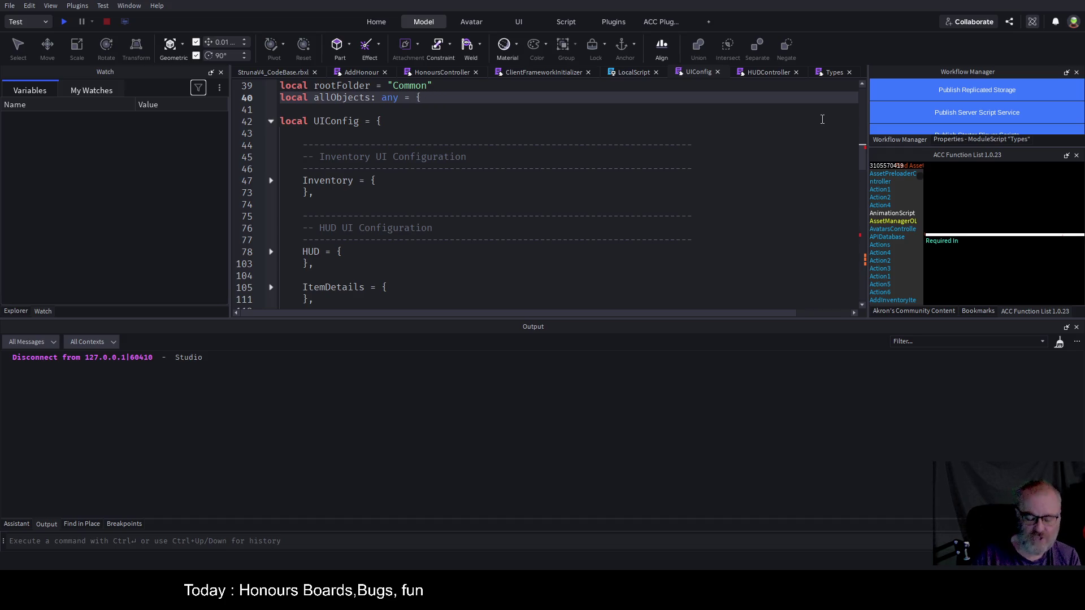
key("ctrl+s")
key("F5")
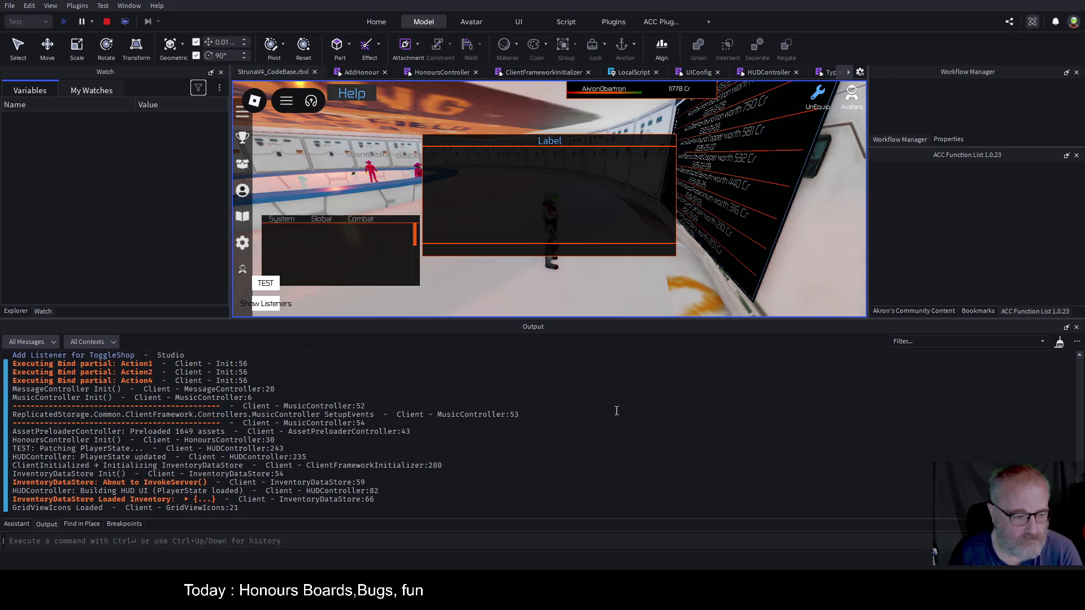
- Clear Output, open the honours board, step into GetAll, then resume to see finds topped by Iron 1750 Cr
key("ctrl+k")
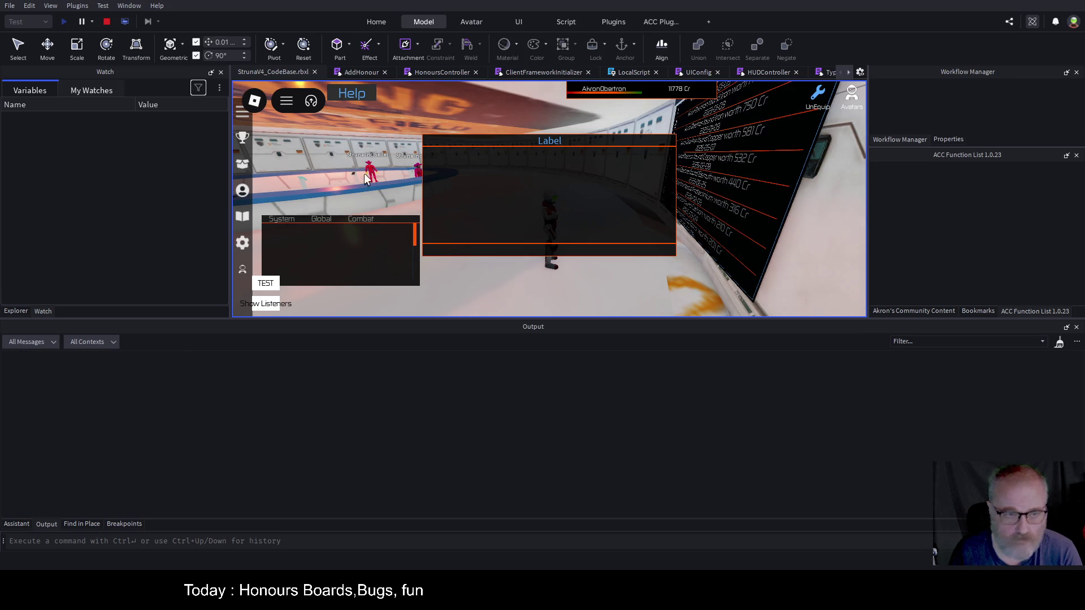
left_click(242, 140)
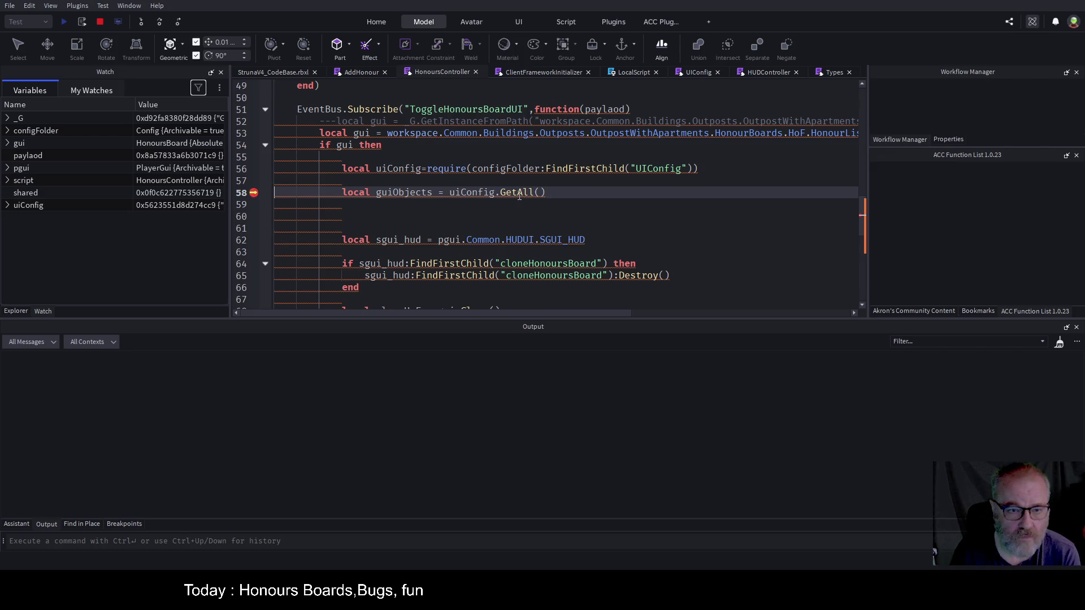
key("F11")
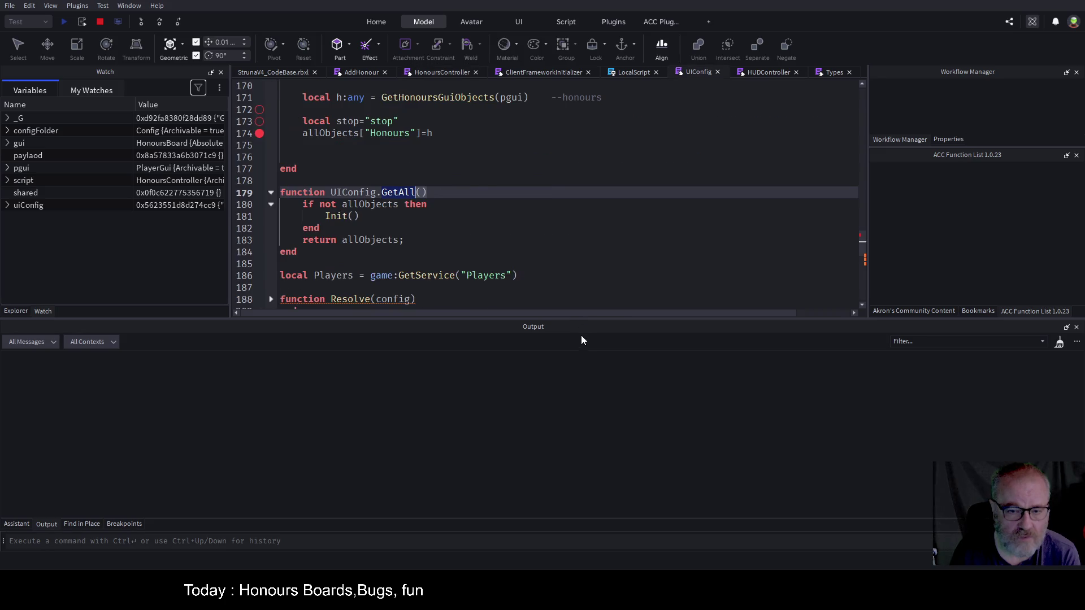
scroll(390, 225, "down", 5)
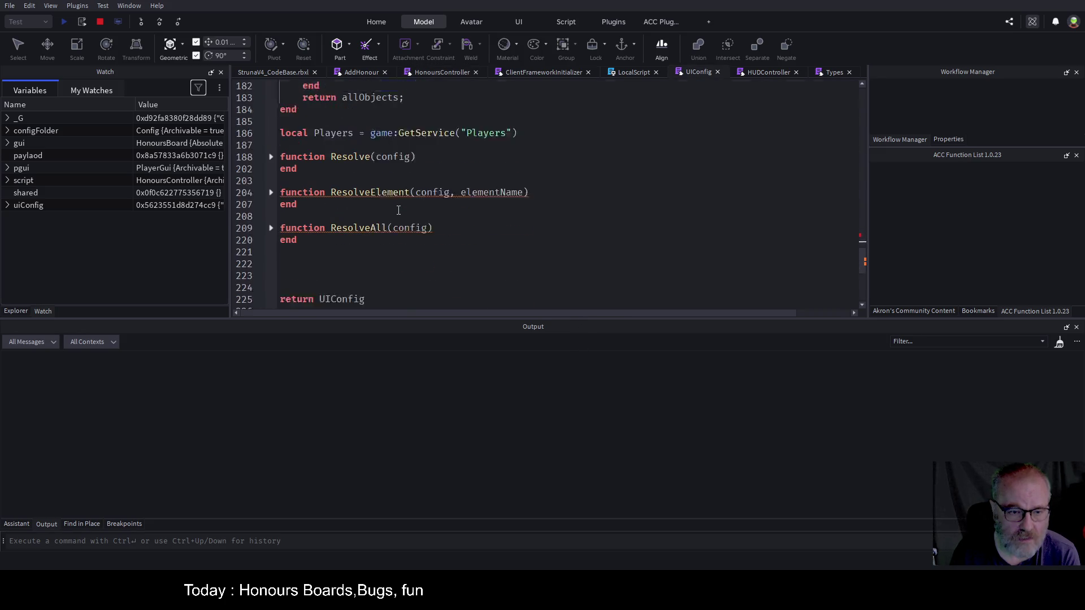
scroll(430, 210, "up", 7)
scroll(431, 209, "up", 4)
scroll(431, 209, "down", 3)
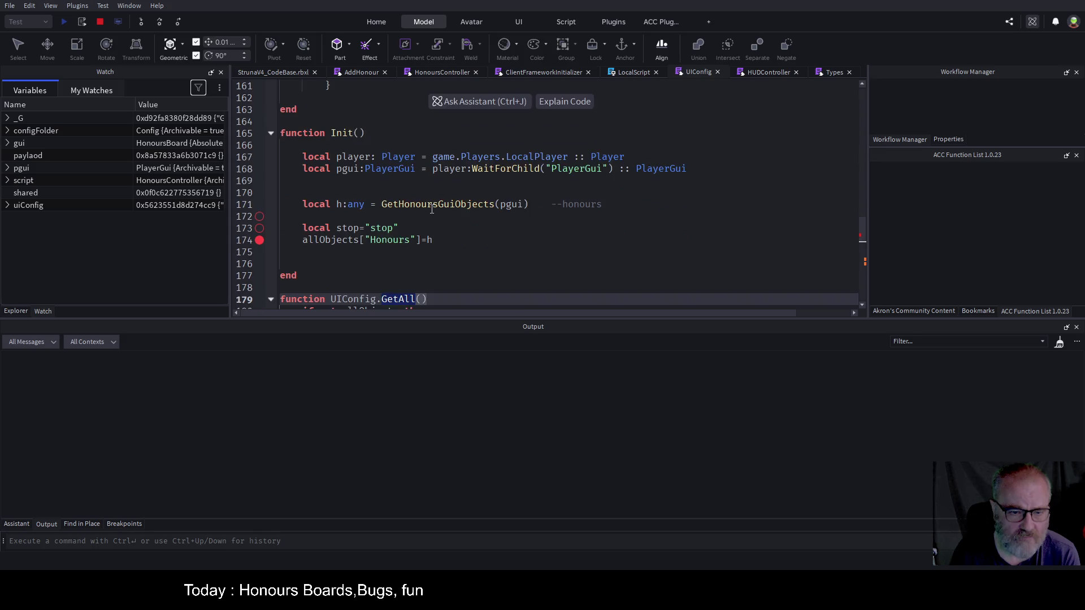
key("F5")
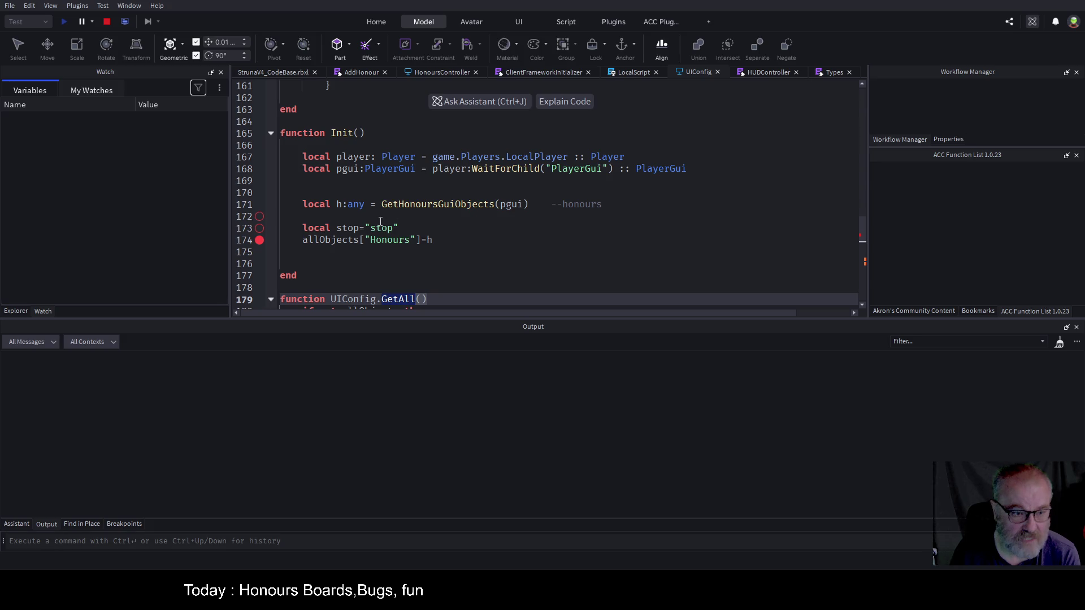
left_click(285, 76)
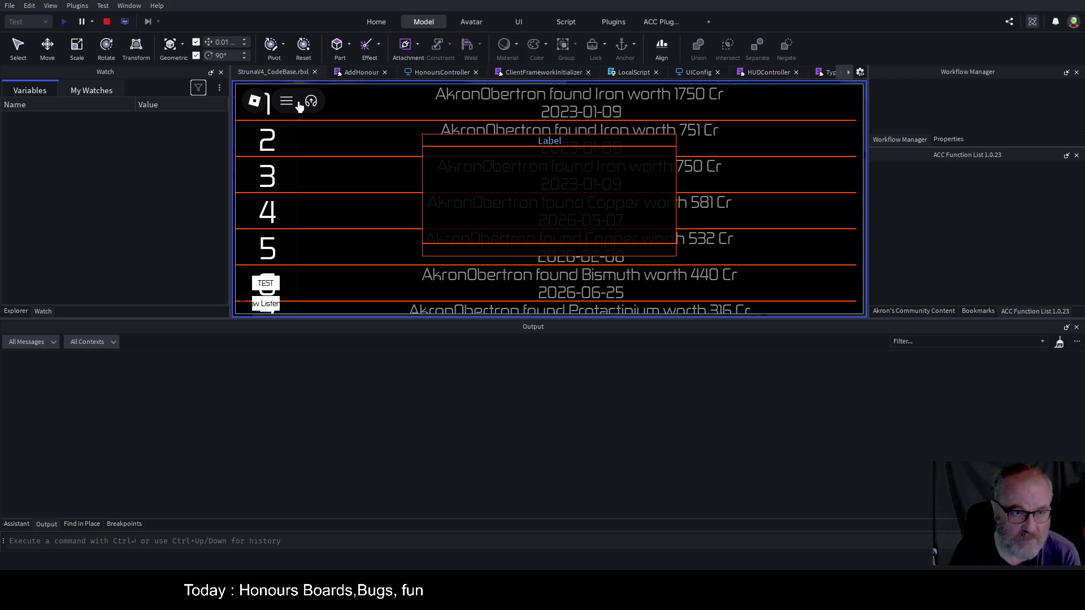
- Stop the test and review HonoursController's cloneHonoursBoard check and the sgui_hud usages from line 62
left_click(108, 21)
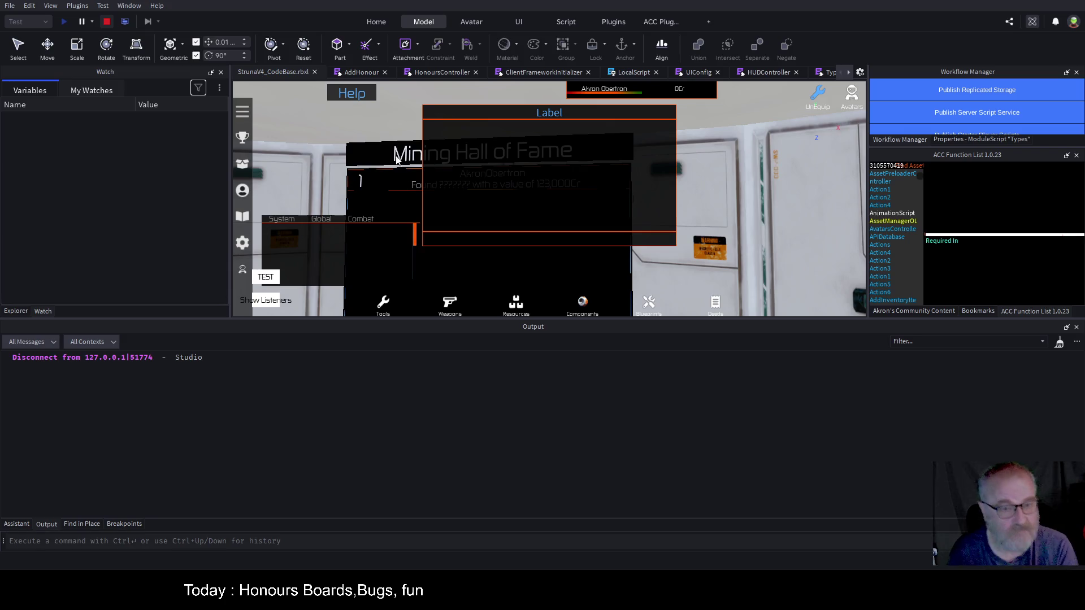
left_click(432, 70)
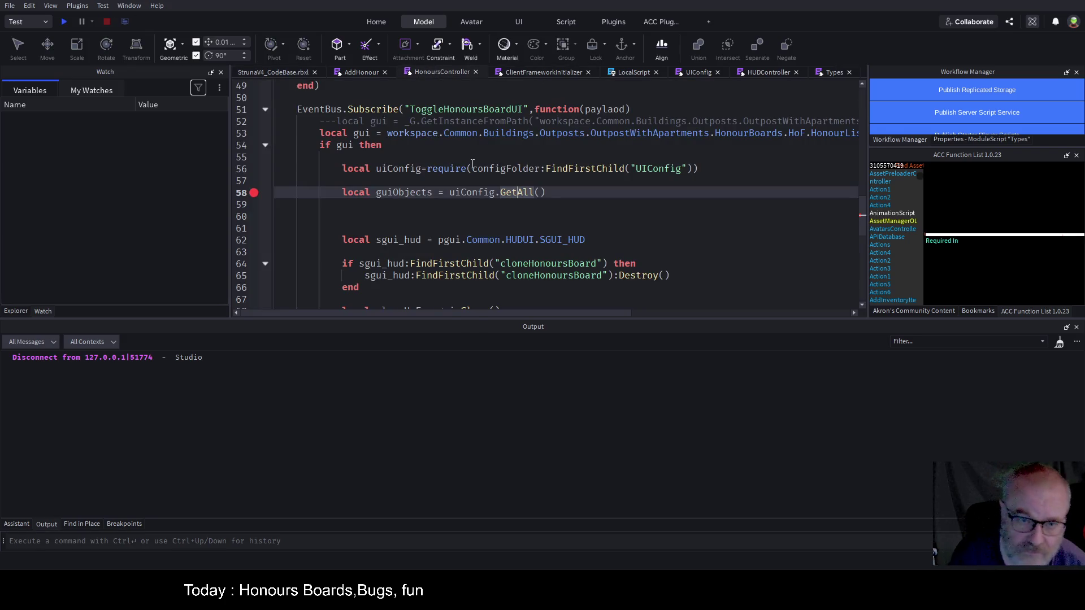
scroll(560, 194, "down", 1)
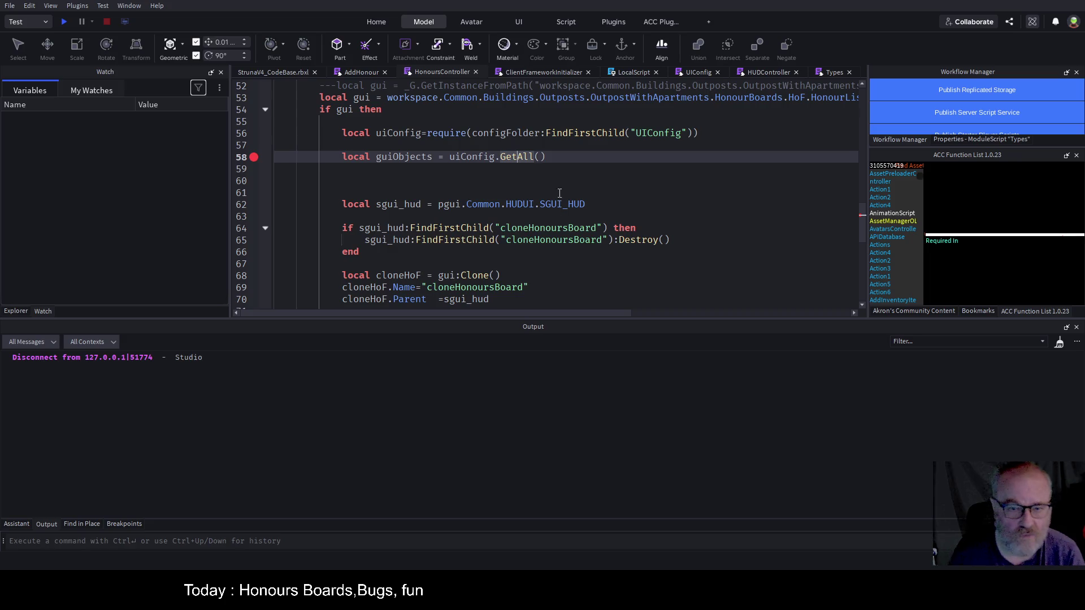
left_click(429, 177)
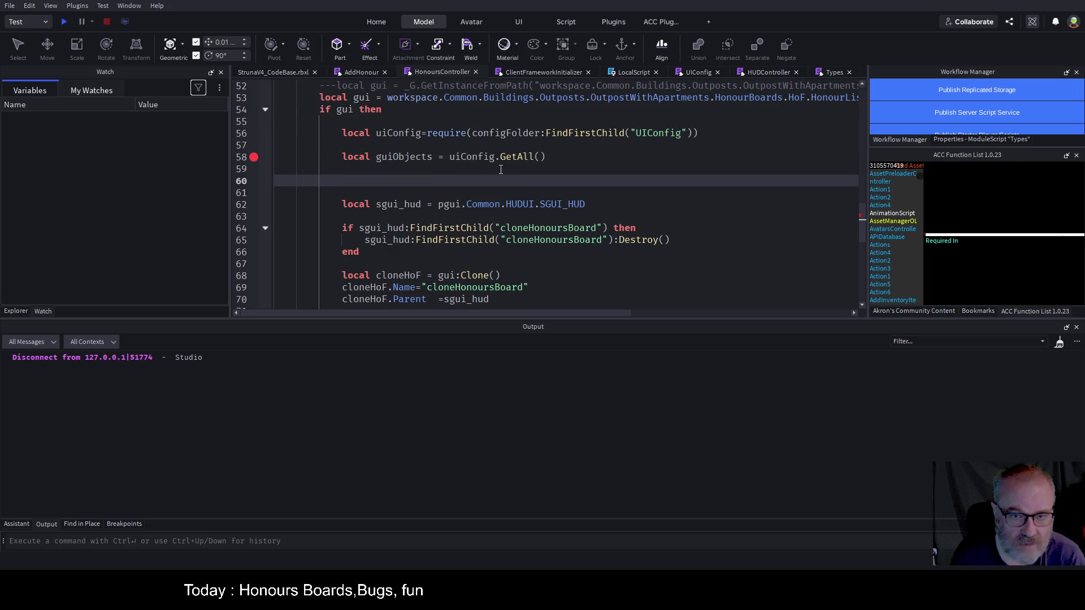
scroll(536, 181, "down", 1)
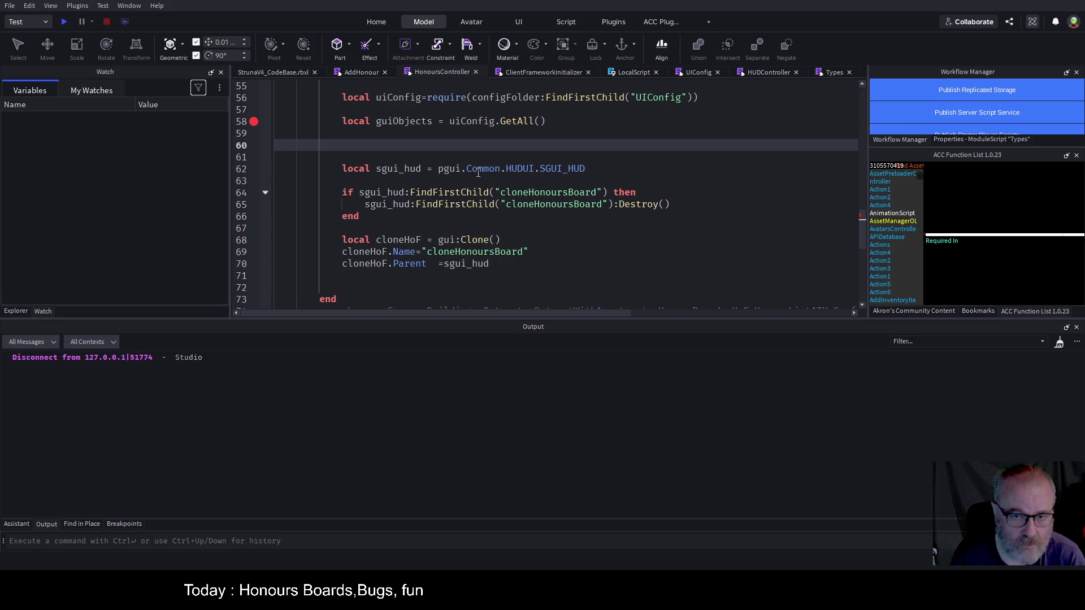
left_click(540, 193)
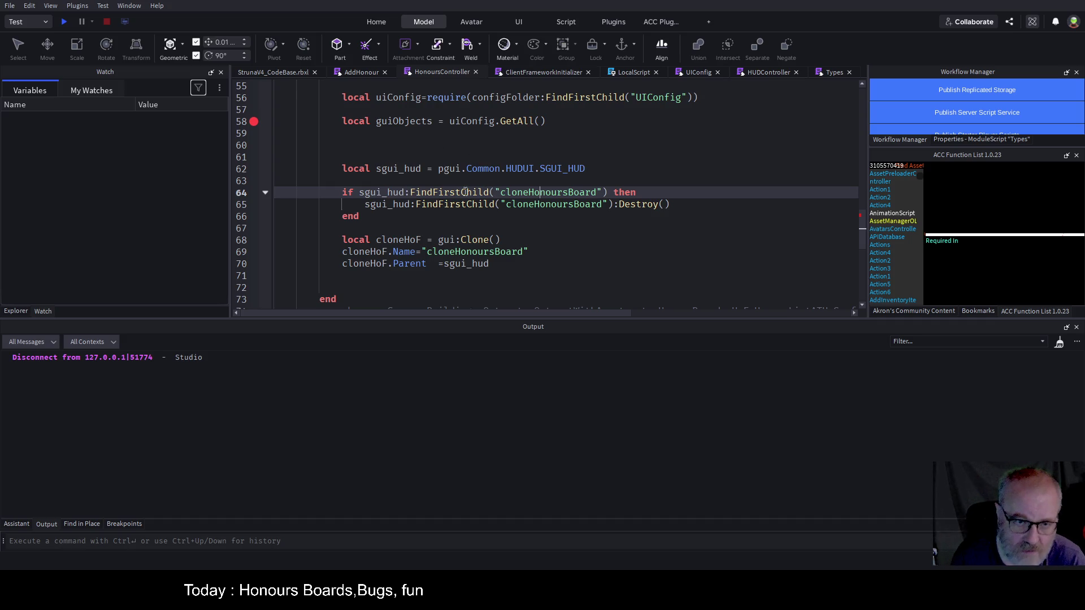
left_click(454, 252)
left_click(456, 264)
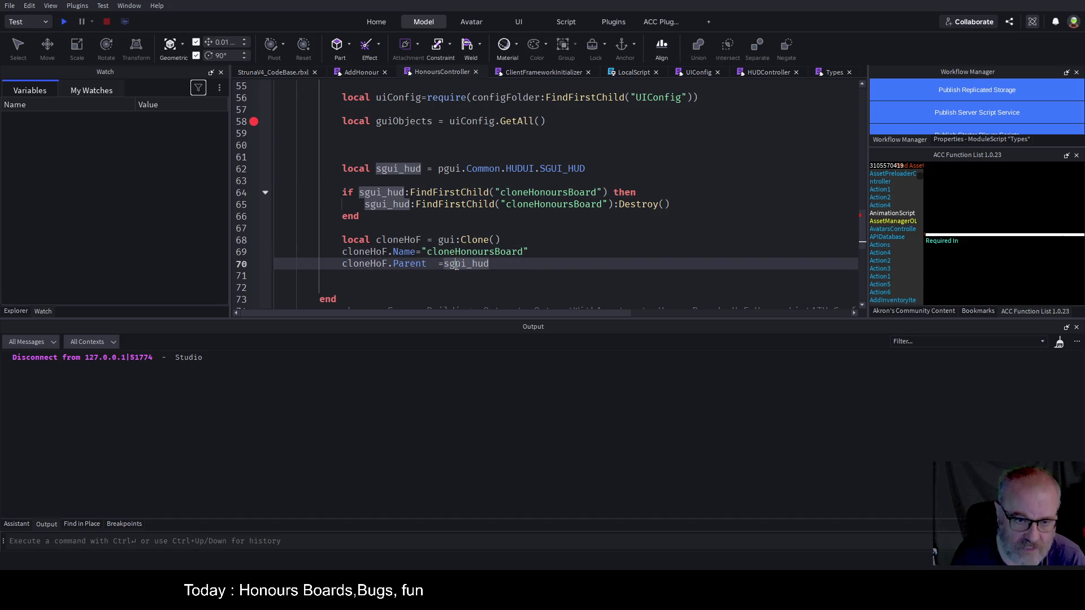
left_click(850, 172)
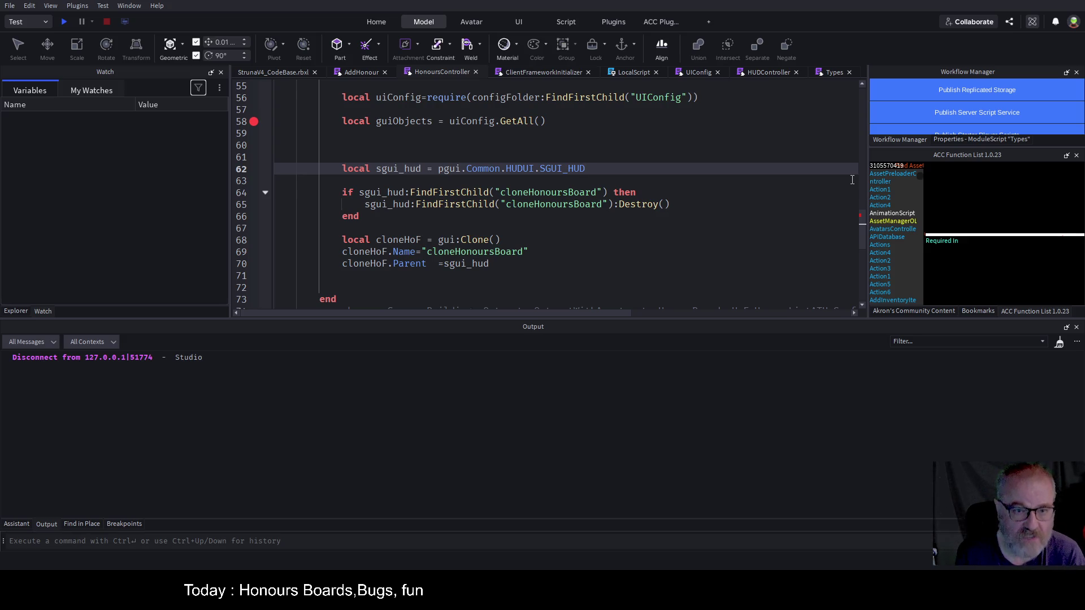
- Replace line 62's pgui.Common.HUDUI.SGUI_HUD with guiObjects.Honours.ScreenGui and save the place
key("ctrl+Left")
key("ctrl+Left")
key("ctrl+Left")
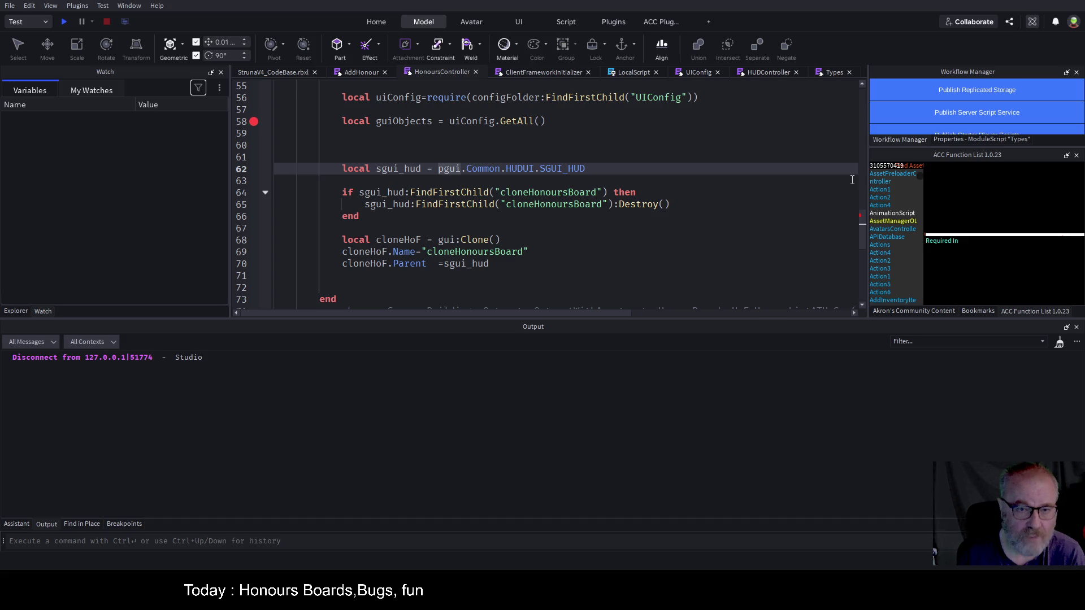
key("shift+End")
type("guiObjects")
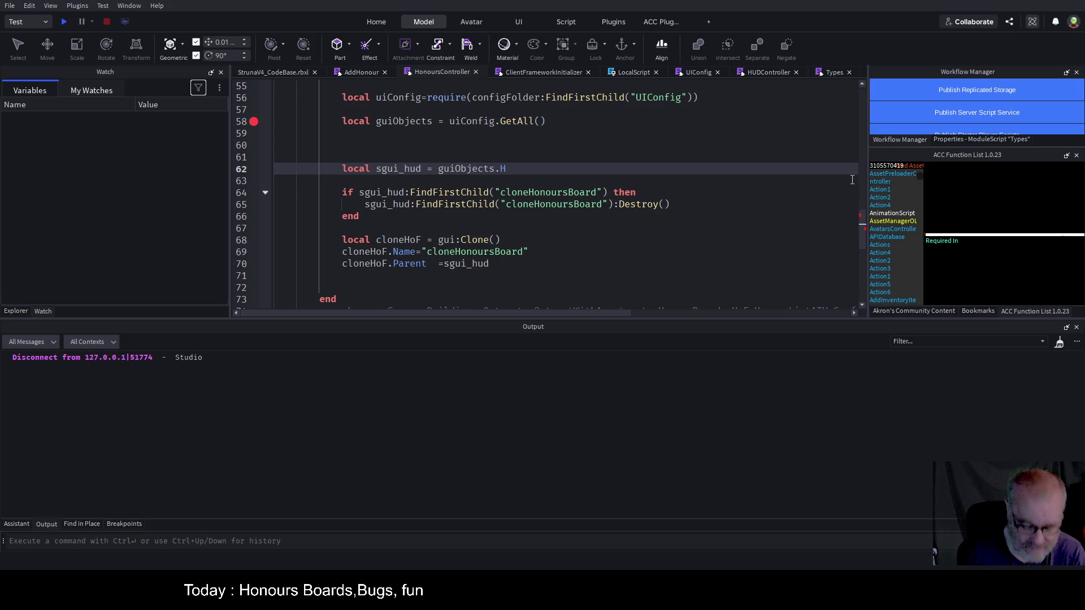
type("onours")
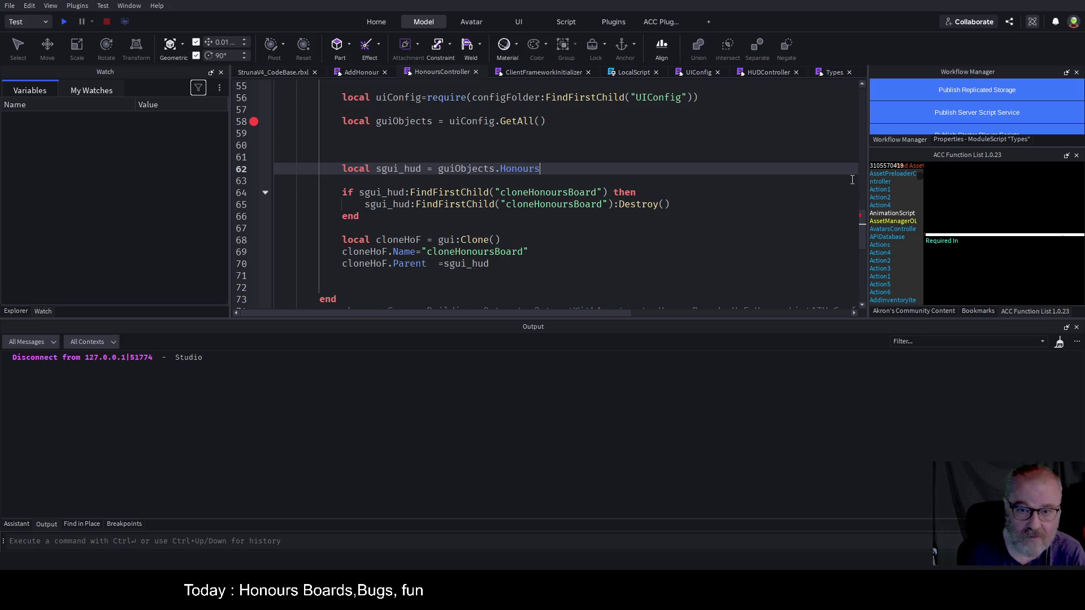
type(".ScreenGui")
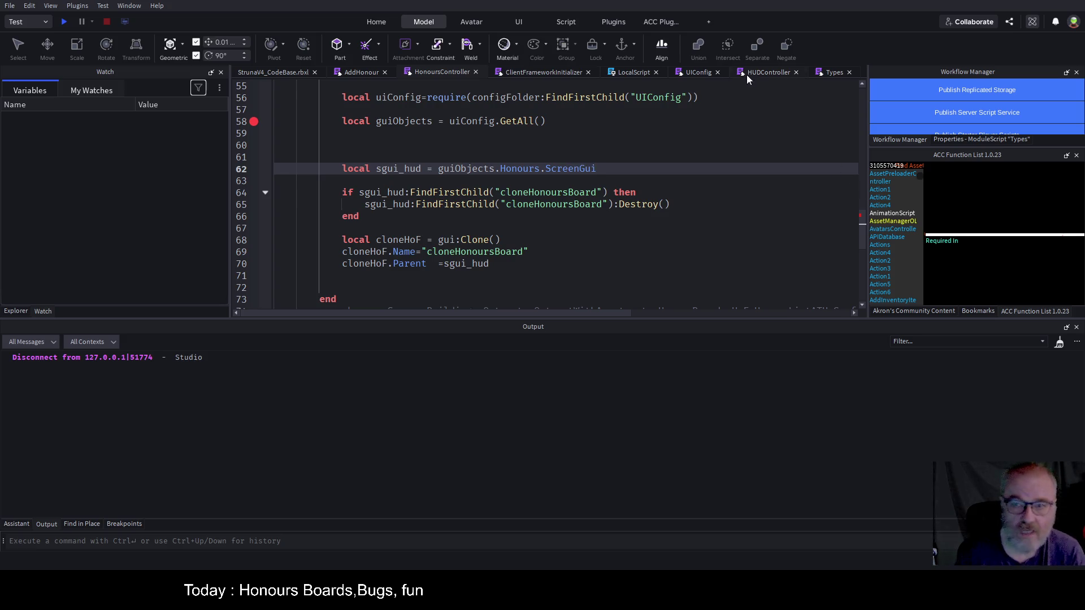
key("ctrl+s")
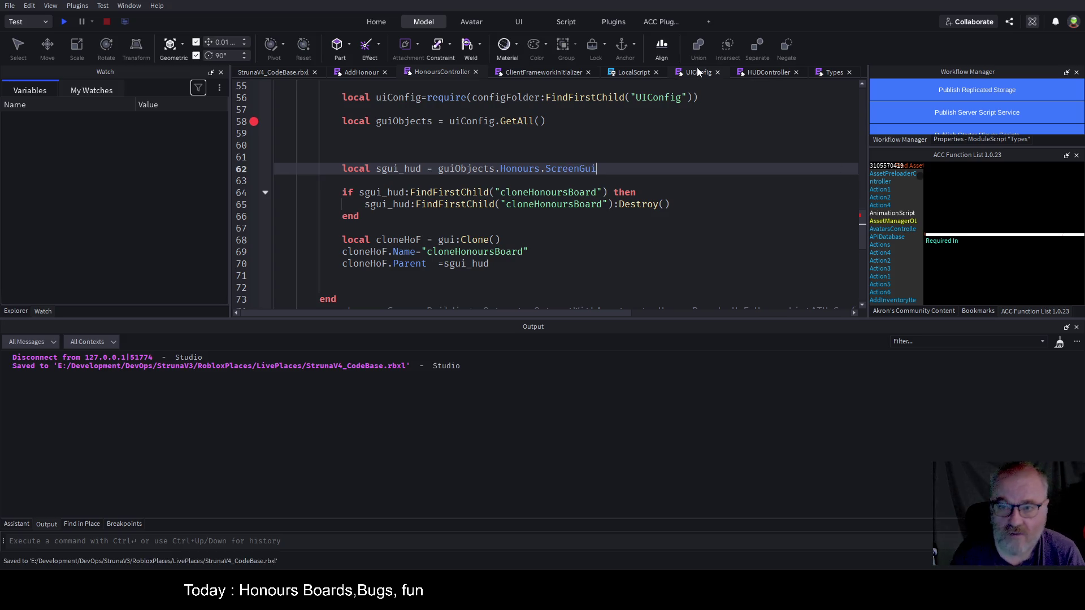
left_click(697, 70)
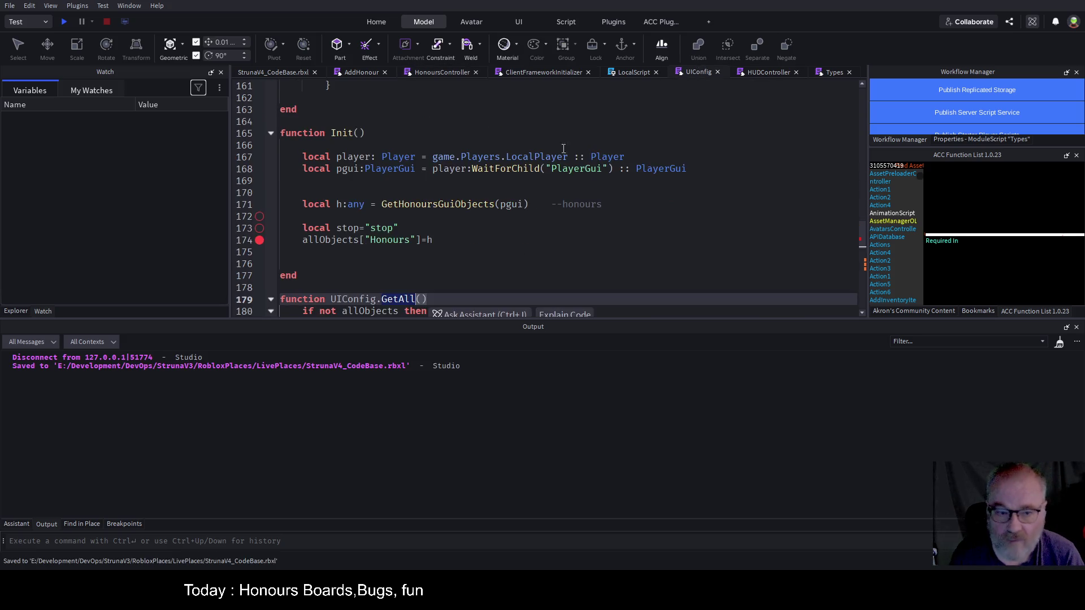
double_click(389, 240)
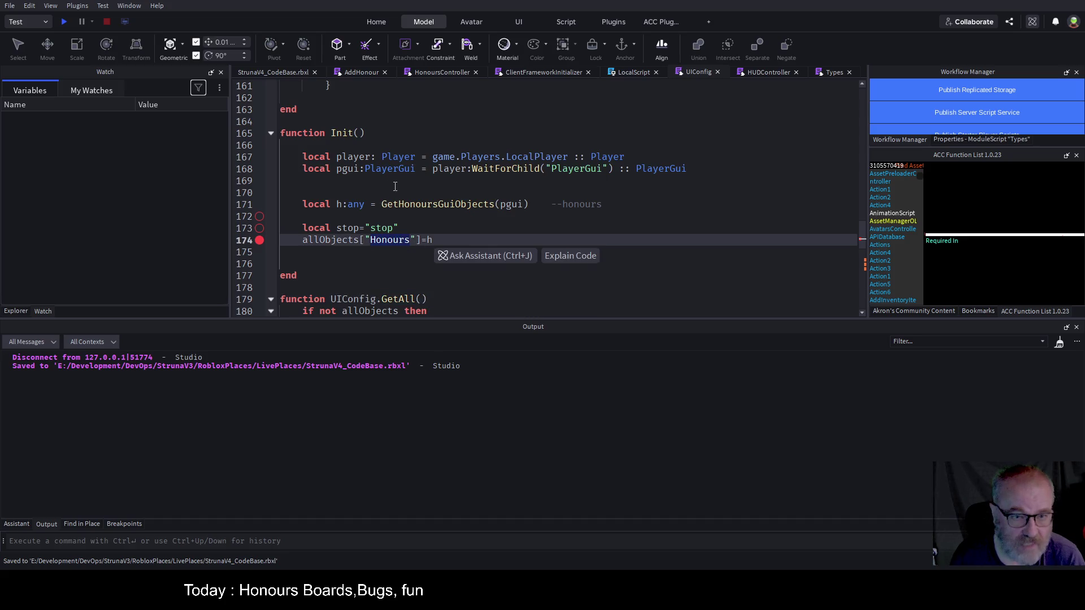
scroll(497, 223, "down", 3)
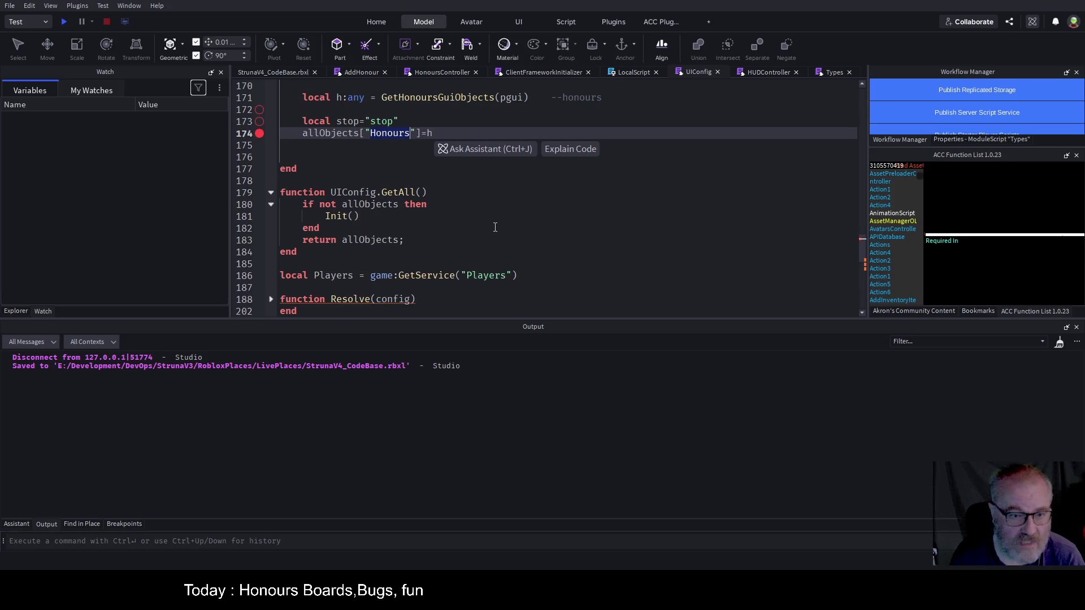
scroll(501, 219, "up", 3)
scroll(500, 216, "up", 5)
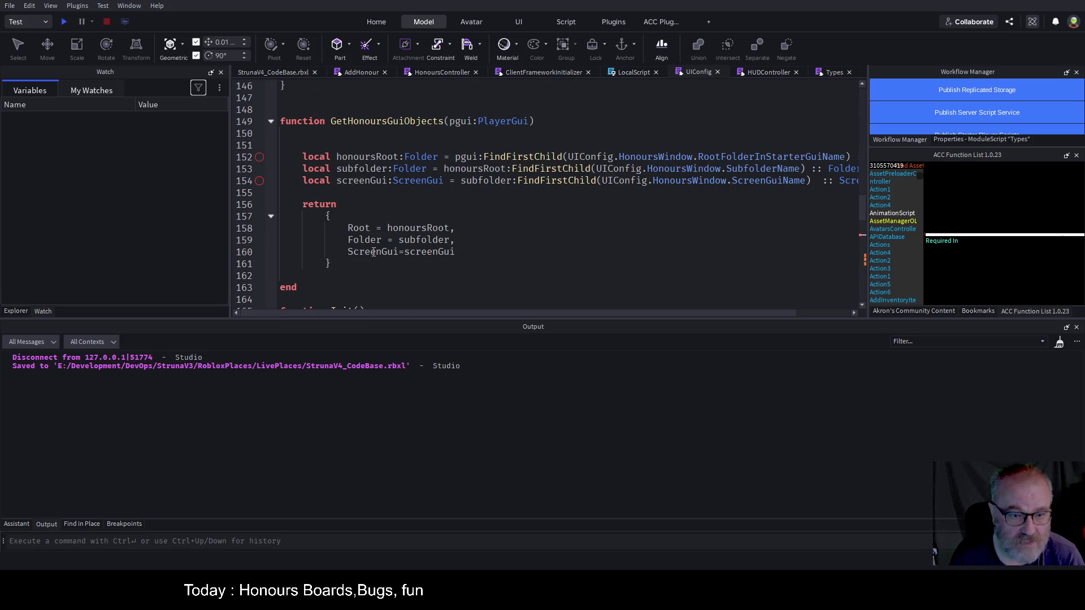
double_click(399, 252)
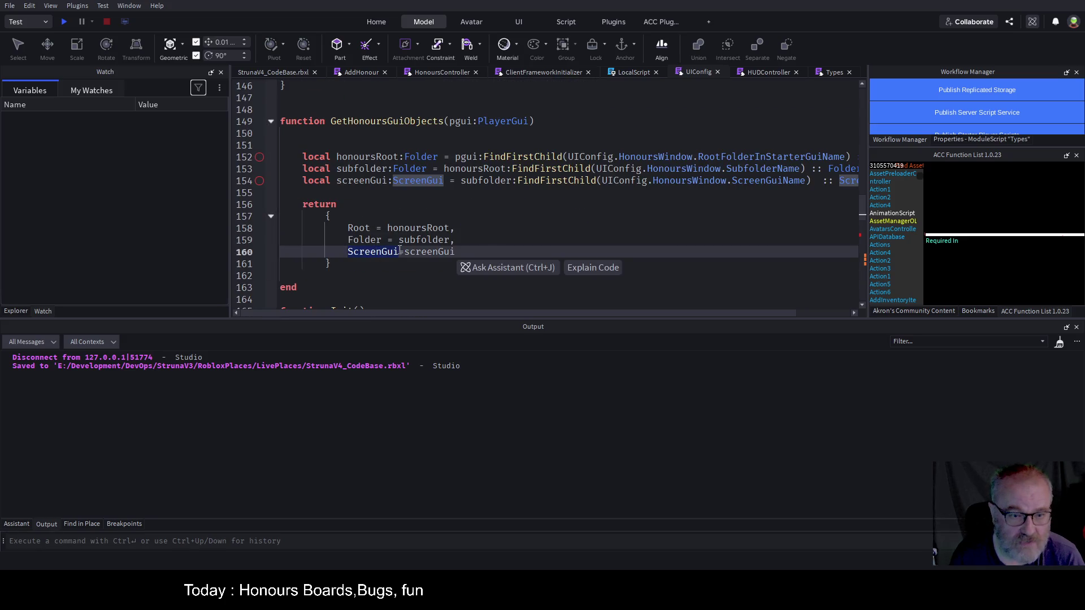
left_click(434, 73)
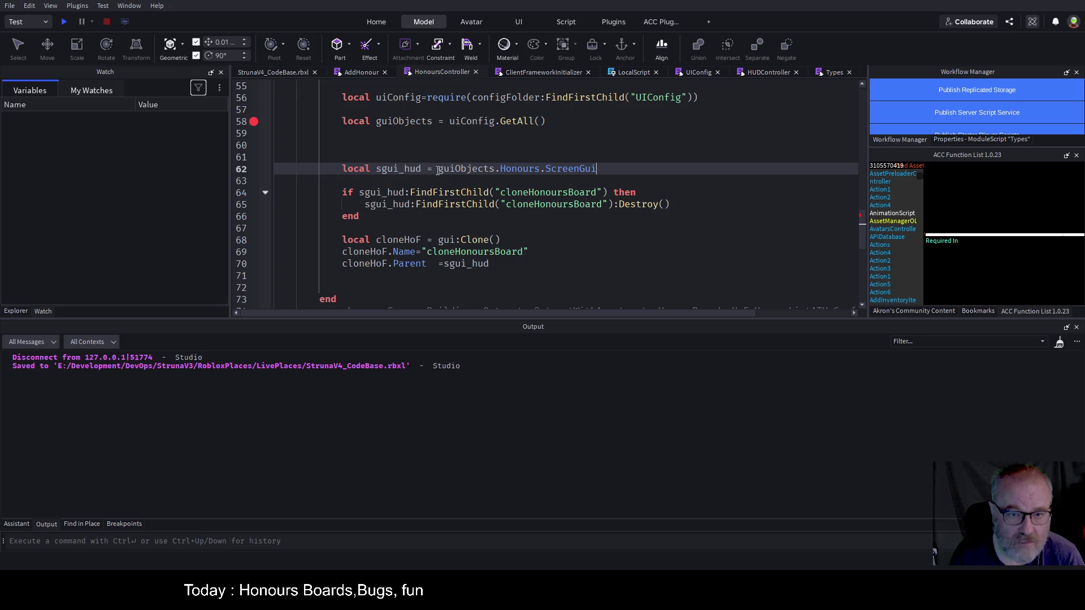
- Put guiObjects.Honours.ScreenGui in place of sgui_hud on line 70 and delete line 62's sgui_hud declaration
left_click_drag(439, 168, 609, 163)
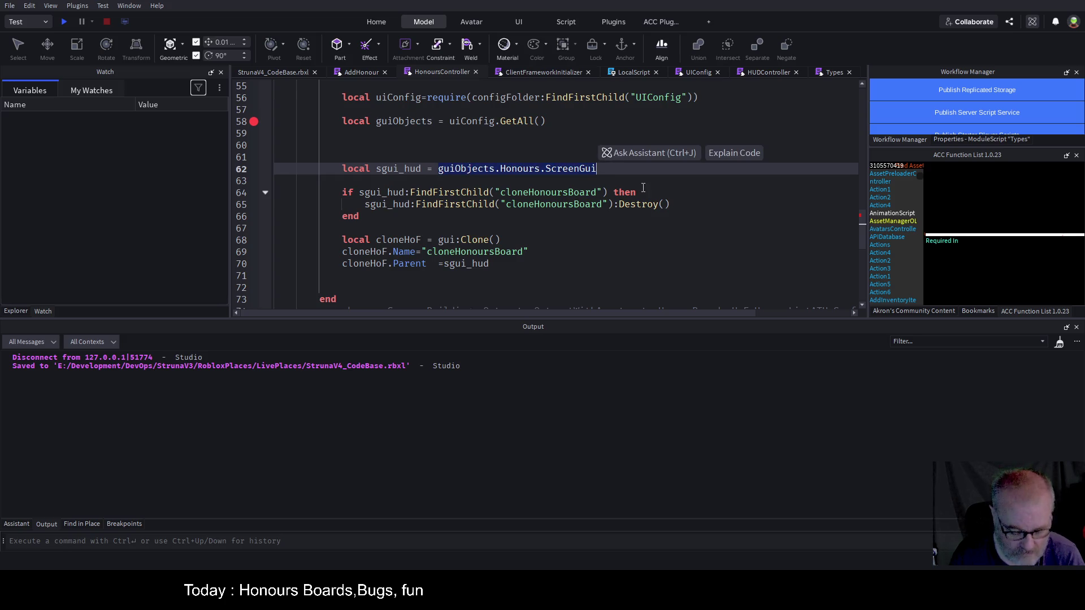
key("ctrl+c")
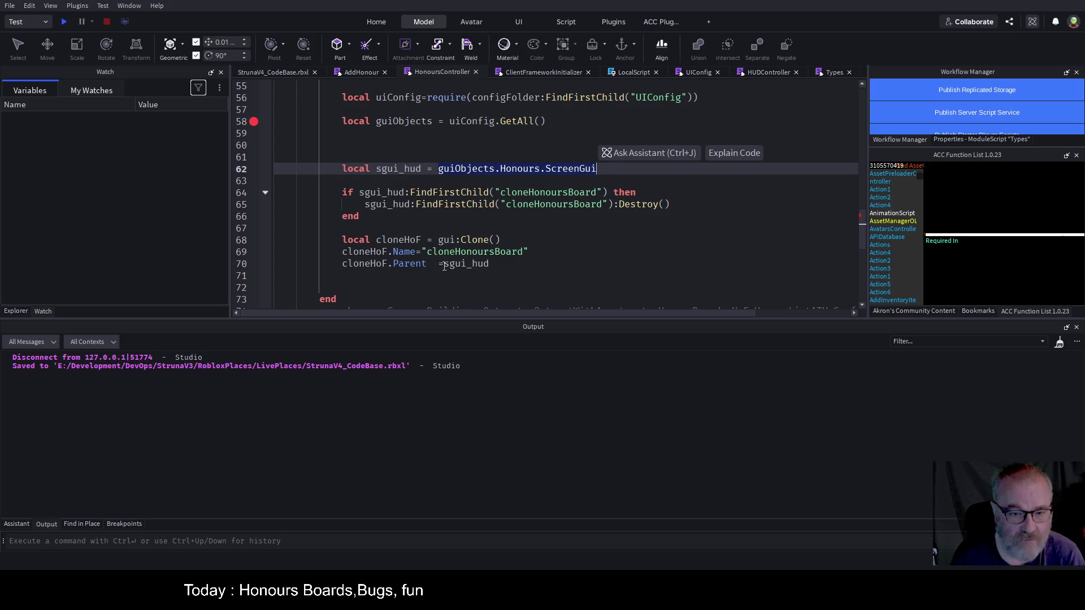
double_click(446, 264)
key("ctrl+v")
mouse_move(342, 169)
left_mouse_down()
mouse_move(317, 176)
mouse_move(697, 208)
mouse_move(635, 170)
left_mouse_up()
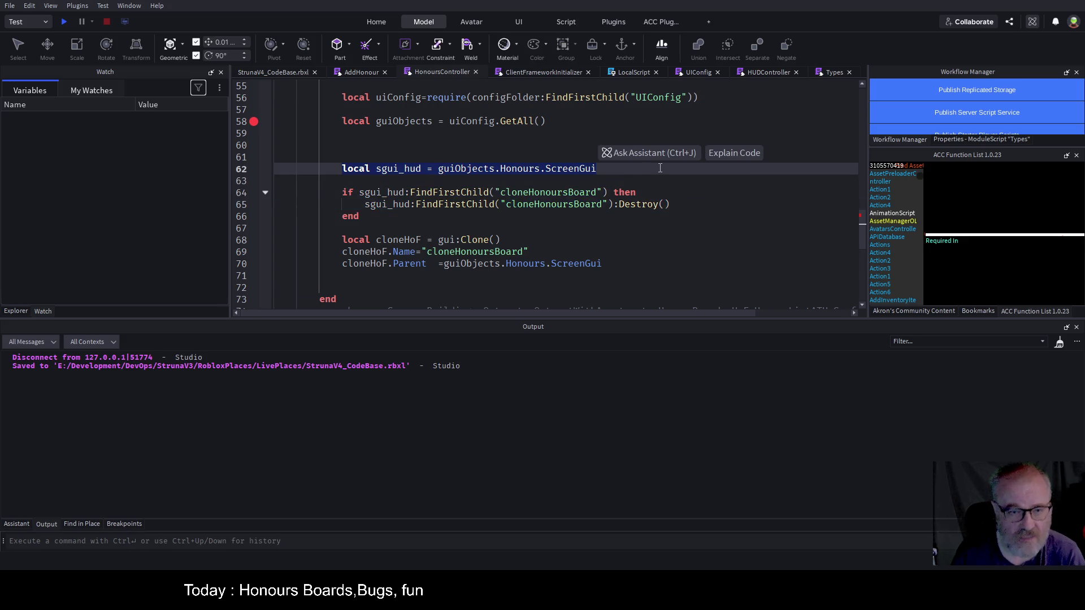
key("BackSpace")
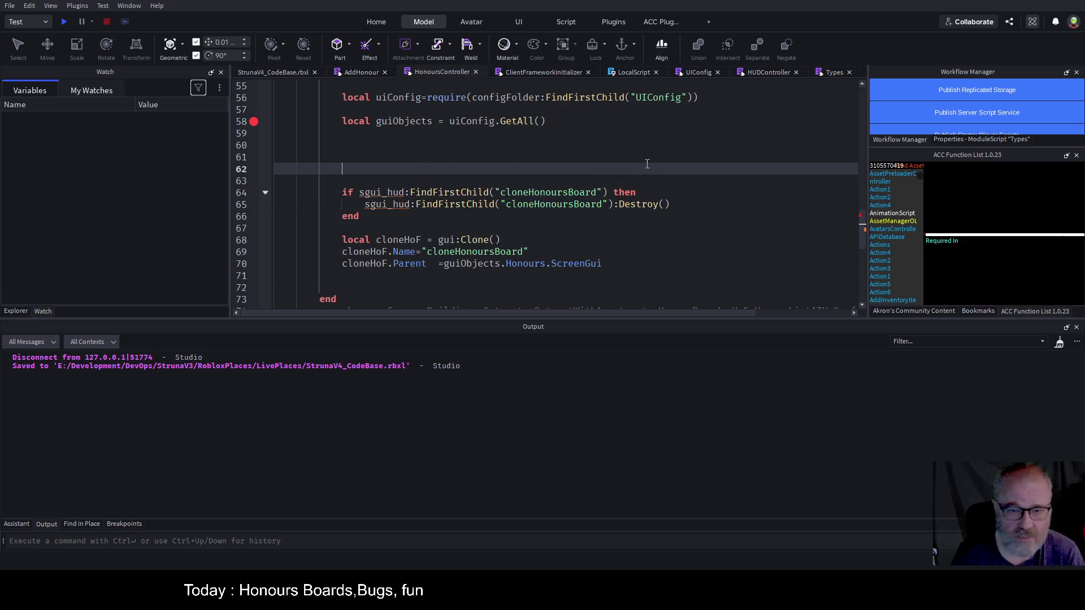
- Use guiObjects.Honours.ScreenGui instead of sgui_hud on lines 64 and 65, then save
left_click_drag(443, 266, 605, 262)
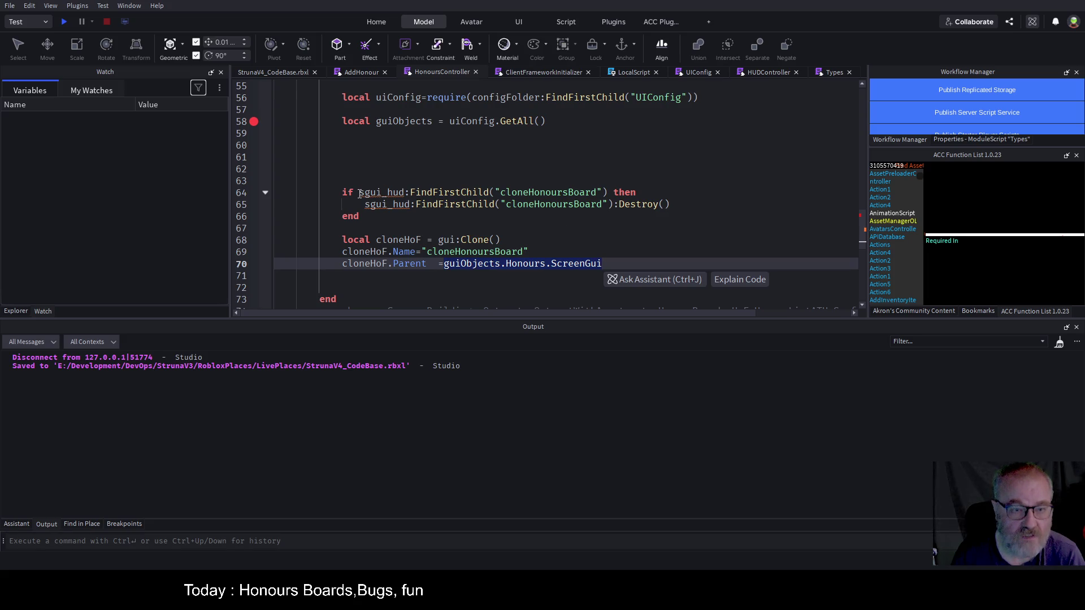
mouse_move(359, 194)
left_mouse_down()
mouse_move(410, 194)
mouse_move(367, 204)
mouse_move(410, 204)
left_mouse_up()
key("ctrl+v")
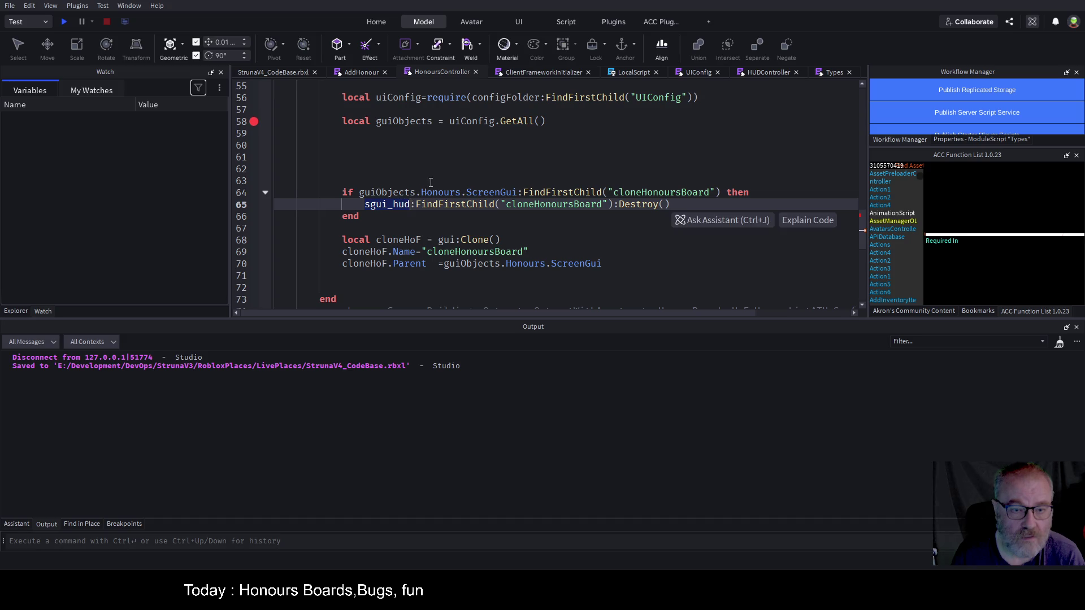
key("ctrl+v")
left_click_drag(465, 161, 647, 169)
key("ctrl+s")
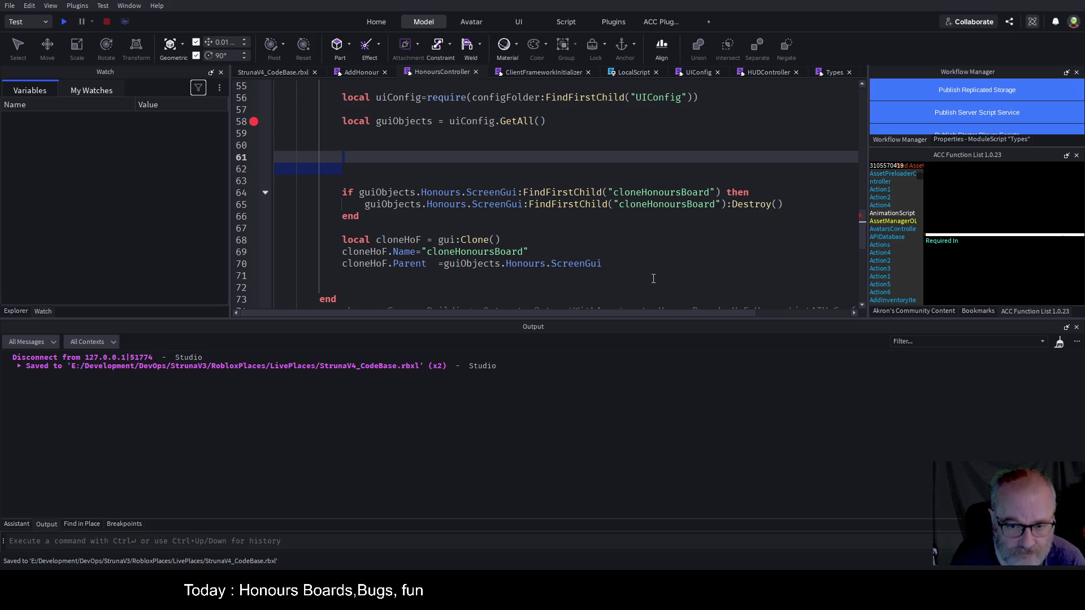
- Return to the Hall of Fame place view and bring up the Explorer tree
left_click(290, 72)
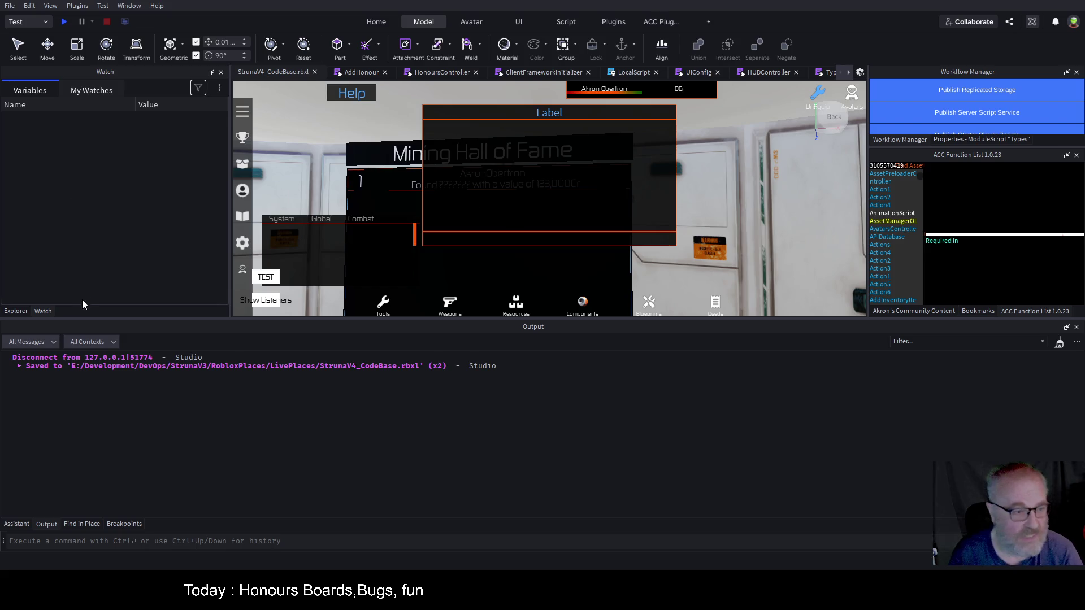
left_click(17, 312)
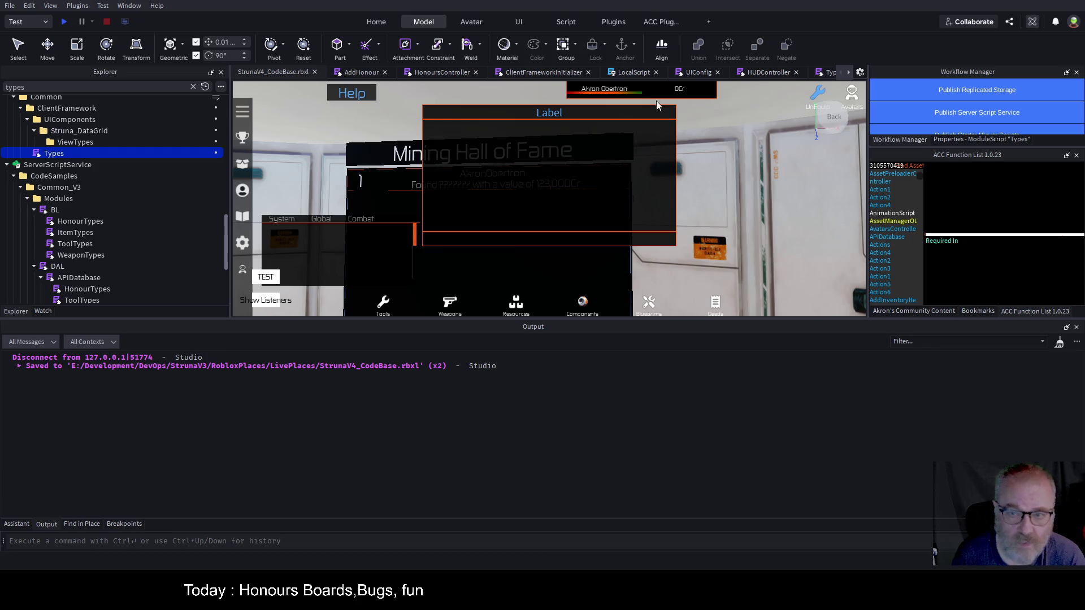
left_click(548, 169)
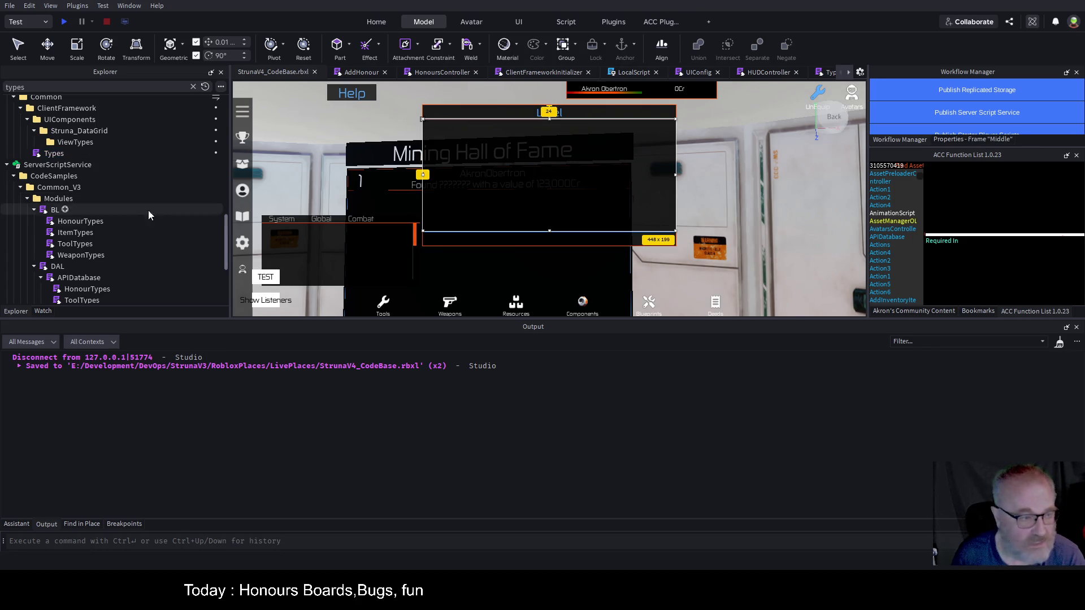
scroll(161, 217, "down", 1)
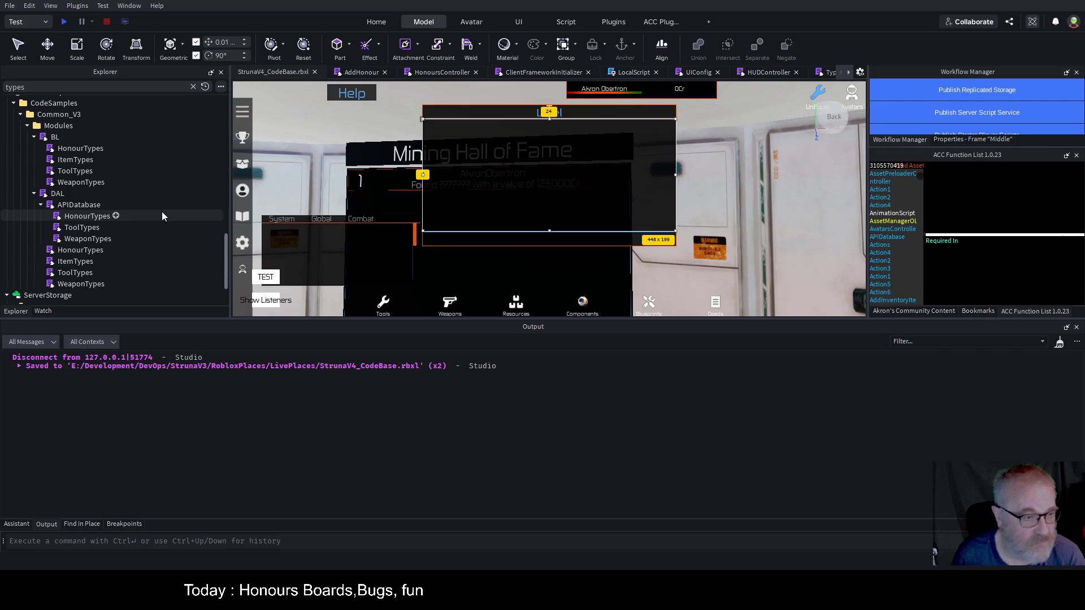
scroll(170, 252, "down", 2)
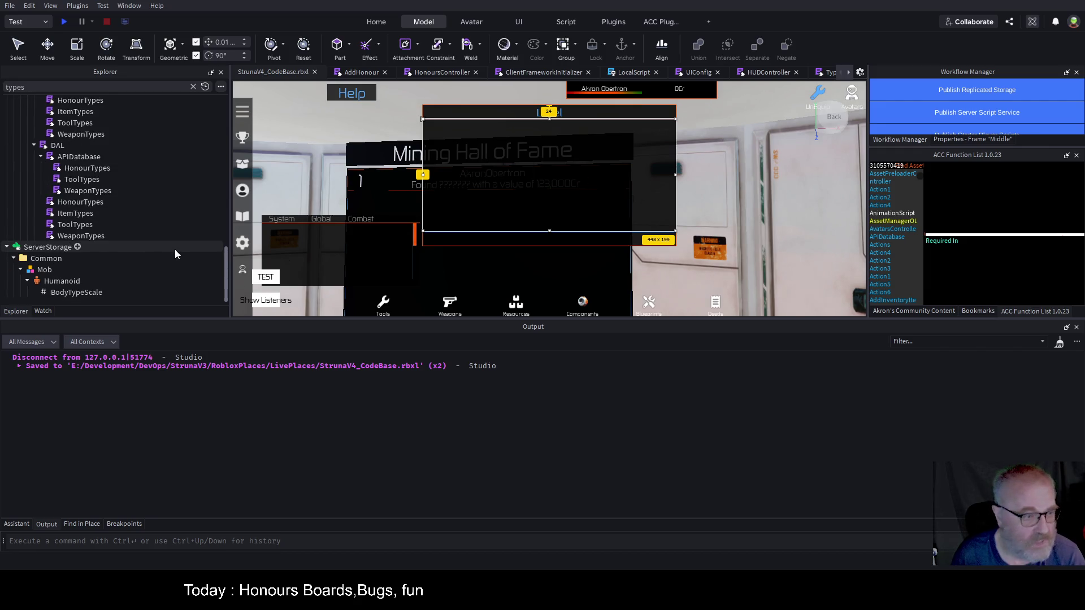
scroll(168, 205, "up", 4)
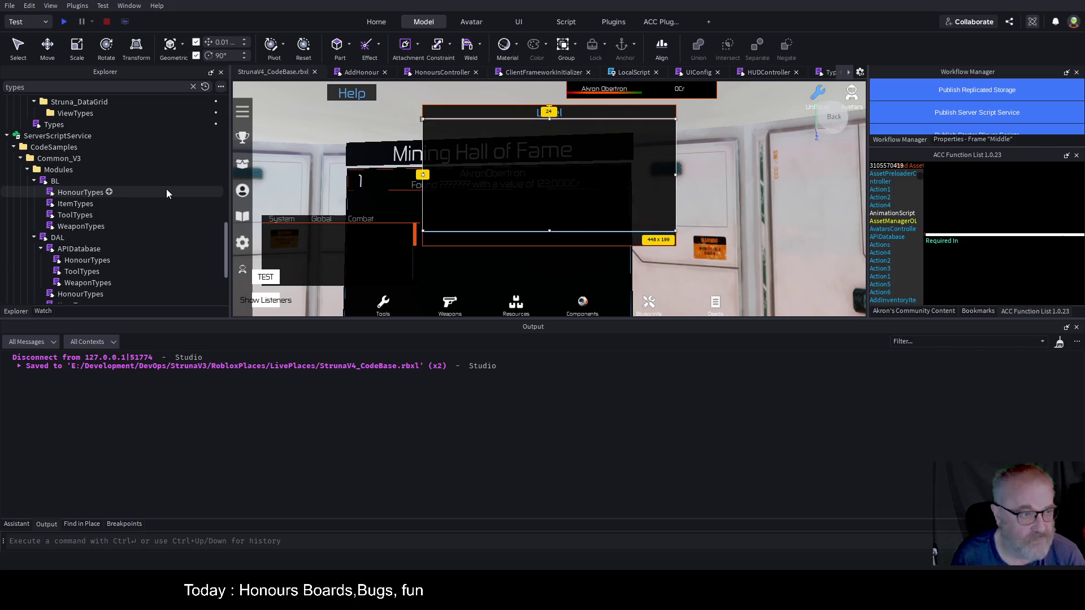
scroll(166, 189, "up", 15)
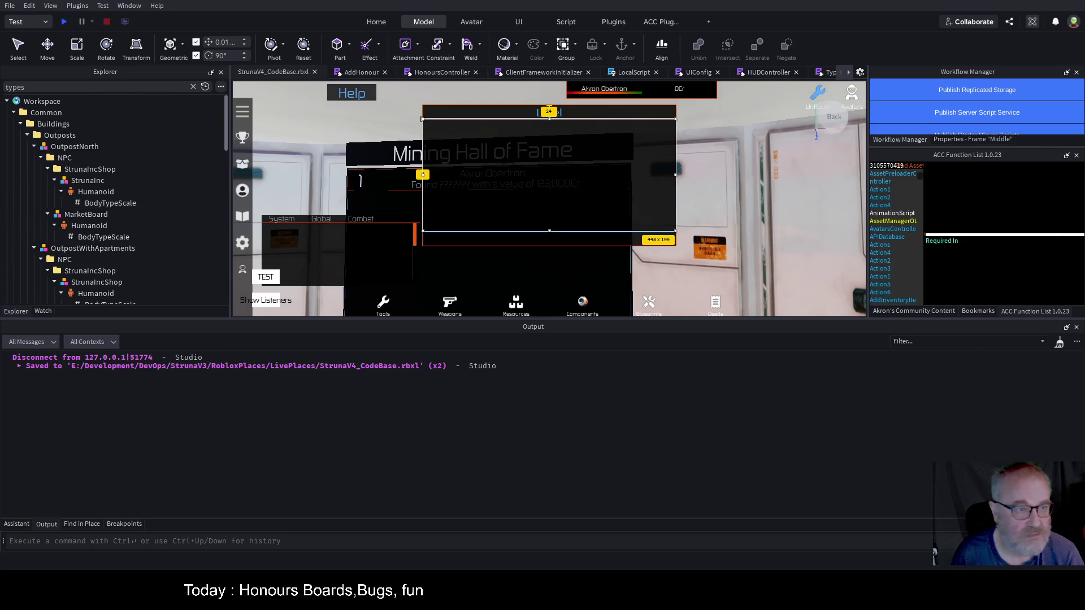
- Clear the Explorer search, then expand and select Struna_BasePanel's Middle frame to reveal its UIStroke
left_click(193, 87)
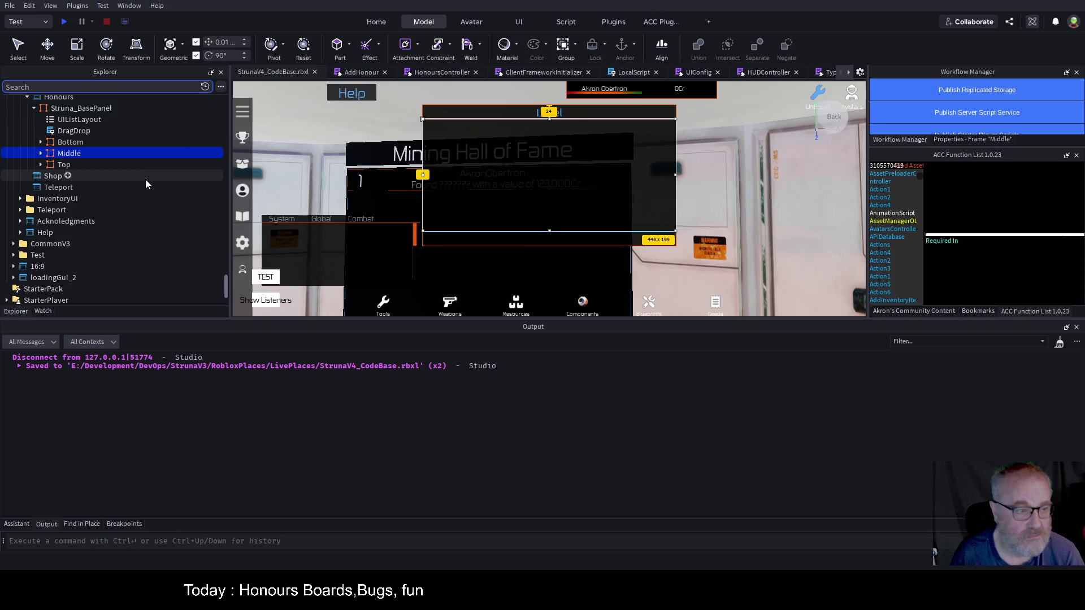
scroll(141, 168, "up", 2)
left_click(93, 157)
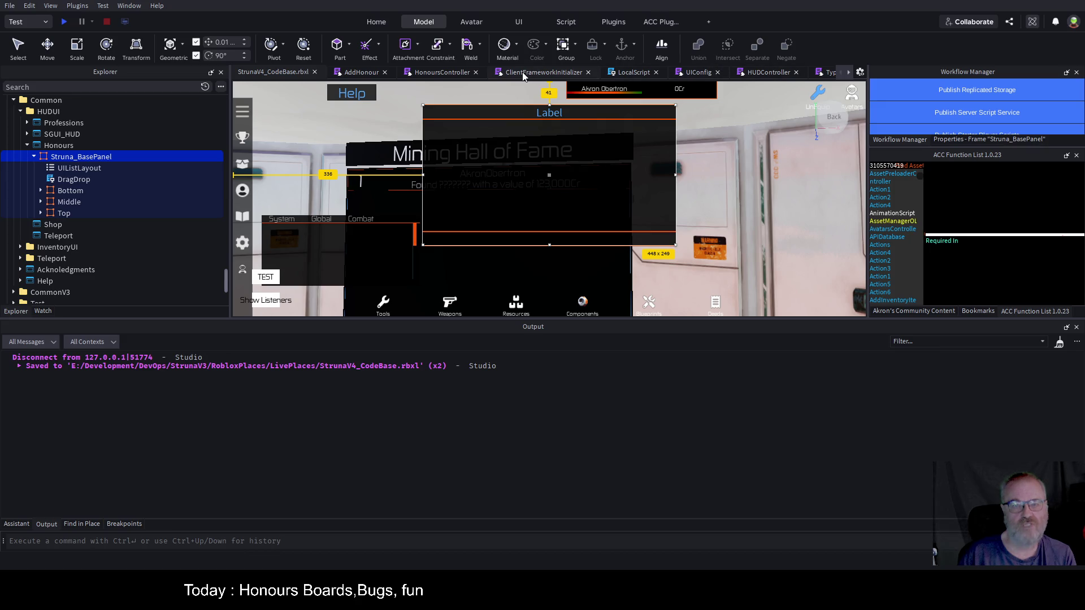
left_click(82, 158)
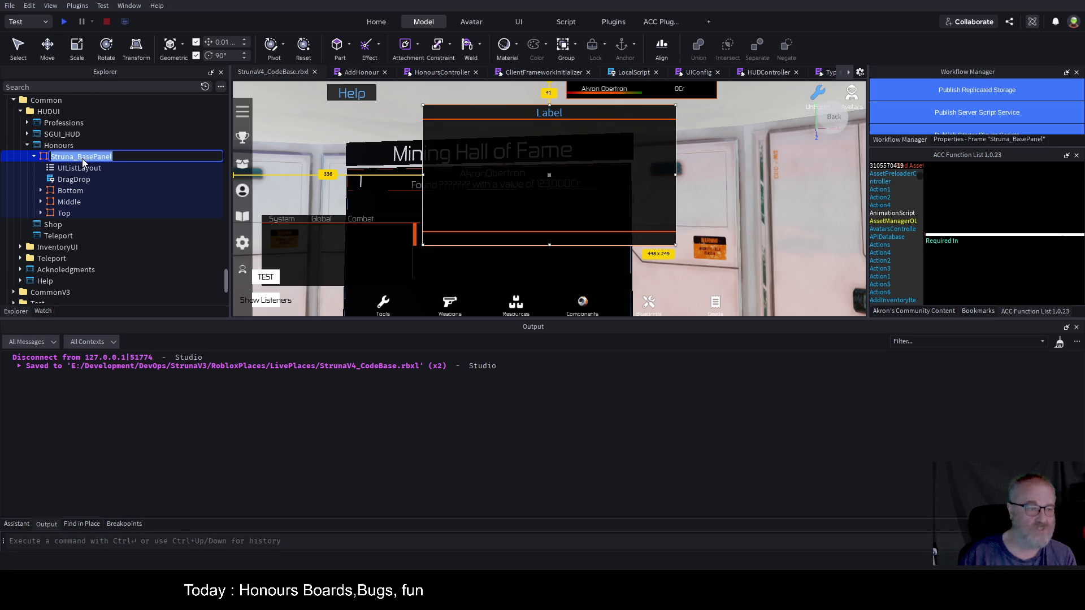
left_click(40, 202)
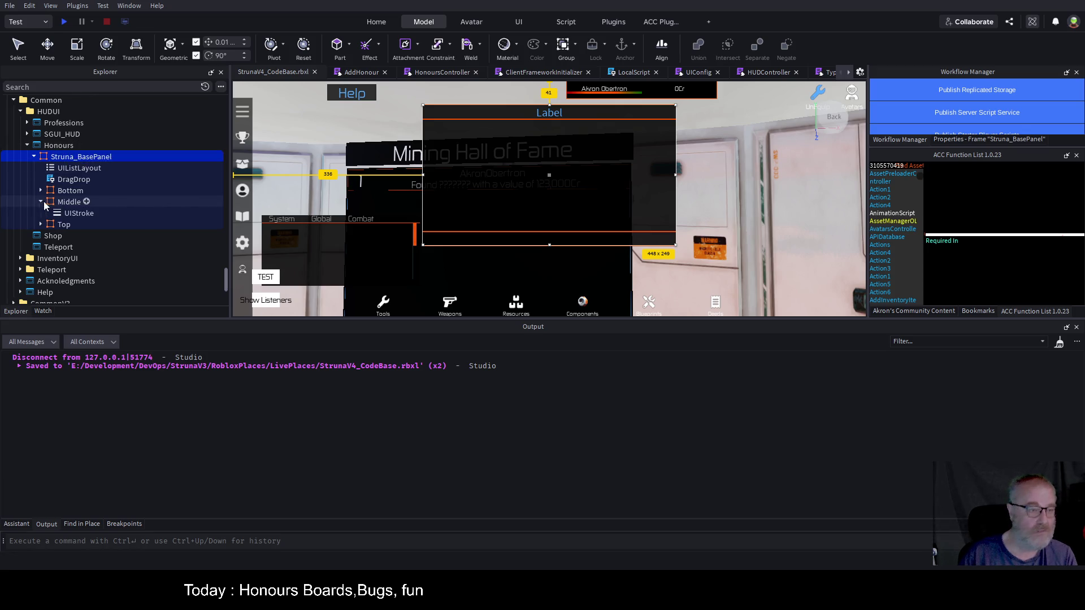
left_click(65, 204)
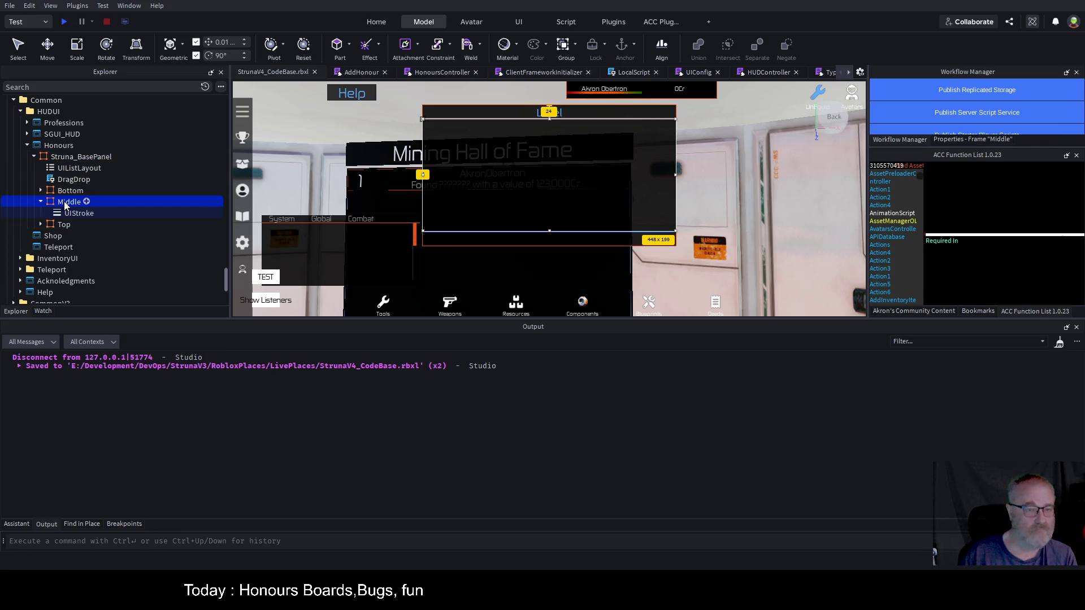
- Append .Struna_BasePanel.Middle to the Parent line 70 in HonoursController and save the place
left_click(455, 73)
left_click(611, 263)
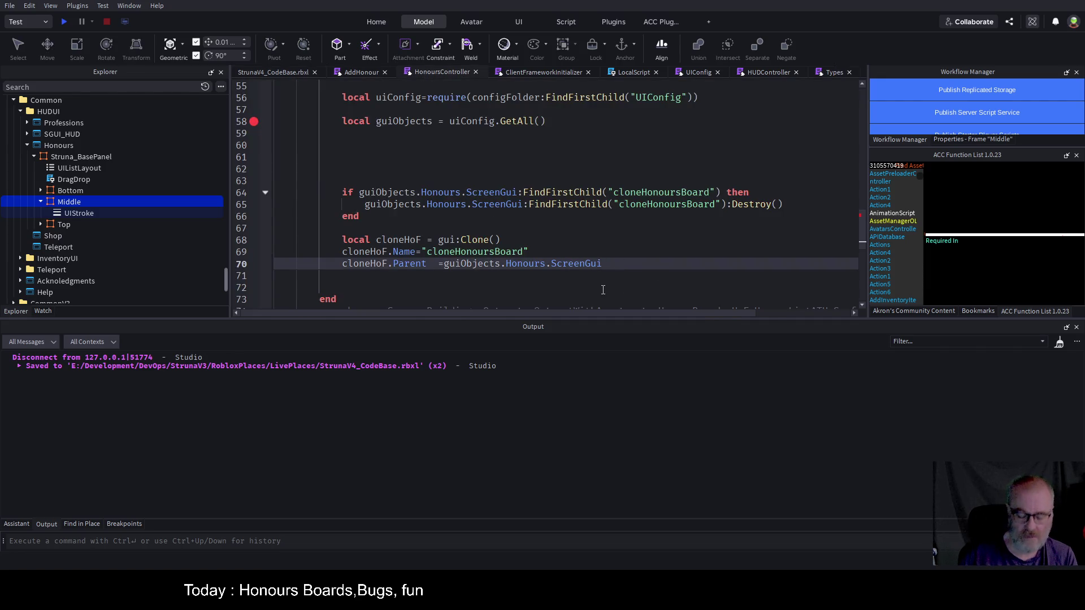
type(".Struna_BasePanel.")
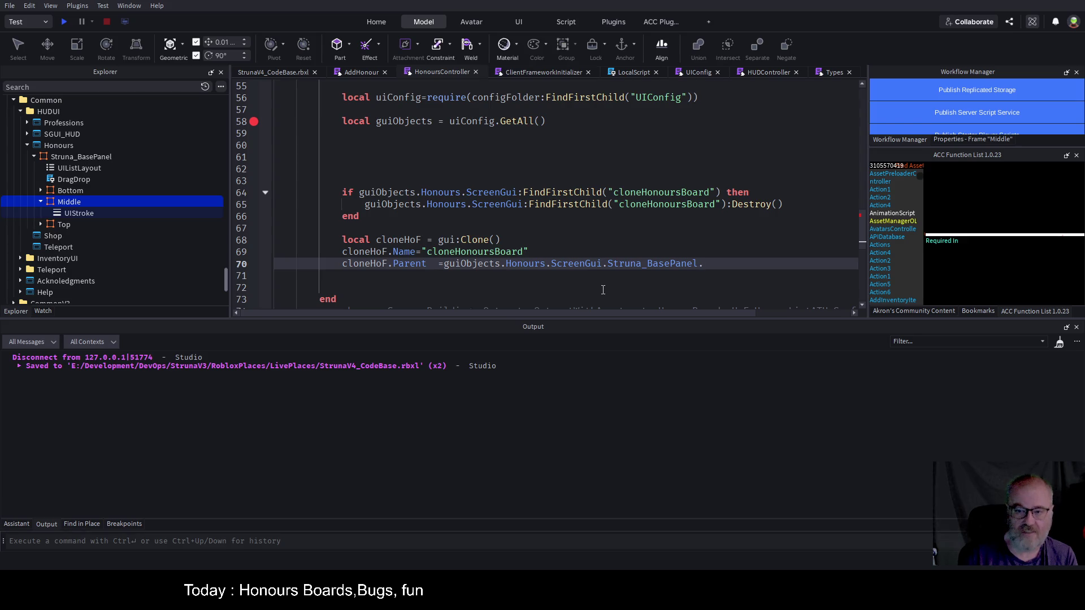
type("Middle")
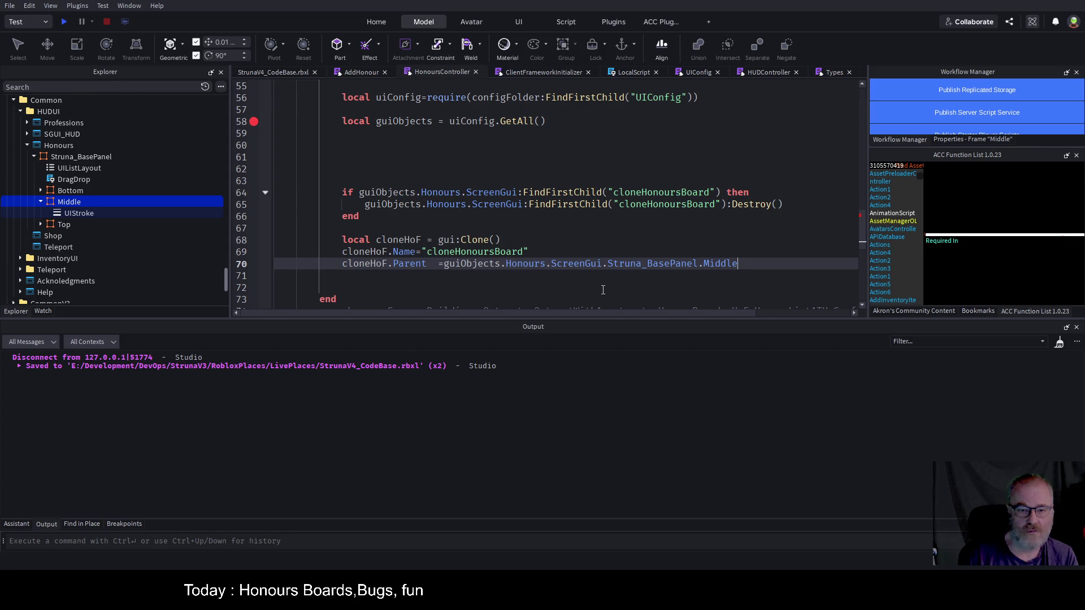
key("ctrl+s")
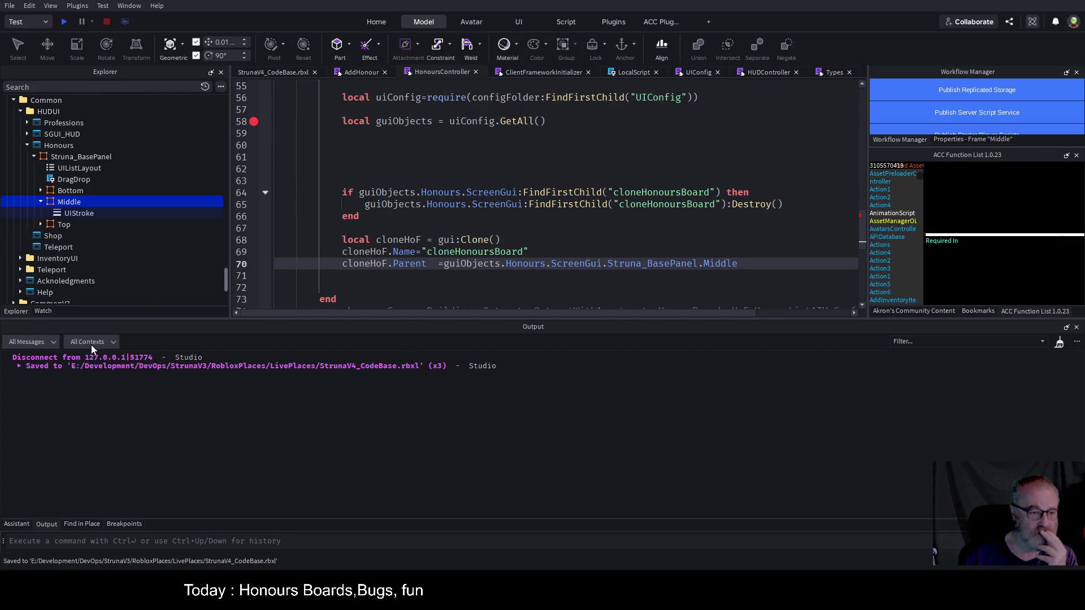
- Delete all breakpoints from the Breakpoints list, then start a fresh play-test of the place
left_click(122, 524)
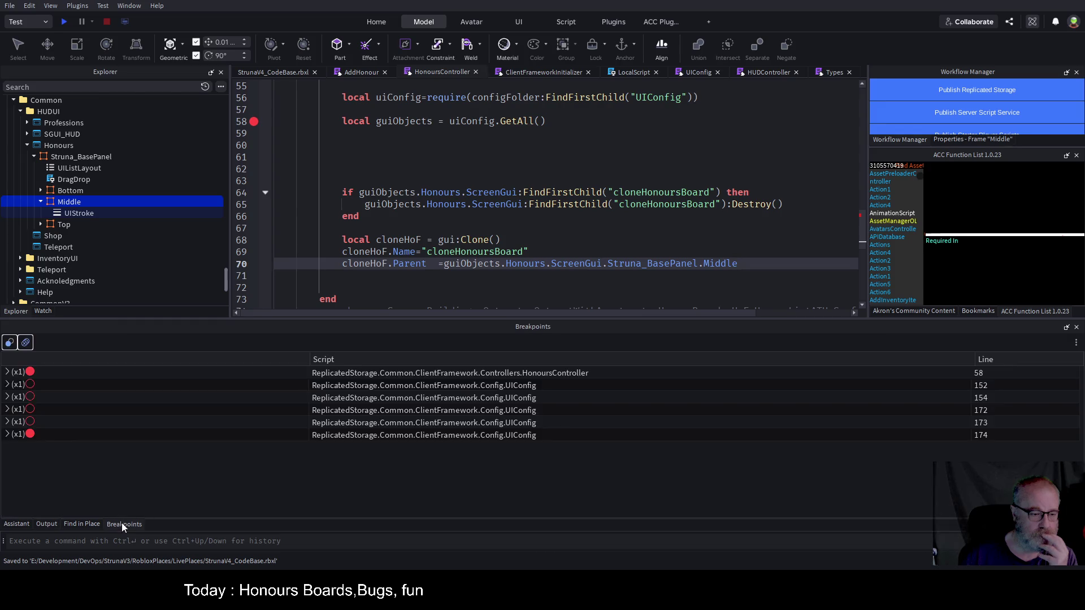
left_click(25, 343)
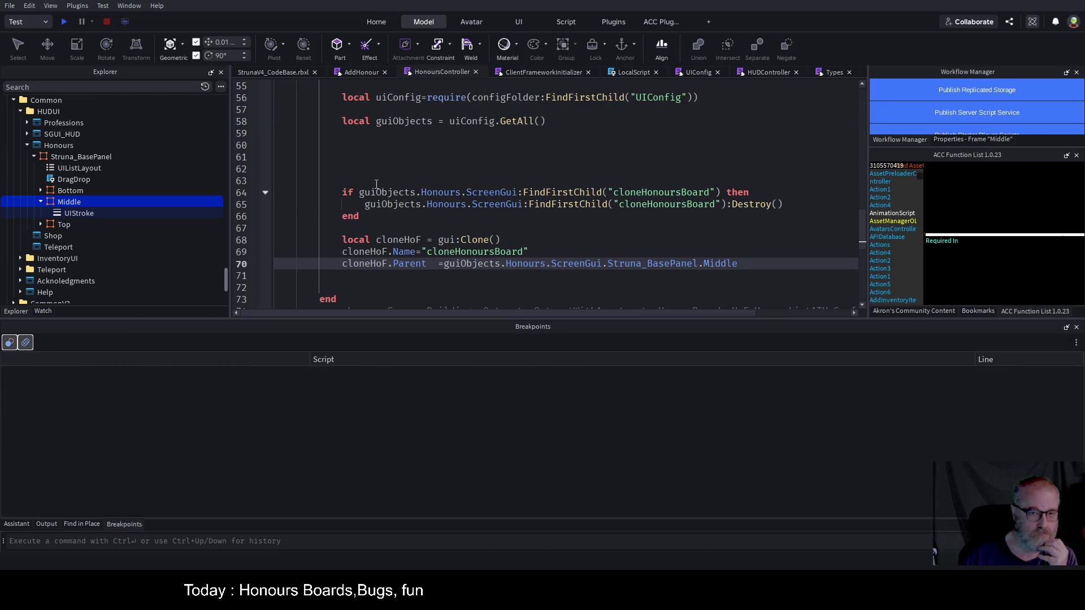
left_click(397, 174)
left_click(64, 23)
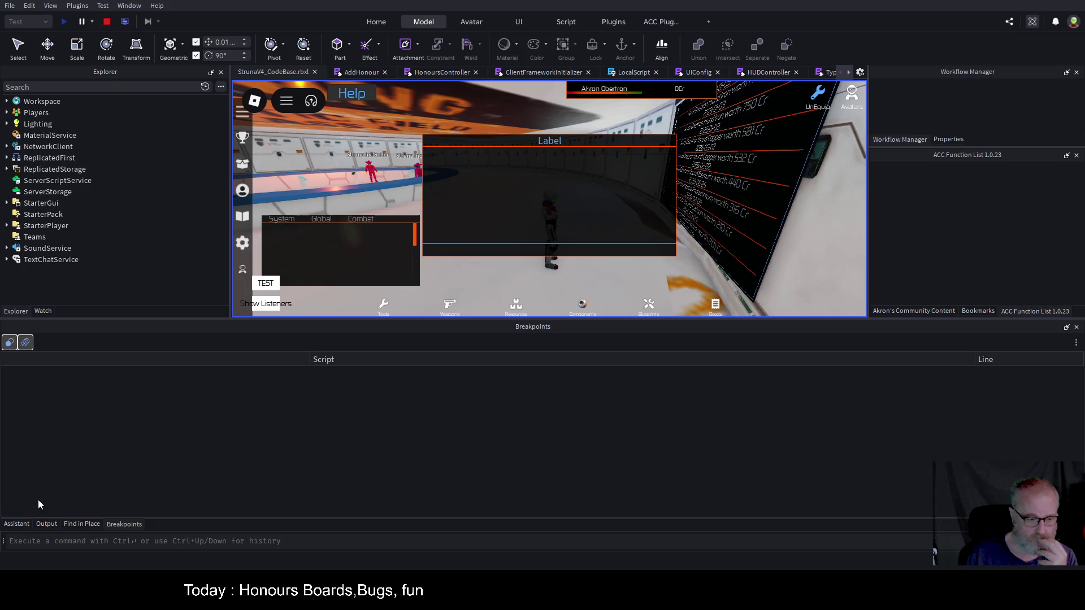
- Clear the Output log, open the in-game honours board, and jump to the line-64 'index nil with ScreenGui' error
left_click(45, 522)
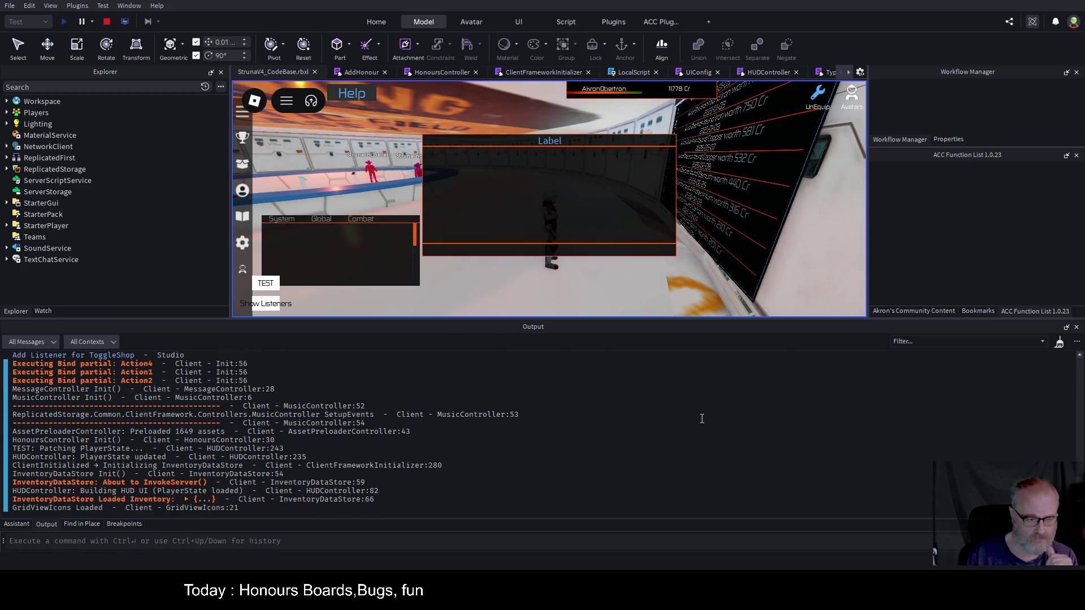
right_click(744, 465)
left_click(768, 497)
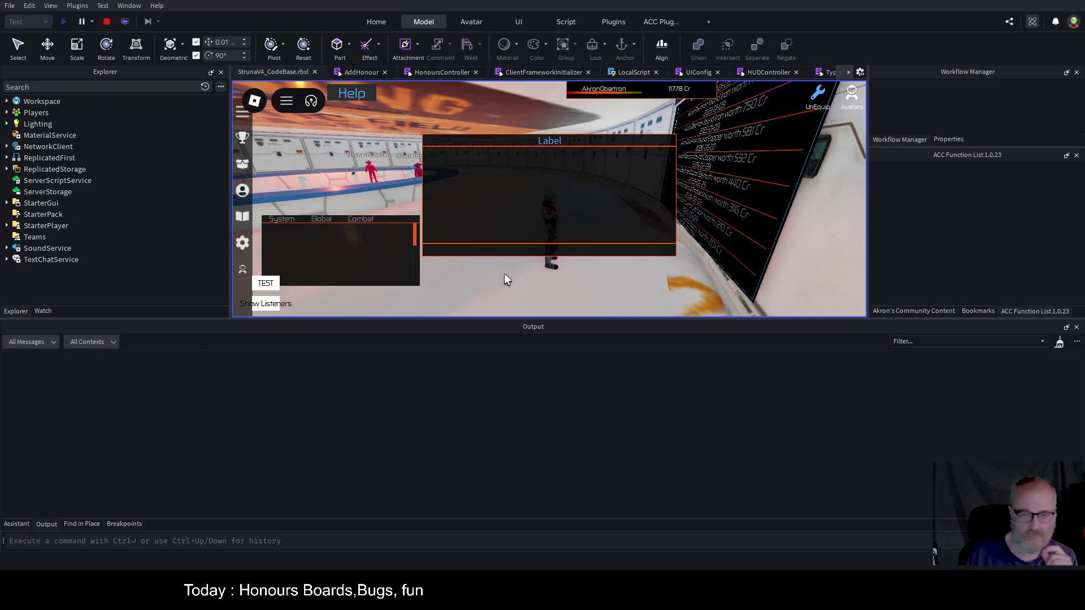
left_click(242, 140)
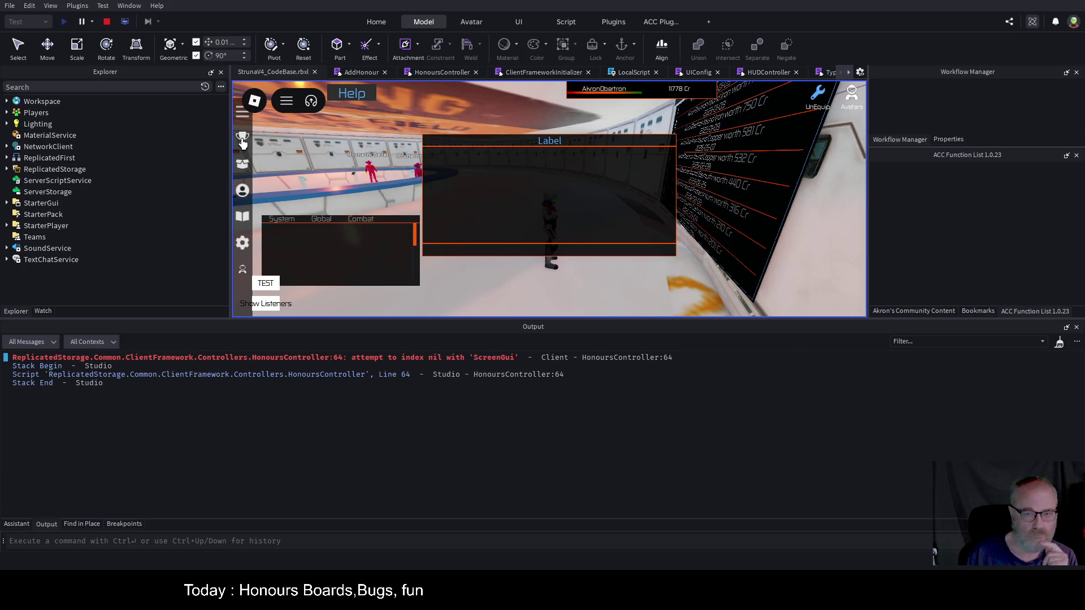
left_click(477, 358)
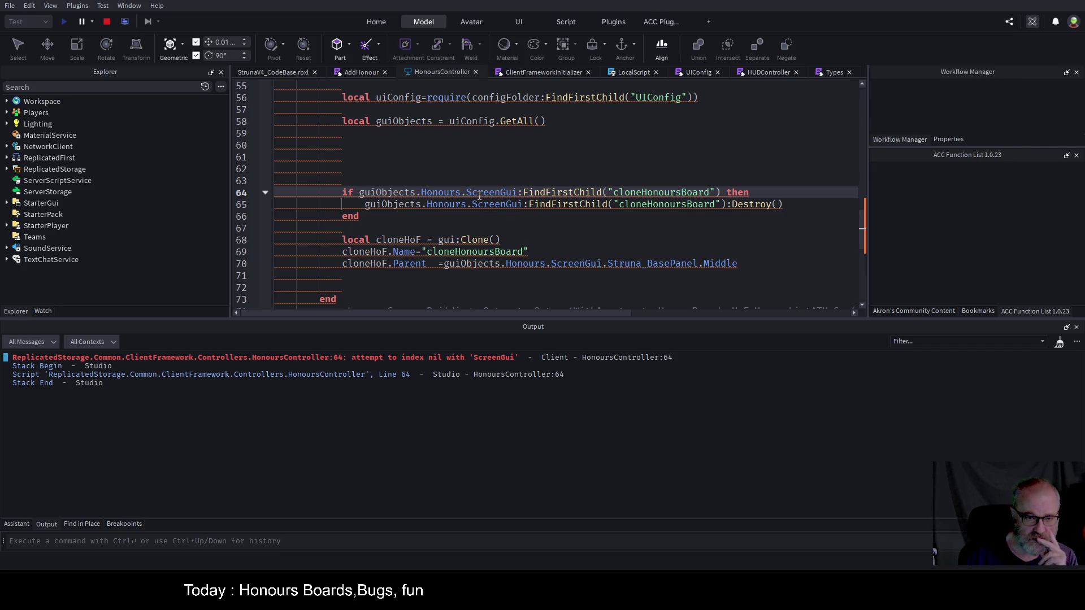
- Set the HonoursController line-64 breakpoint and reopen the in-game honours board to hit it
left_click(454, 226)
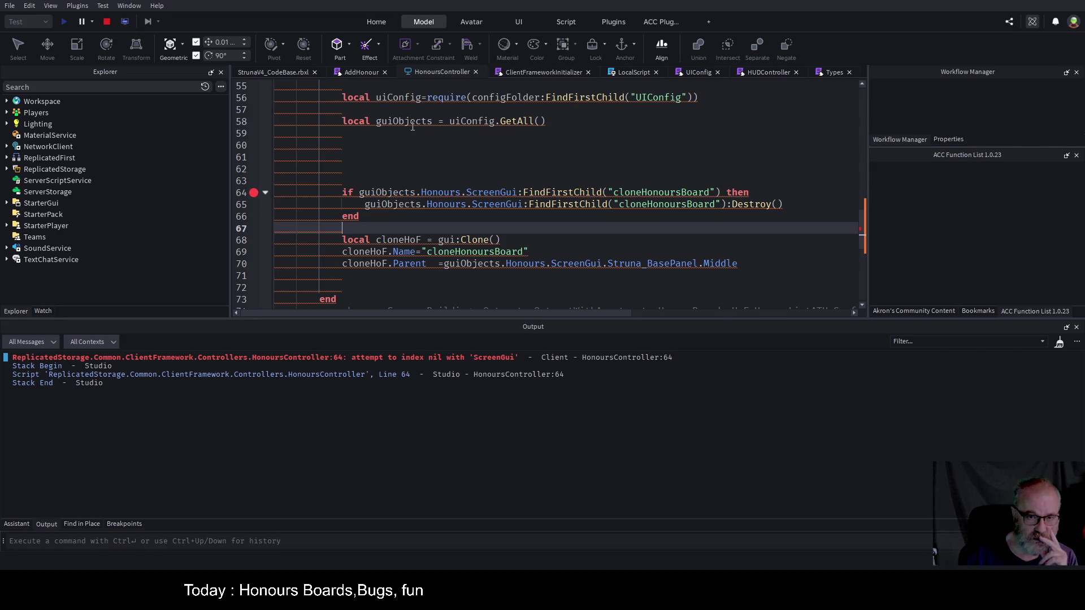
left_click(290, 77)
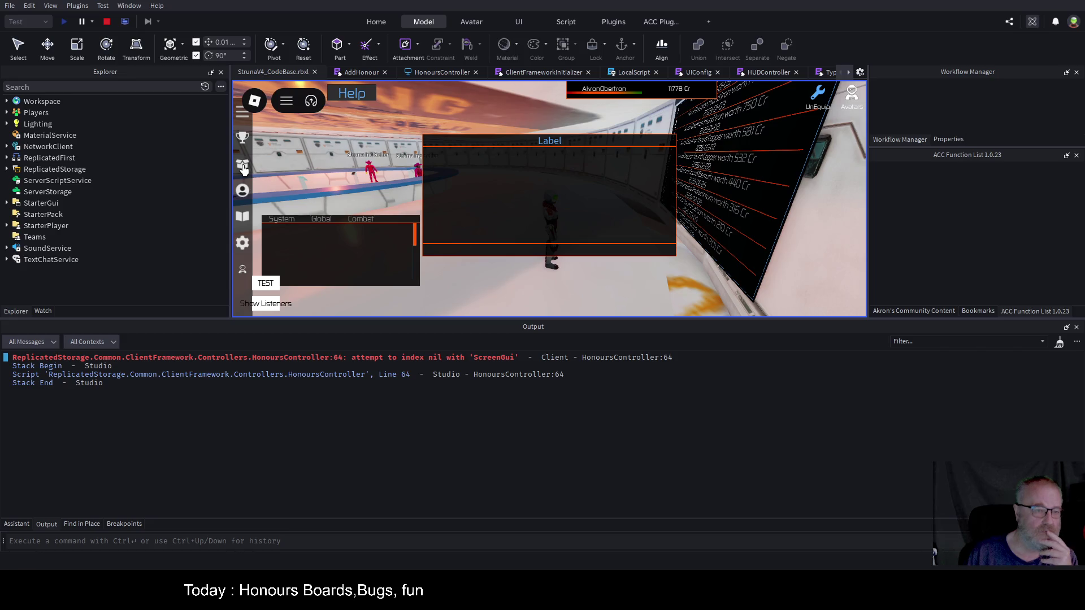
left_click(243, 134)
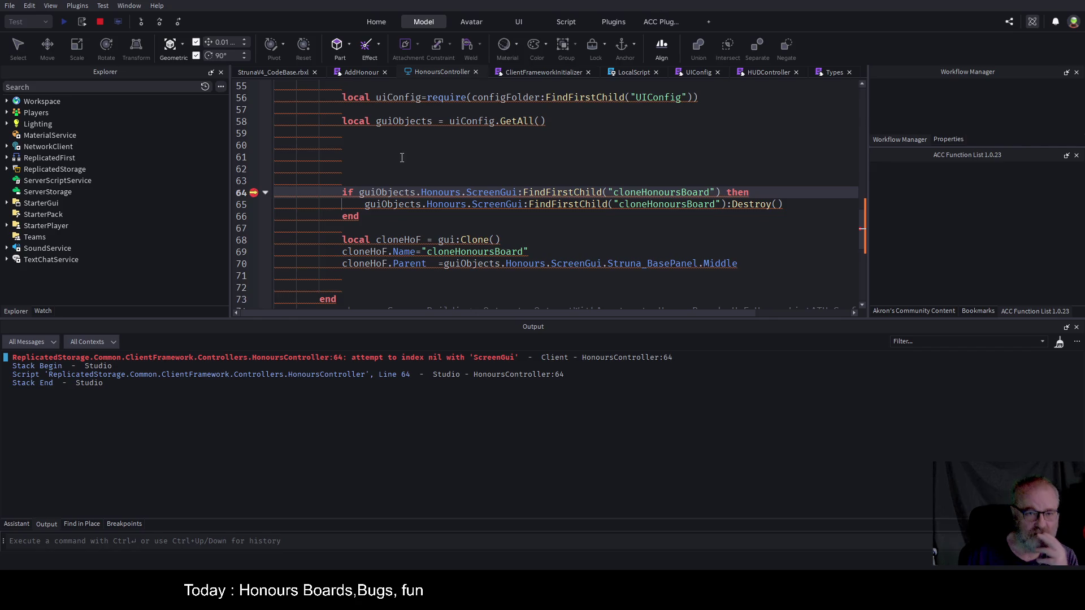
- Go to UIConfig's GetAll definition, then stop the test session
scroll(453, 162, "up", 2)
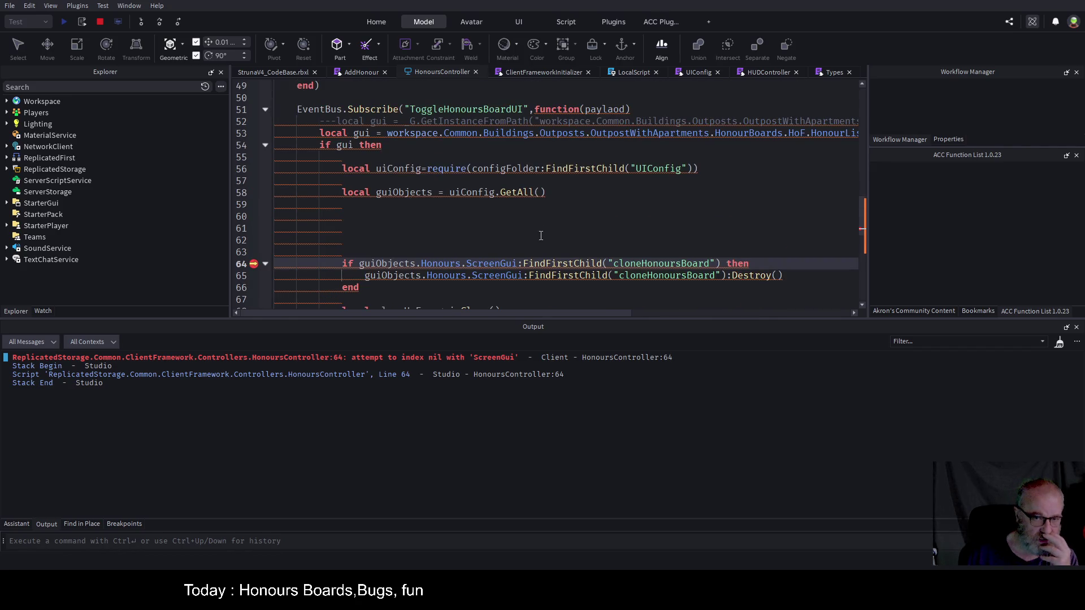
left_click(517, 193)
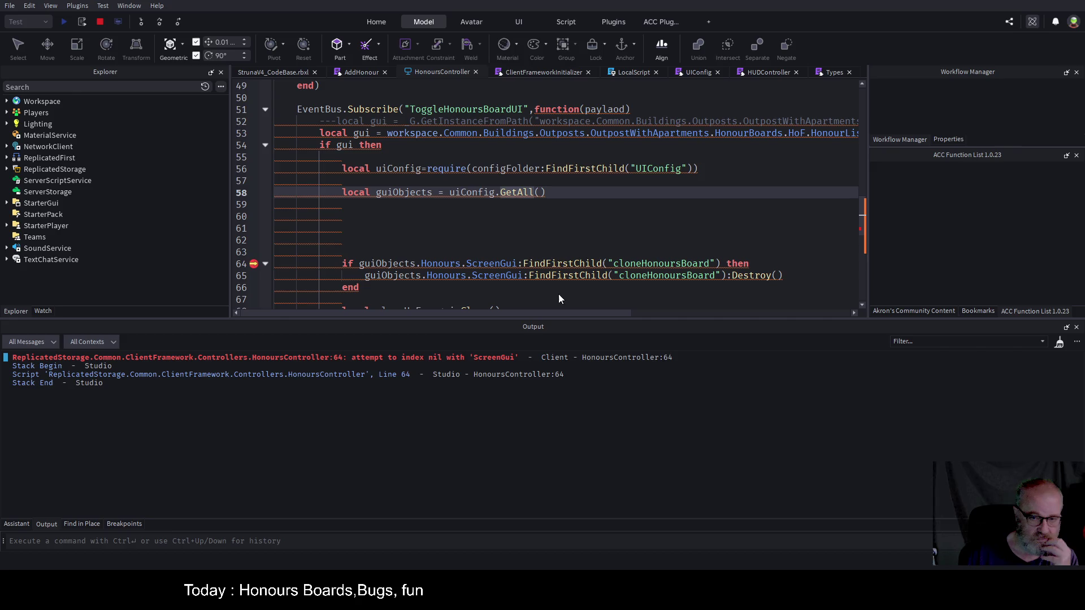
key("F12")
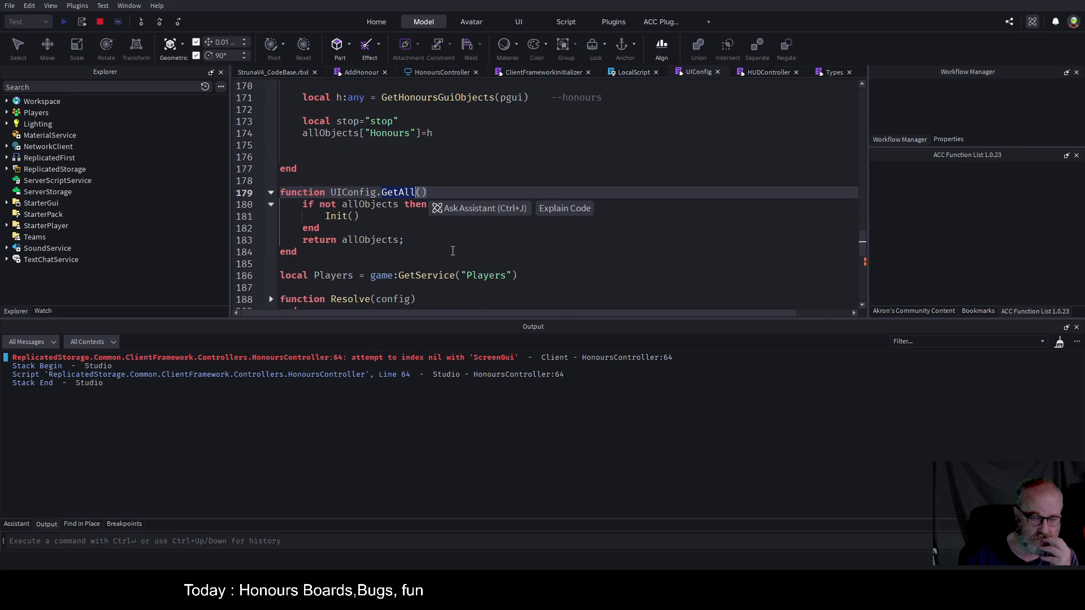
scroll(452, 250, "down", 1)
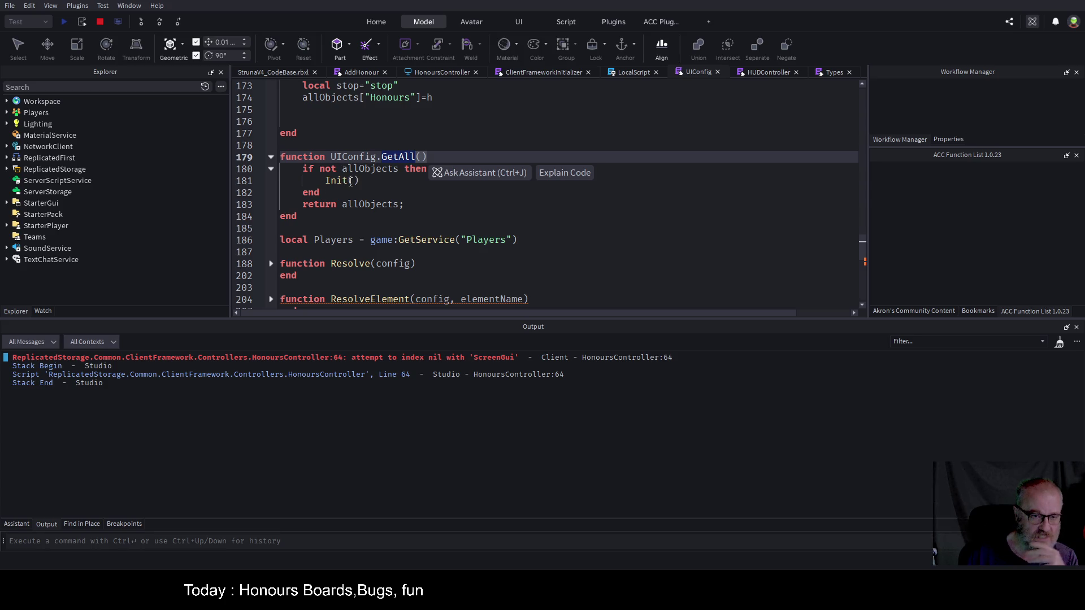
left_click(100, 22)
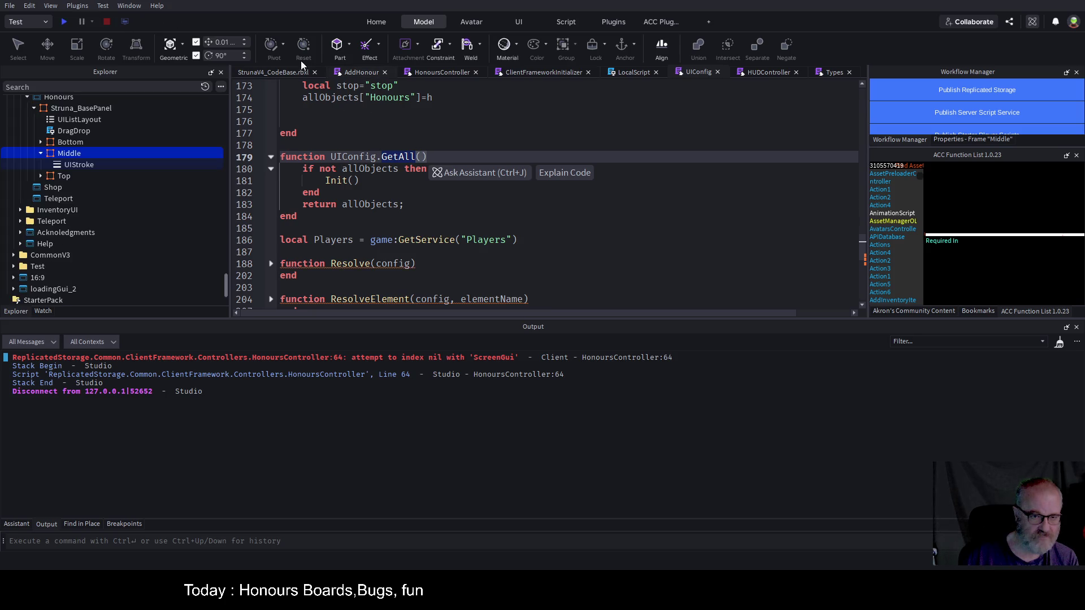
- Start a new play-test from the place tab and open the trophy honours board to halt at line 64
left_click(270, 72)
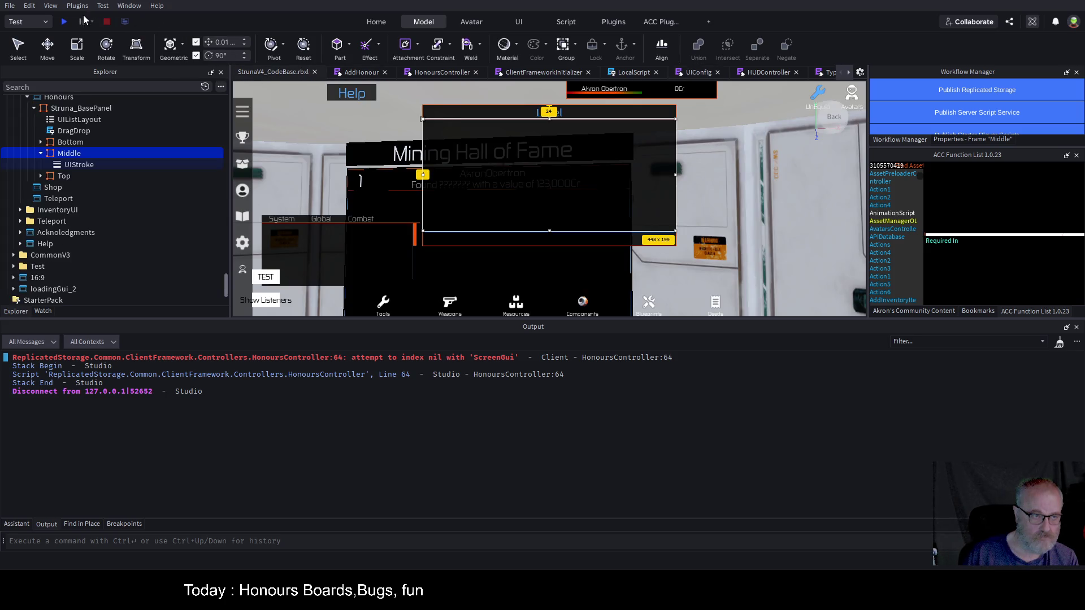
left_click(64, 21)
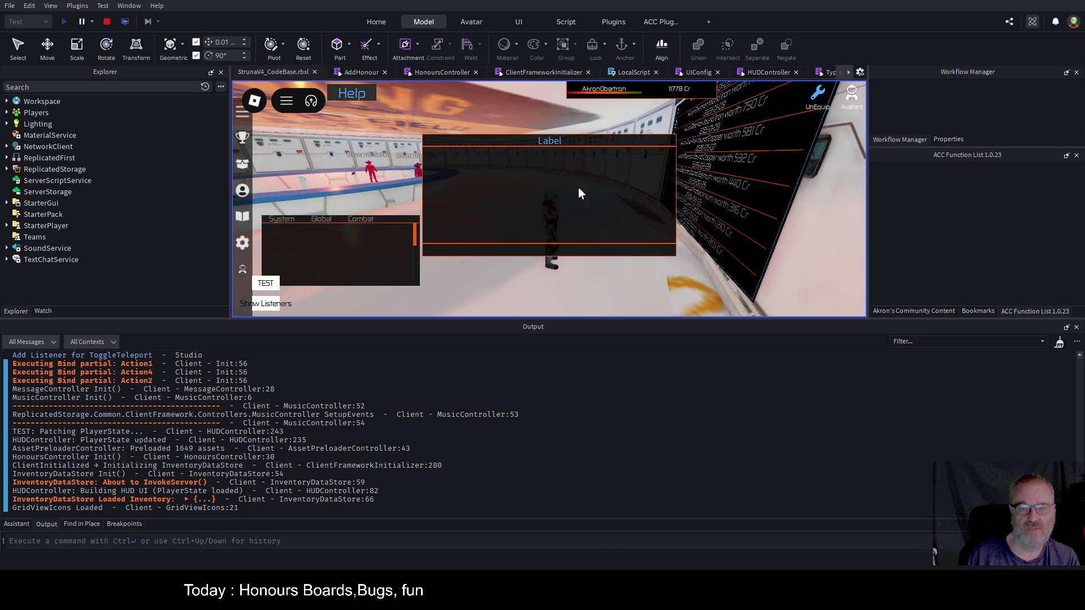
left_click(243, 137)
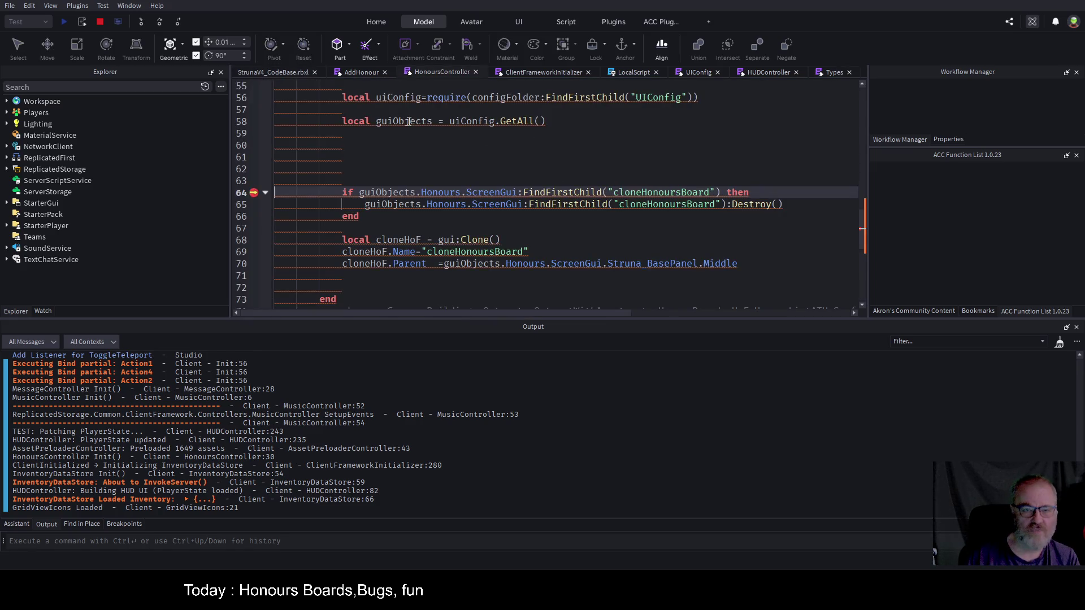
- Jump from line 58's GetAll call to its UIConfig definition, then resume the game and reopen the honours board
left_click(516, 121)
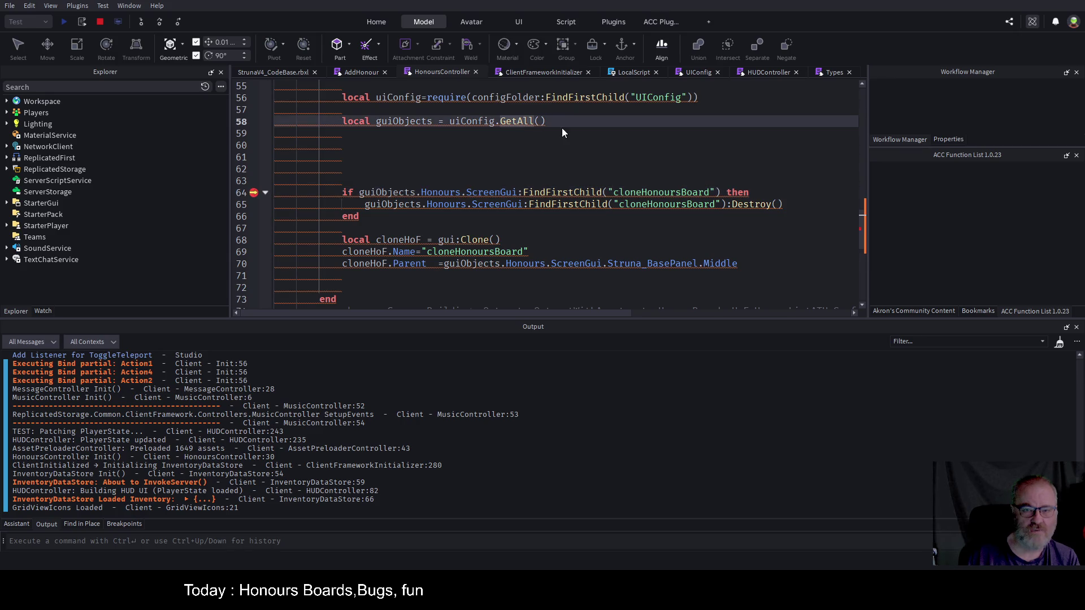
key("F12")
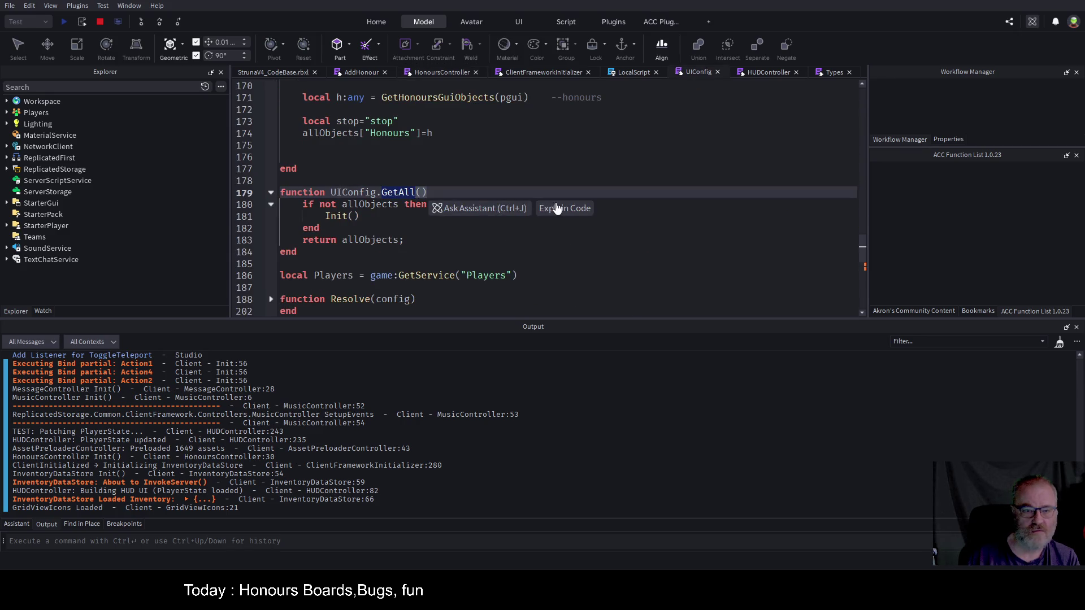
left_click(267, 76)
key("F5")
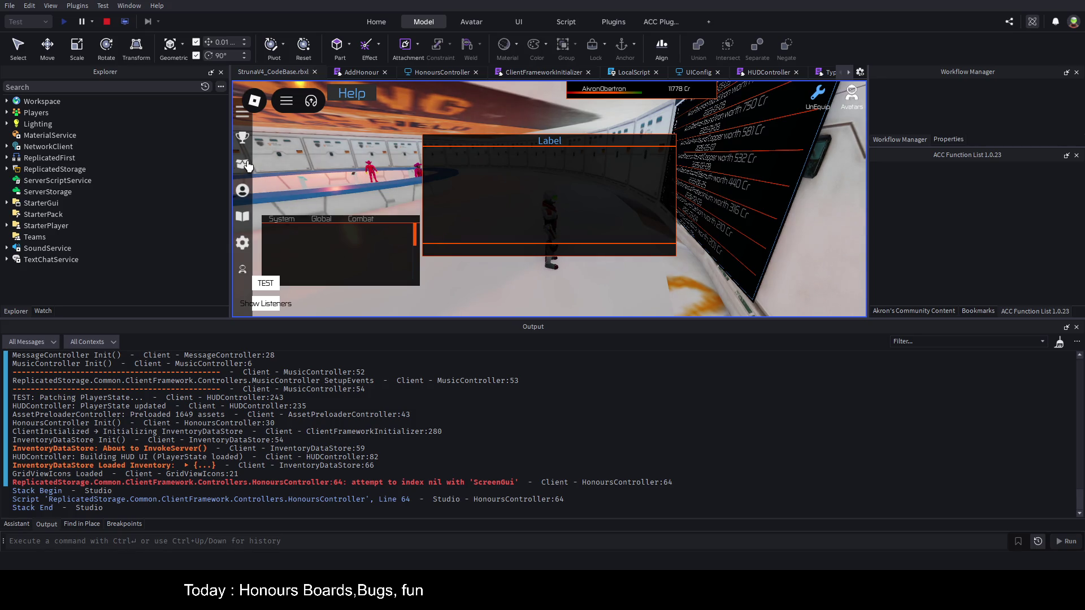
left_click(244, 138)
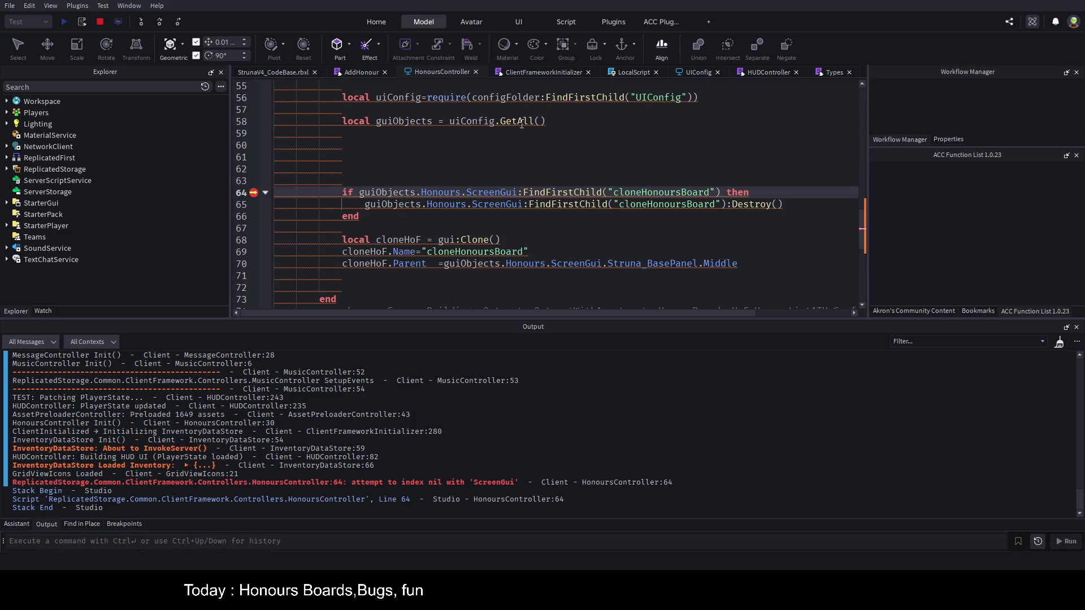
- Go to GetAll's definition again, stop the play test, and move to the allObjects check on line 180
left_click(521, 122)
key("F12")
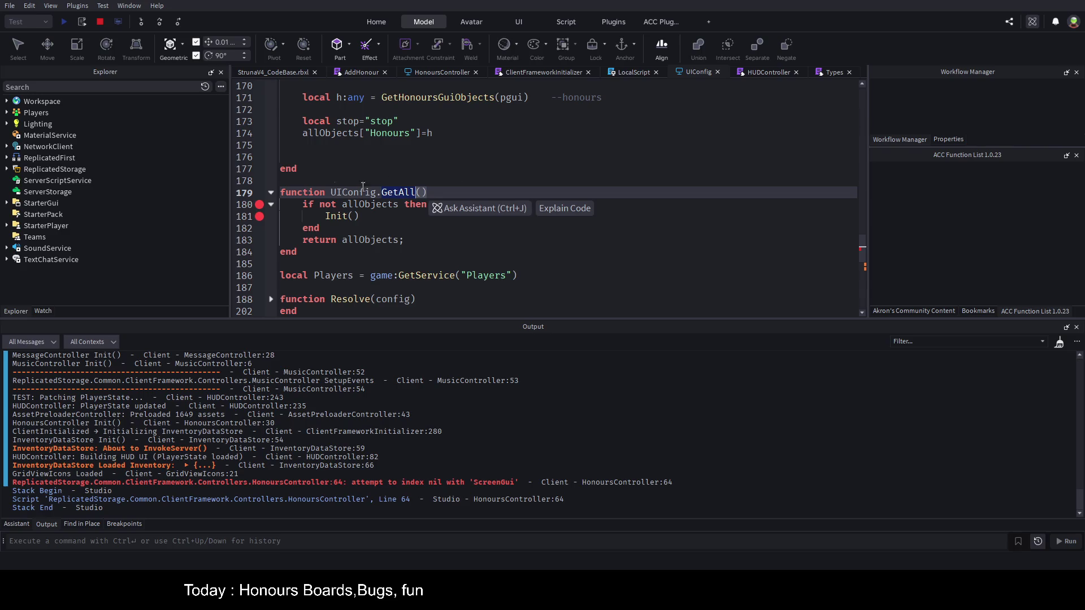
left_click(98, 26)
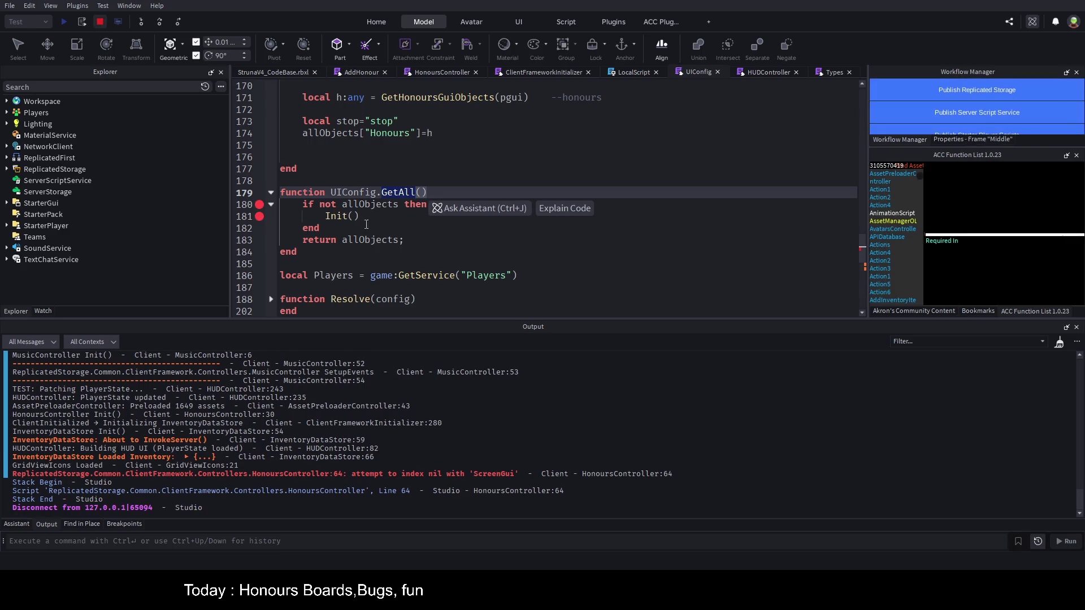
left_click(368, 205)
- Replace the 'not' check on line 180 with '#allObjects==0', then launch a new play test
key("ctrl+Left")
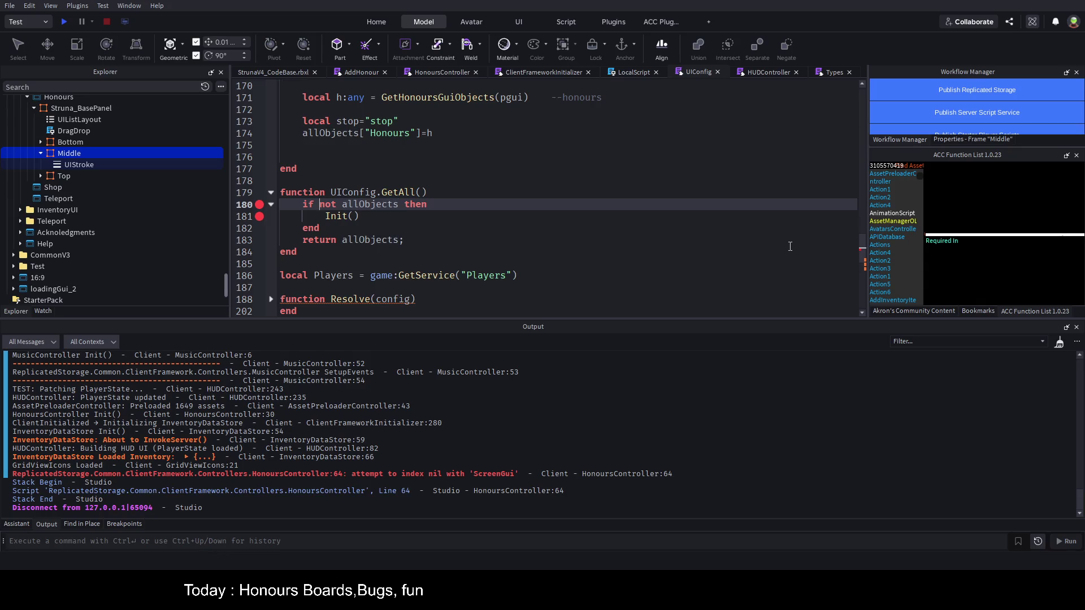
key("BackSpace")
key("BackSpace")
key("BackSpace")
type("#")
key("End")
key("ctrl+Left")
key("Left")
type("==0")
left_click(66, 21)
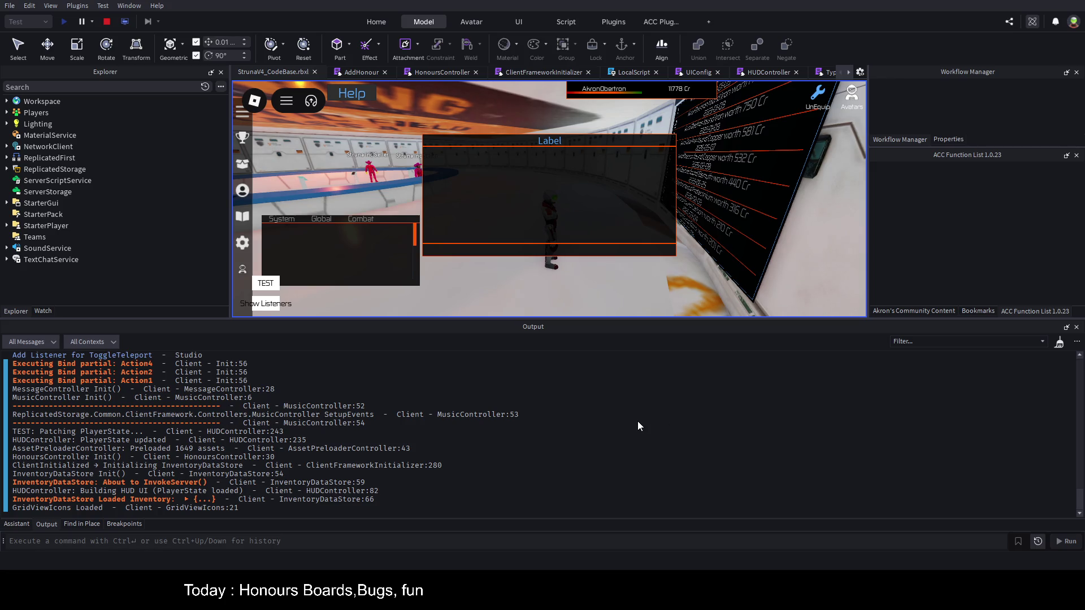
- Clear Output, open the honours board, step past the line-181 and line-64 breakpoints, then resume
key("ctrl+k")
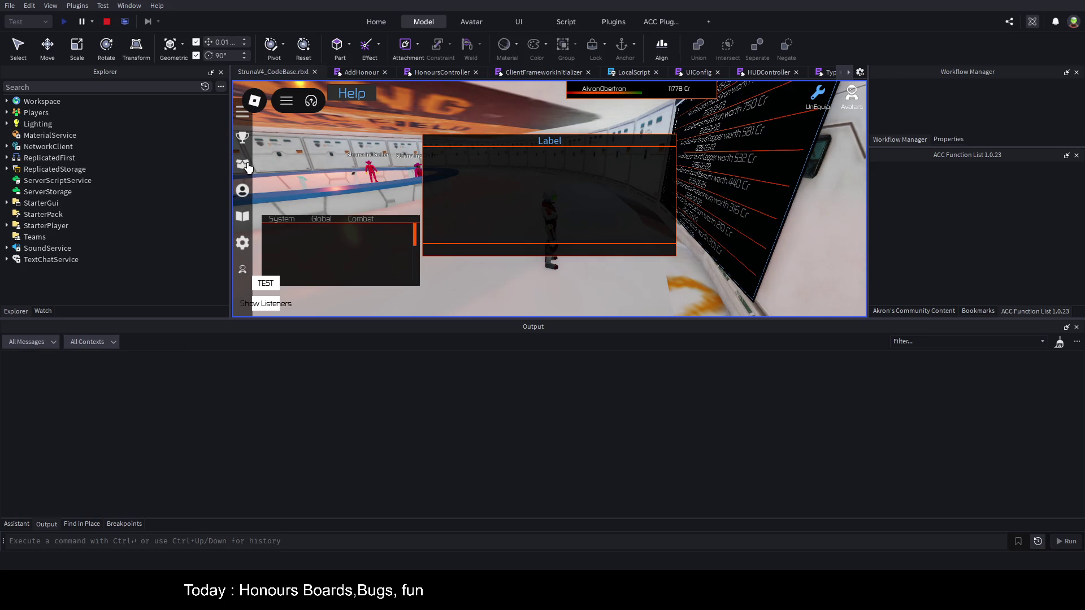
left_click(246, 138)
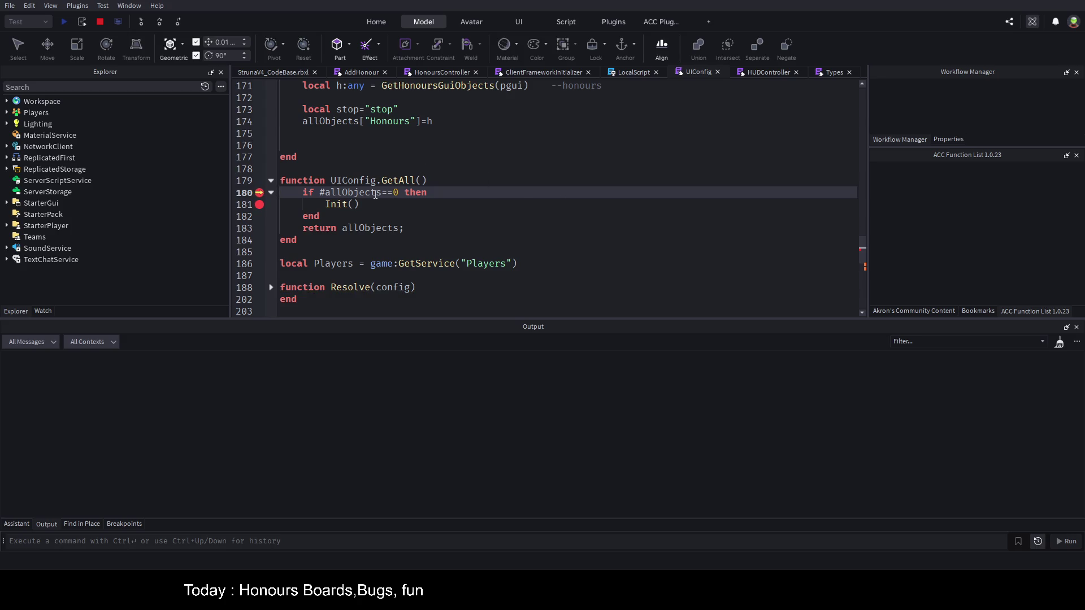
left_click(161, 22)
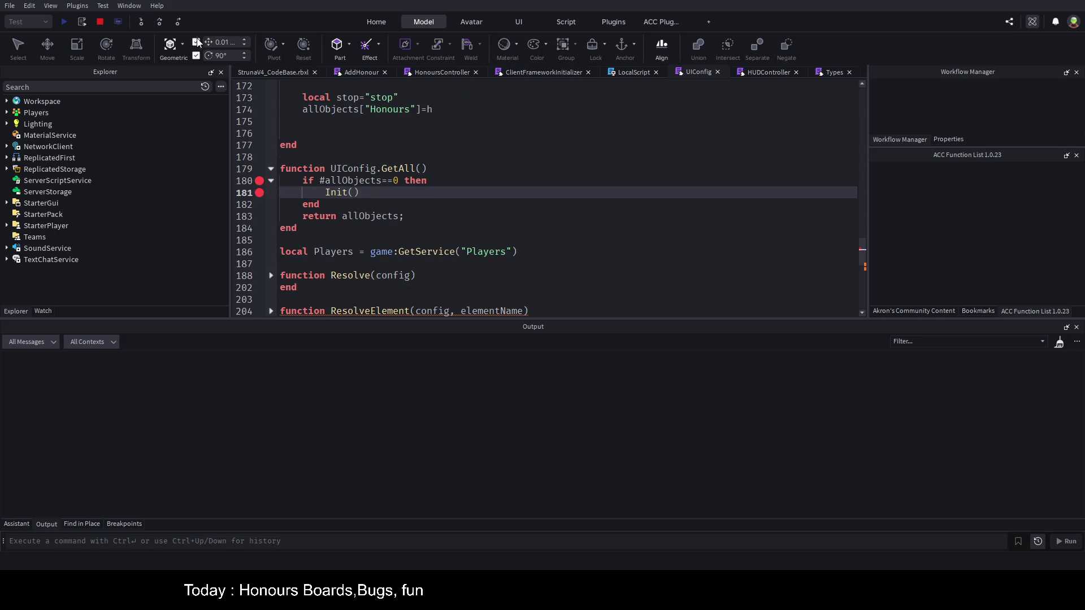
left_click(162, 21)
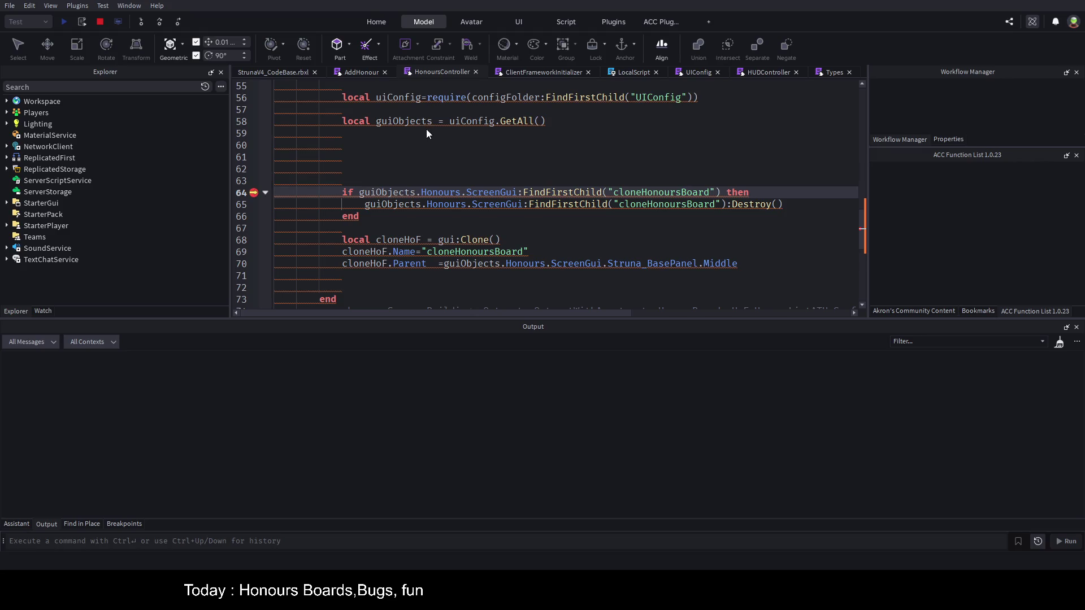
key("F5")
- Drag the Output splitter down to enlarge the game view and scroll the ranked Iron and Copper finds
left_click(289, 76)
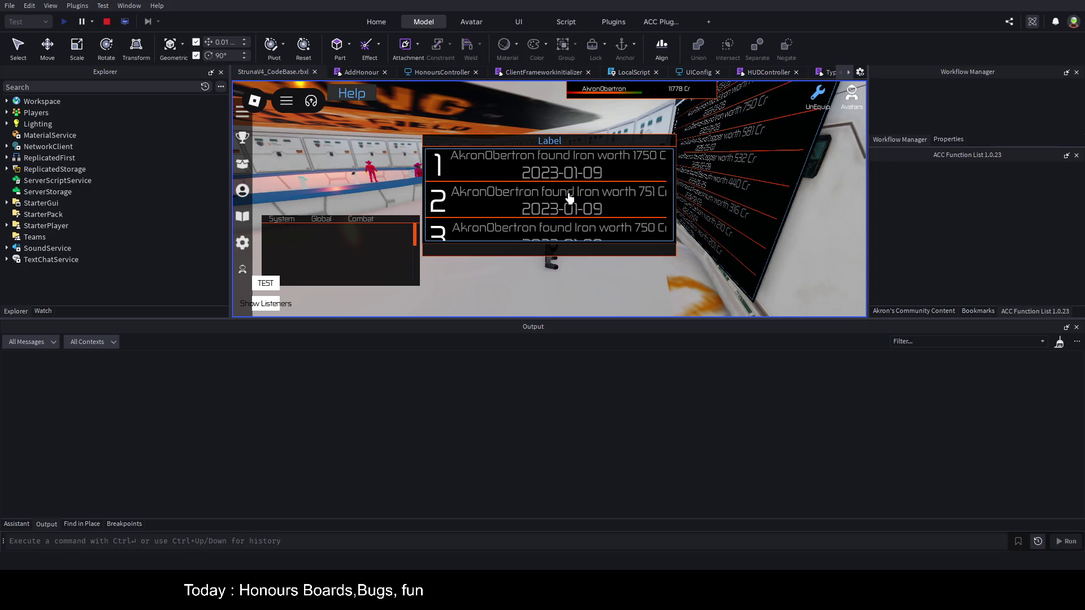
scroll(565, 197, "down", 10)
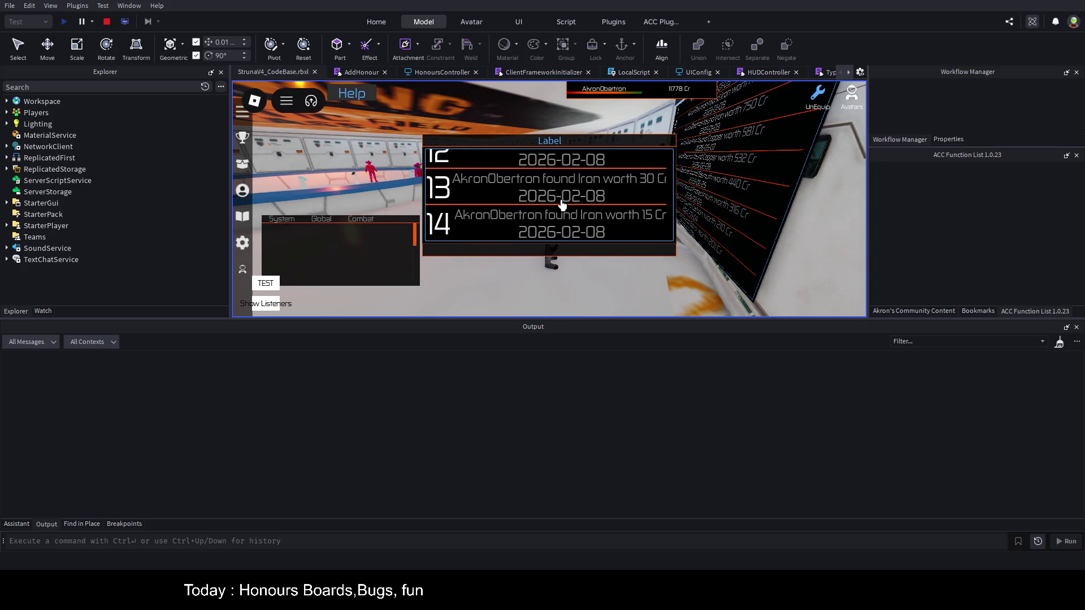
scroll(564, 201, "up", 10)
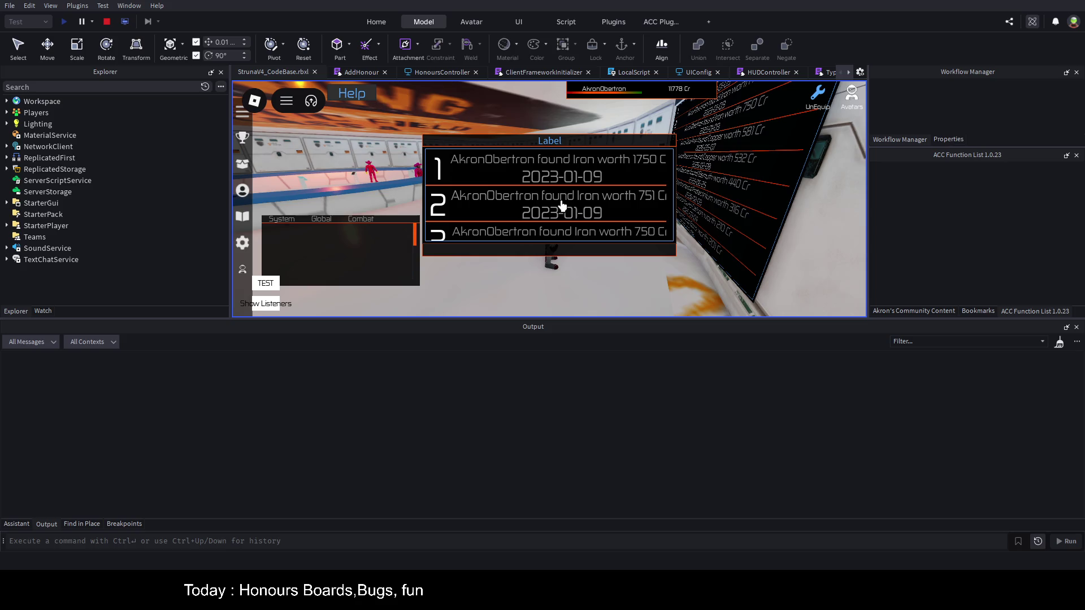
scroll(560, 205, "down", 4)
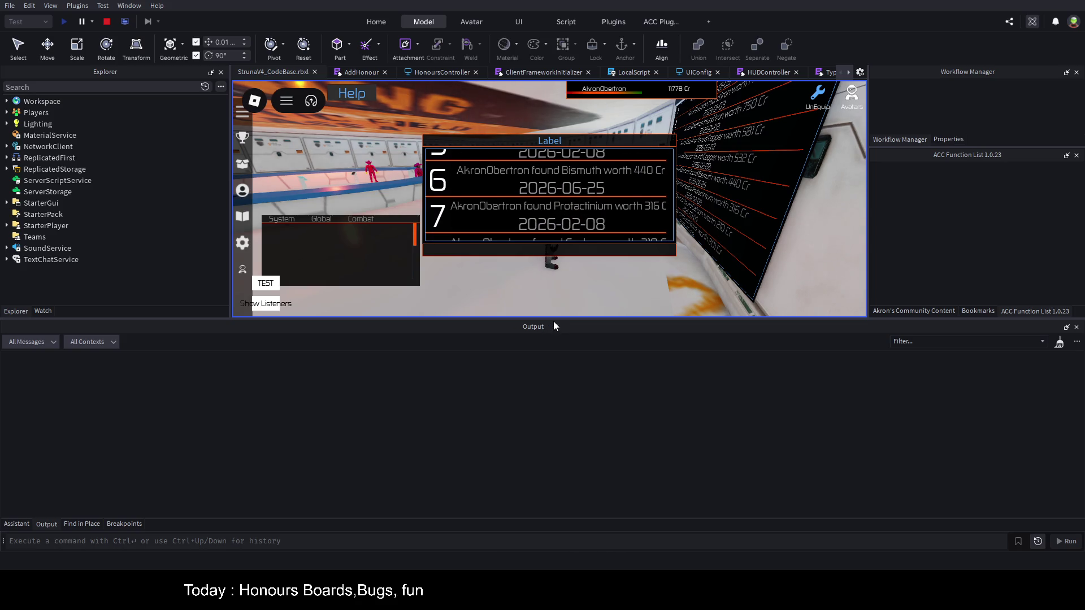
left_click_drag(554, 322, 553, 452)
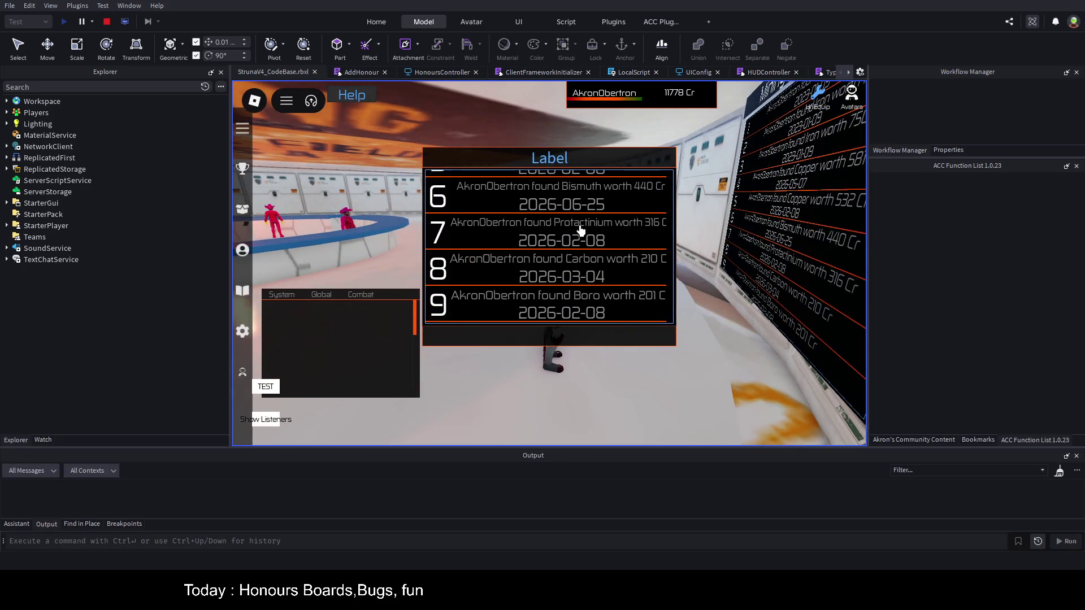
scroll(580, 230, "down", 5)
scroll(574, 237, "up", 10)
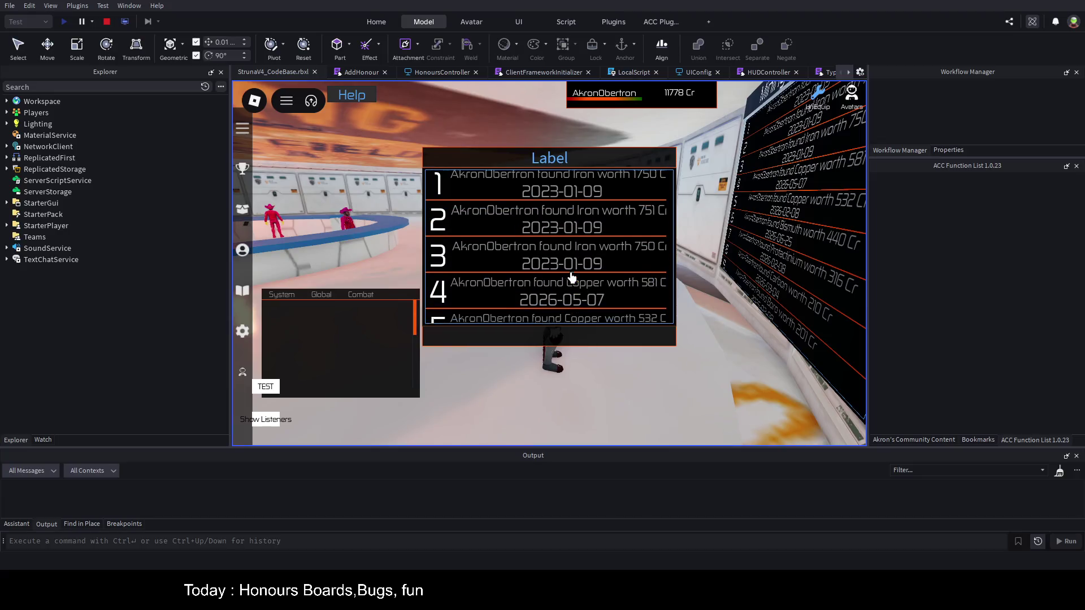
scroll(571, 277, "up", 1)
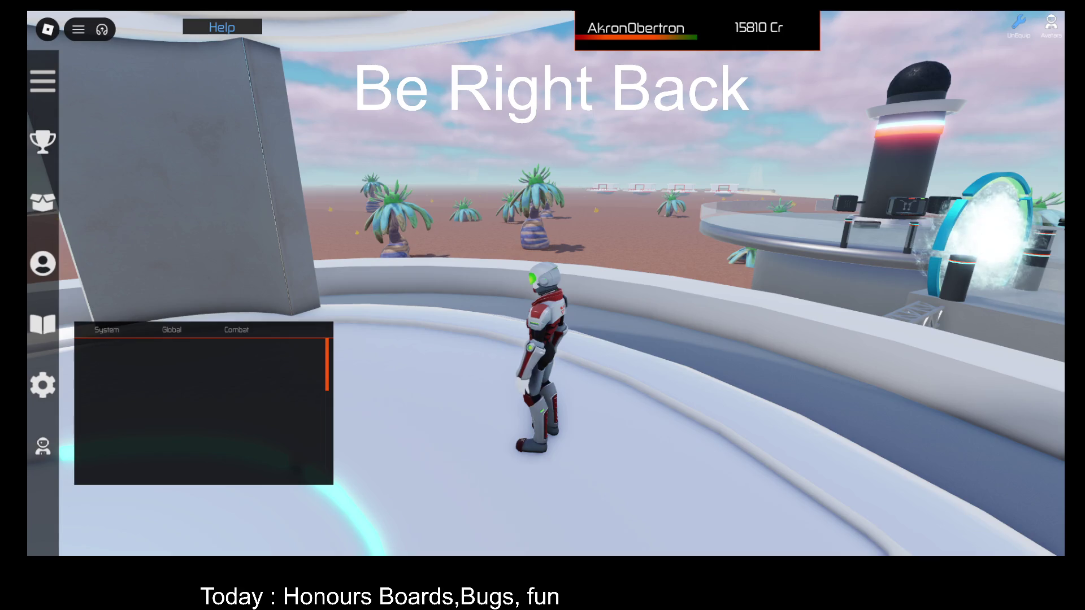
- Run the avatar around the hub's curved walkway and domed building, then return to the honours board topped by Iron 1750
key("Left")
key("w")
key("Right")
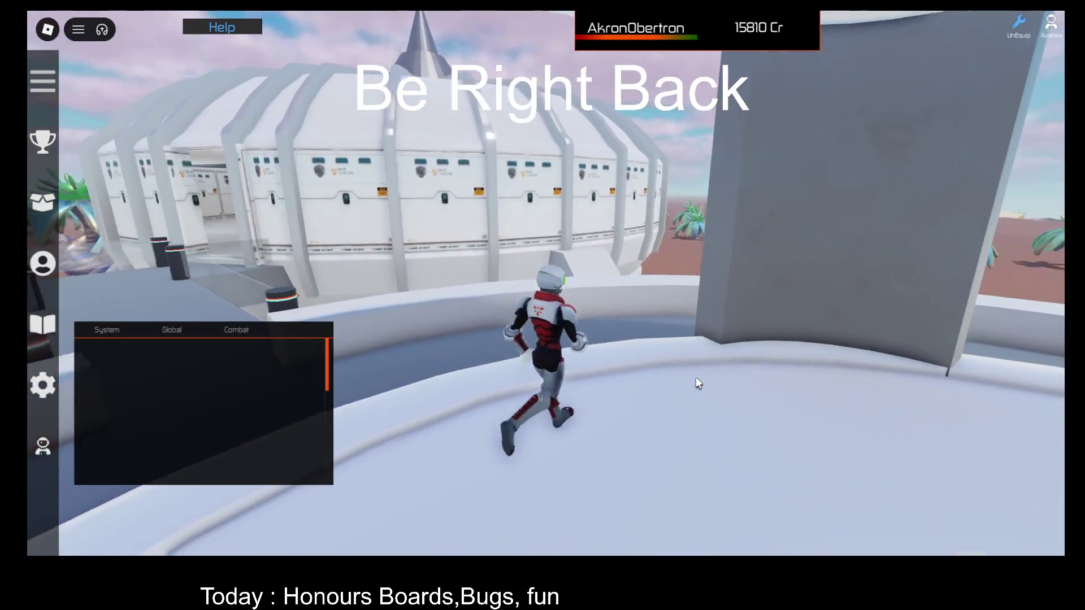
key("Left")
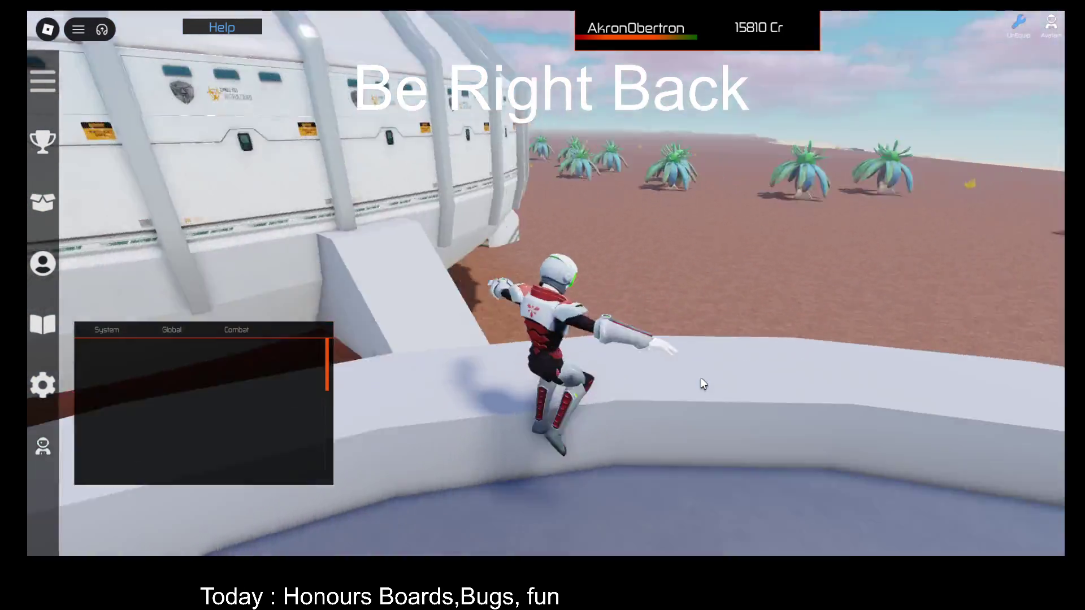
scroll(700, 378, "down", 5)
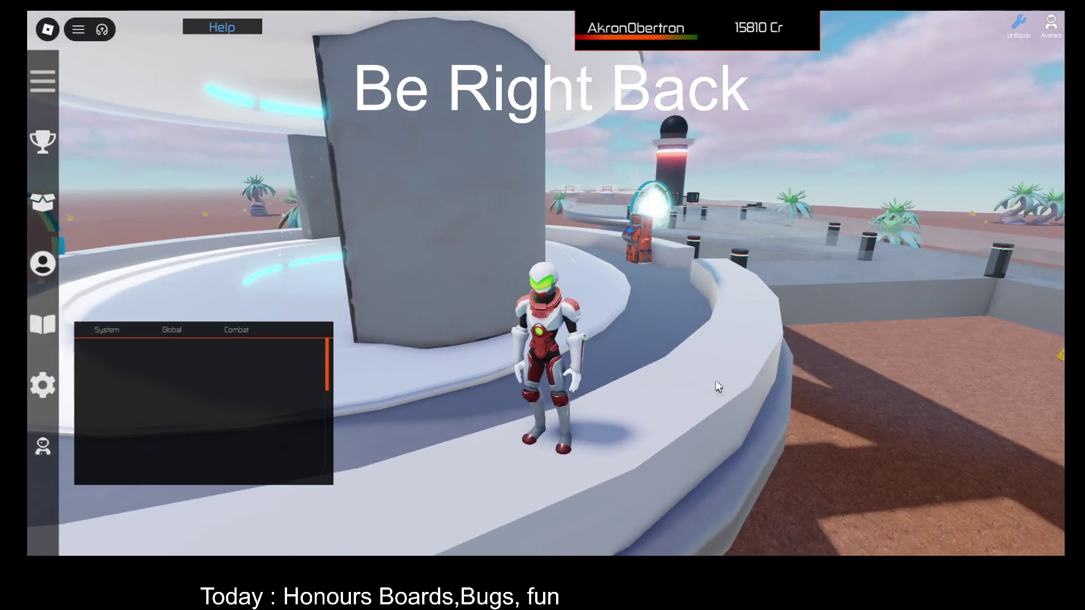
key("Left")
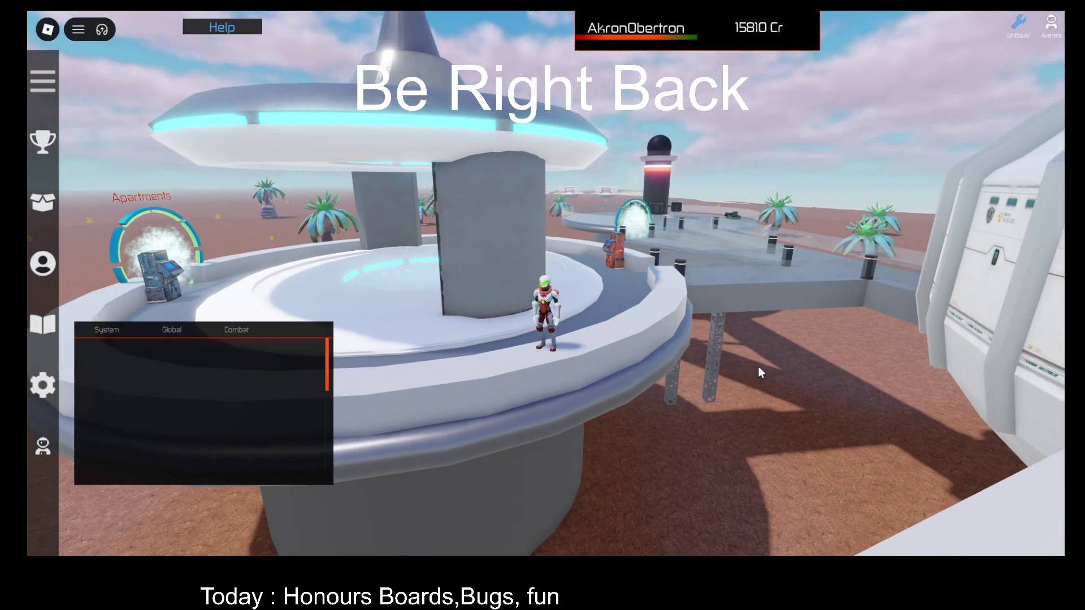
key("Right")
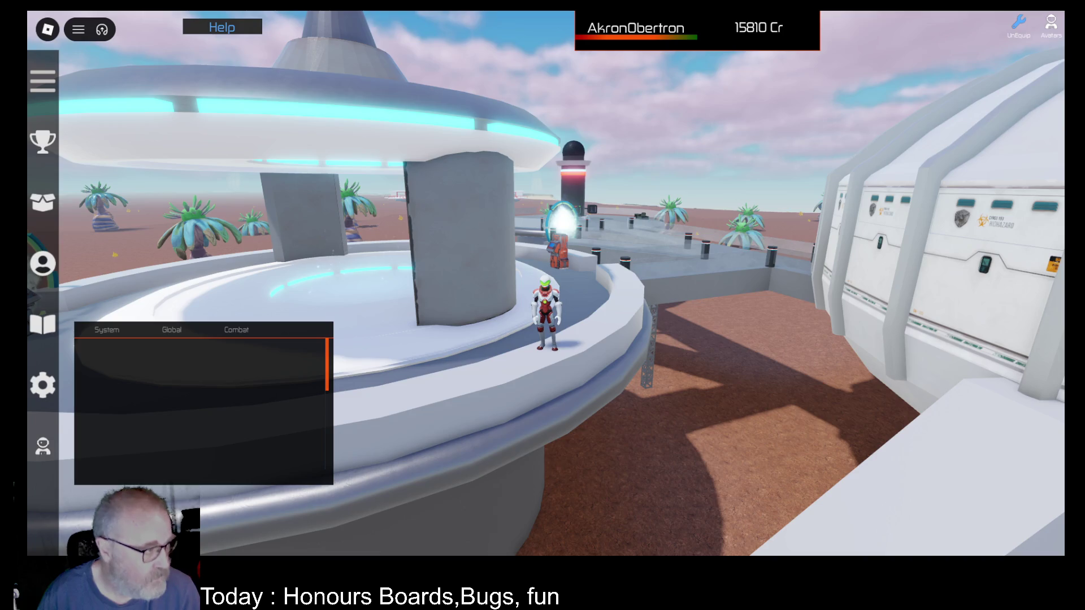
key("w")
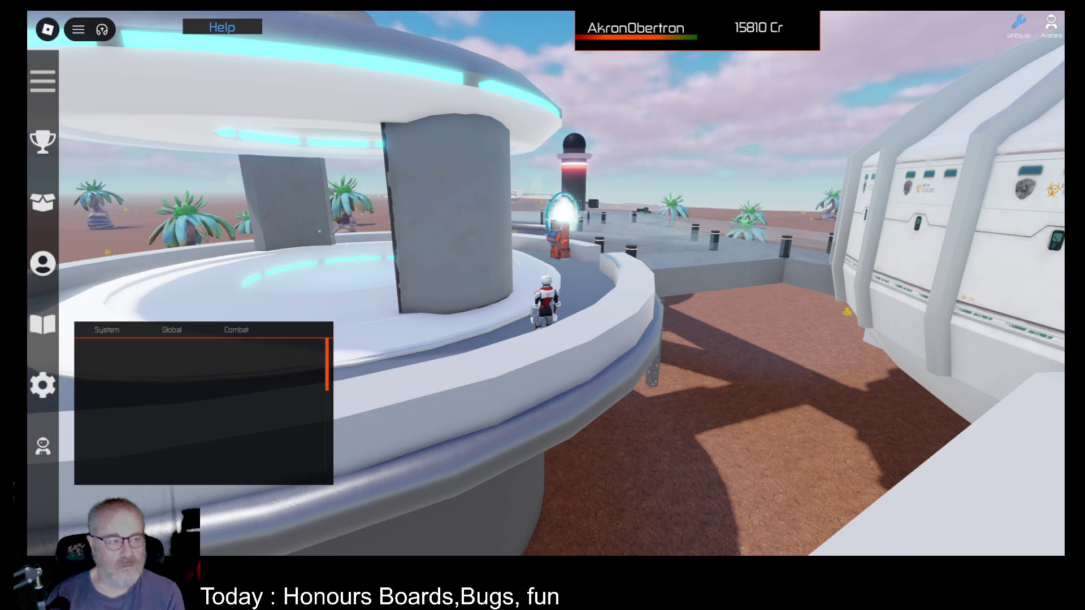
key("w")
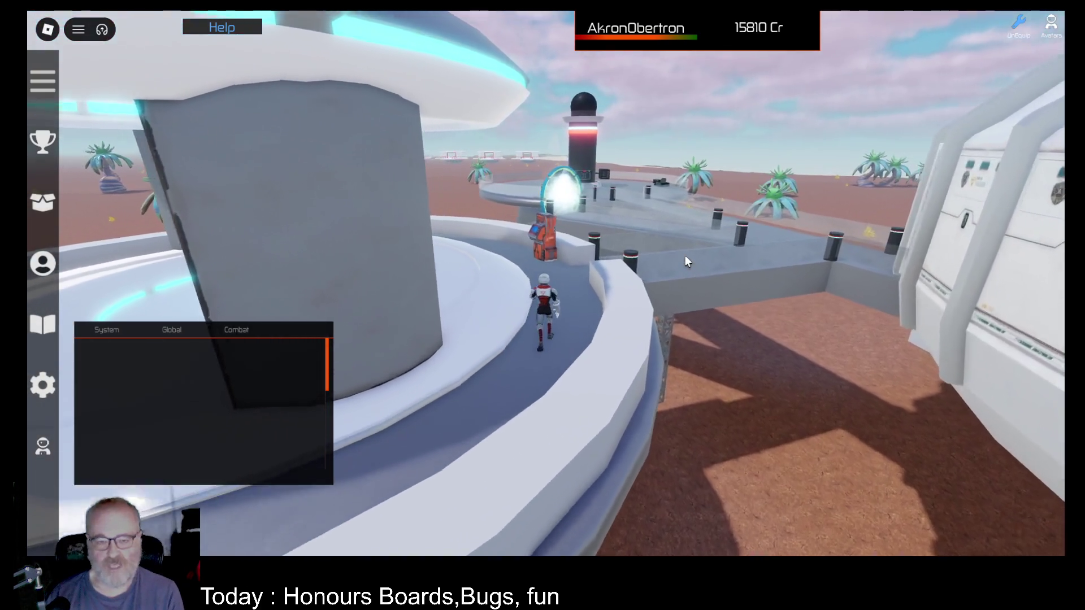
scroll(683, 253, "up", 2)
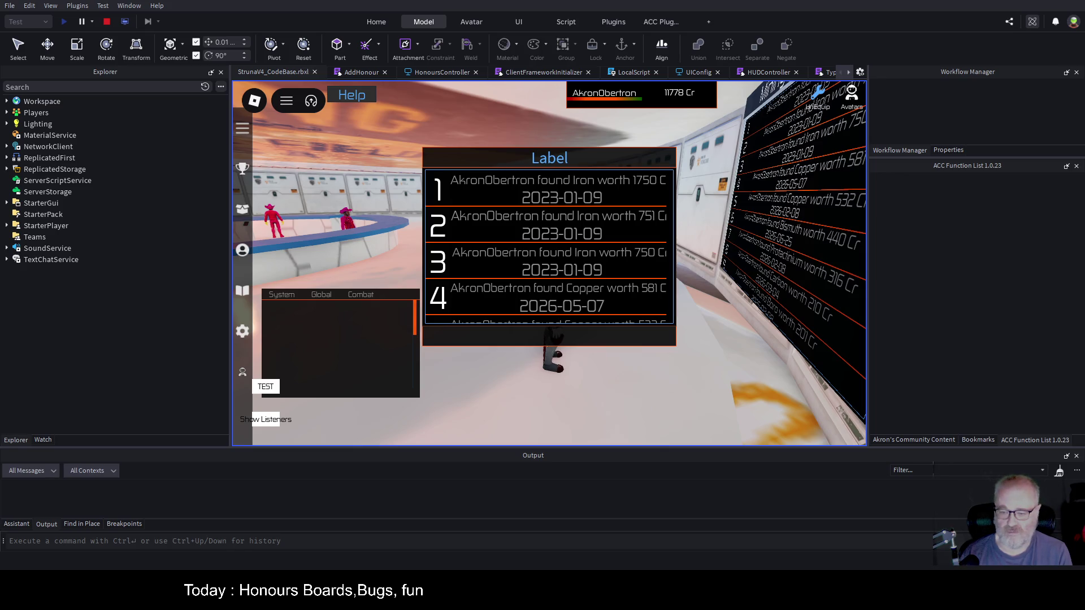
- Scroll the honours list down to entry 14, then stop the playtest
scroll(604, 248, "down", 3)
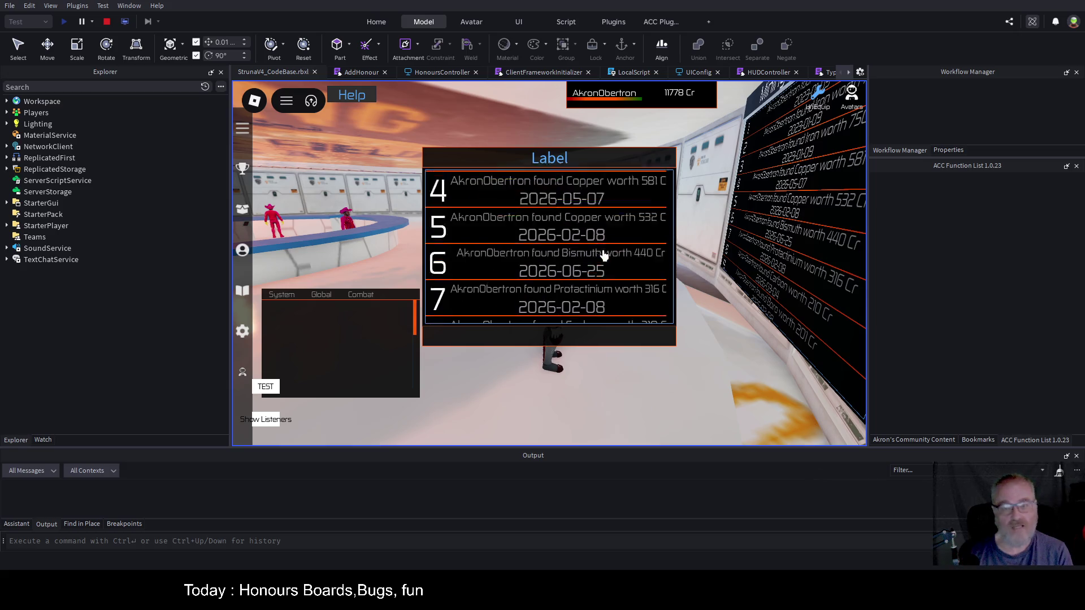
scroll(603, 243, "up", 3)
scroll(588, 220, "down", 10)
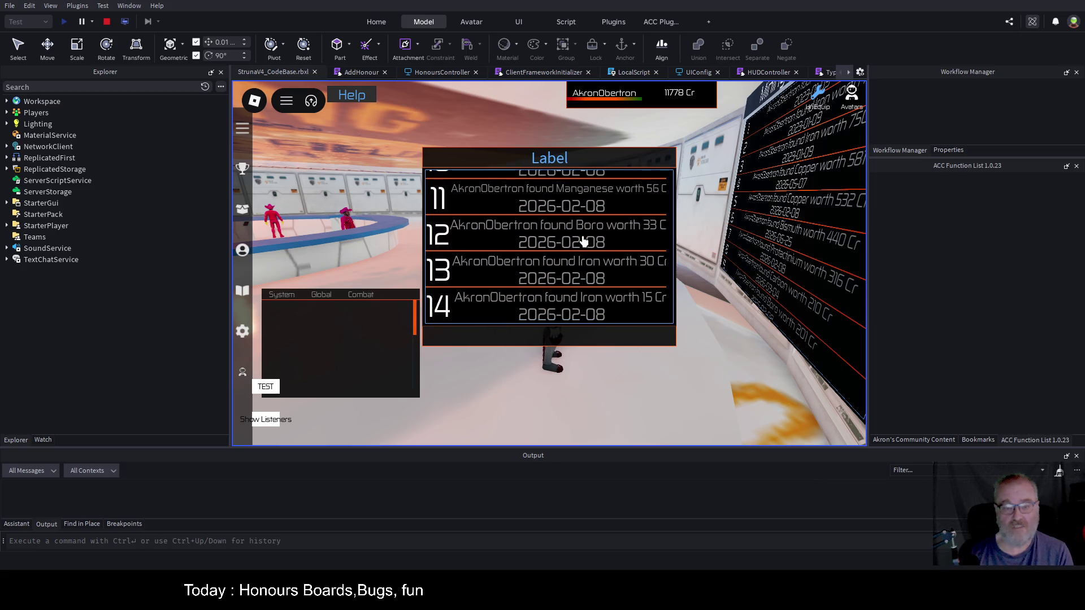
left_click(109, 22)
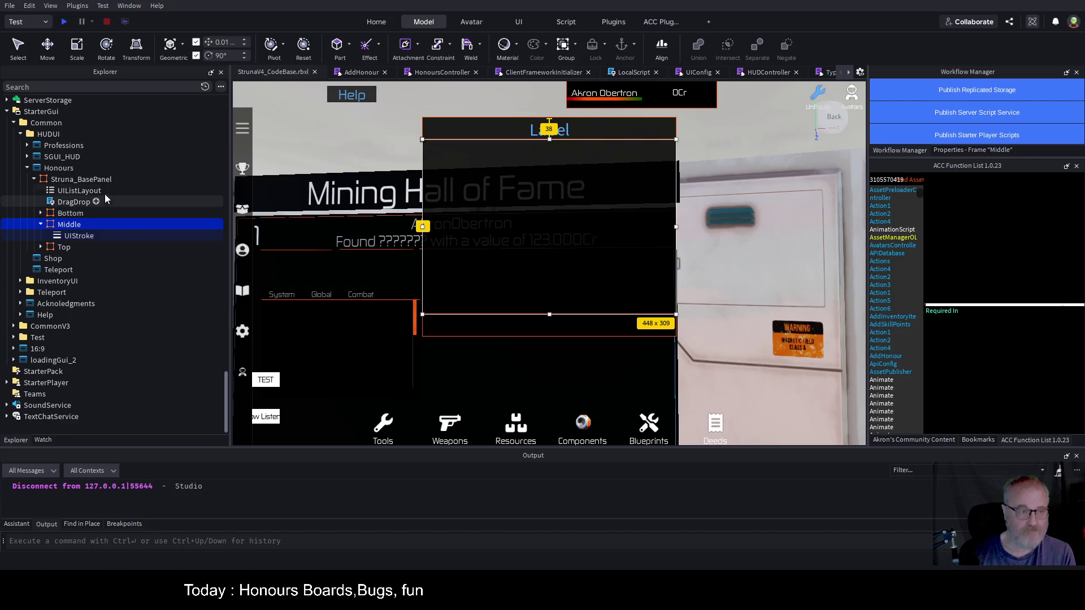
- Select Struna_BasePanel, expand its Top frame and select the Title label, showing the Bookmarks list
left_click(95, 179)
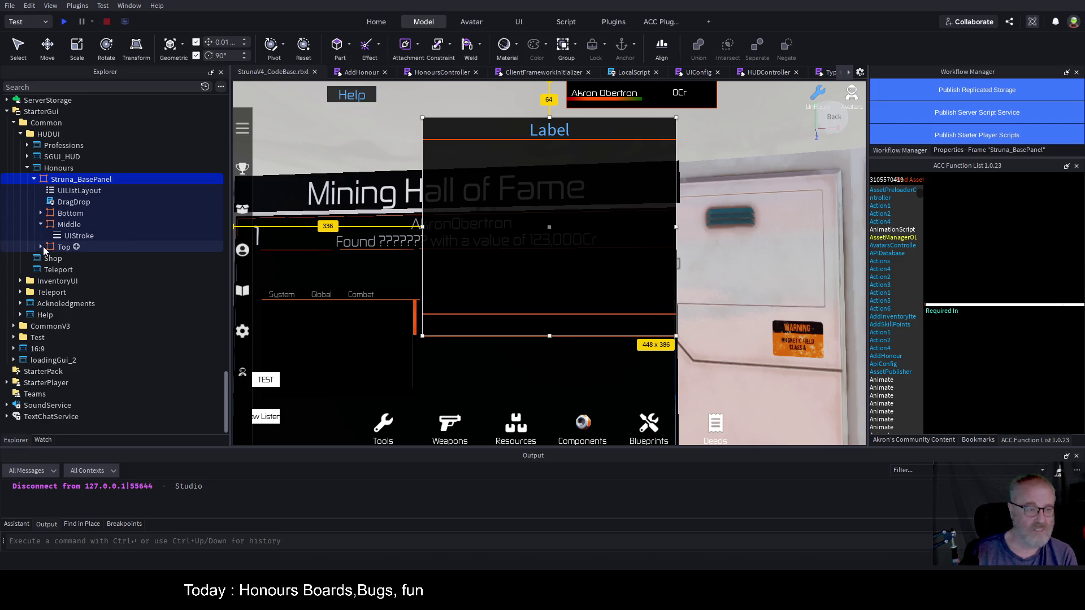
left_click(41, 247)
left_click(67, 270)
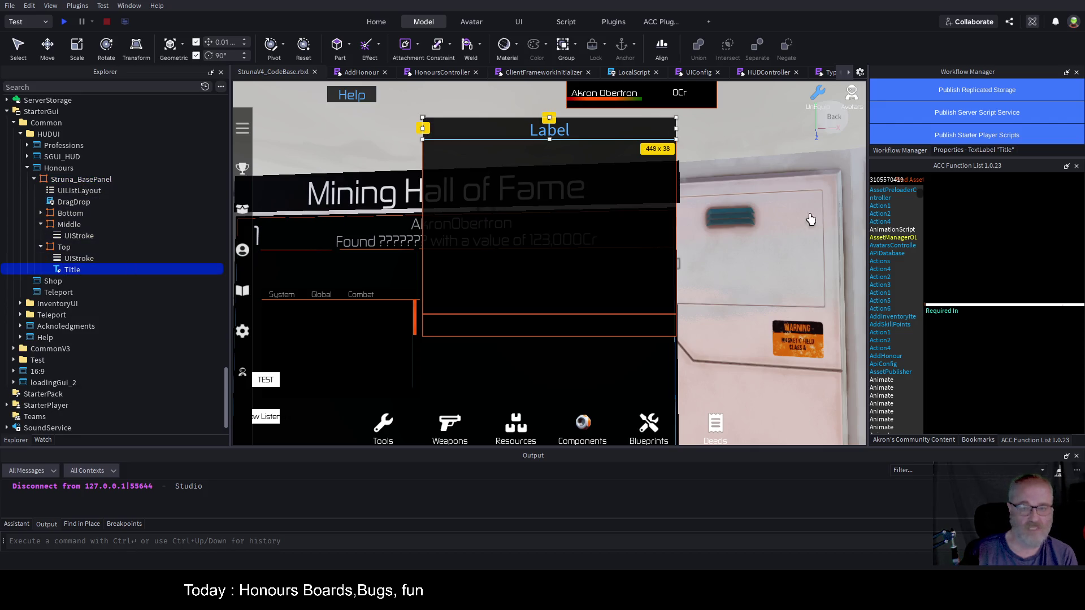
left_click(976, 440)
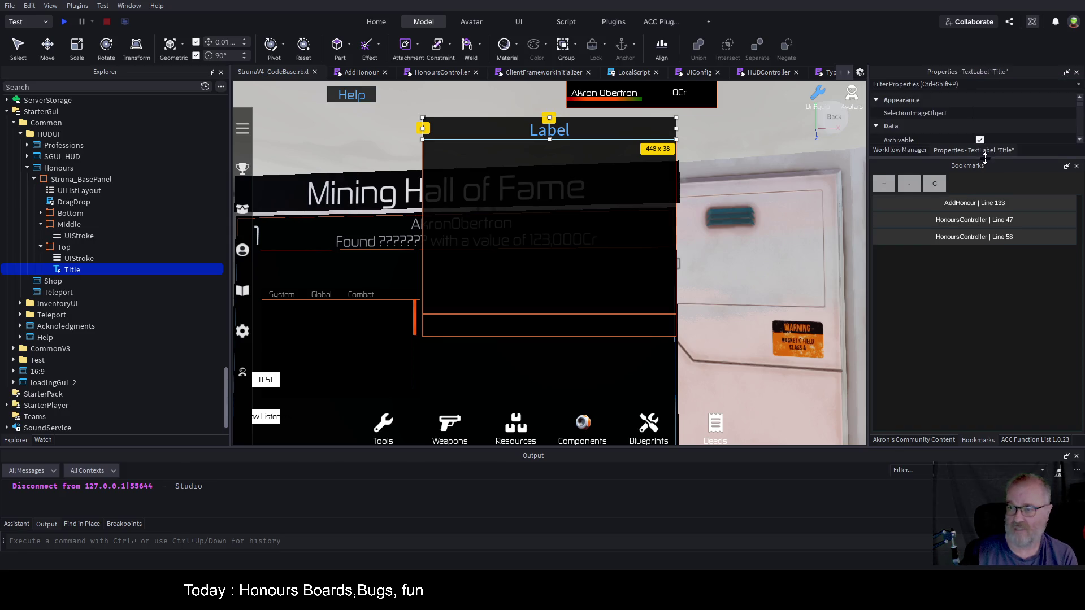
- Set the Title label's FontFace to Zekton
left_click_drag(984, 158, 984, 362)
scroll(995, 226, "down", 5)
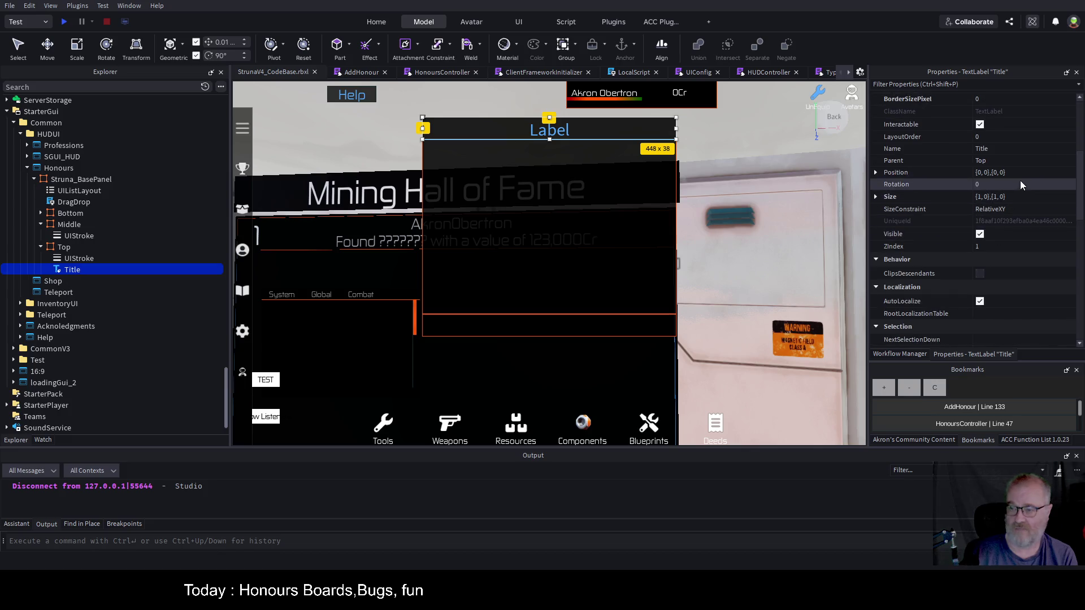
left_click(1012, 148)
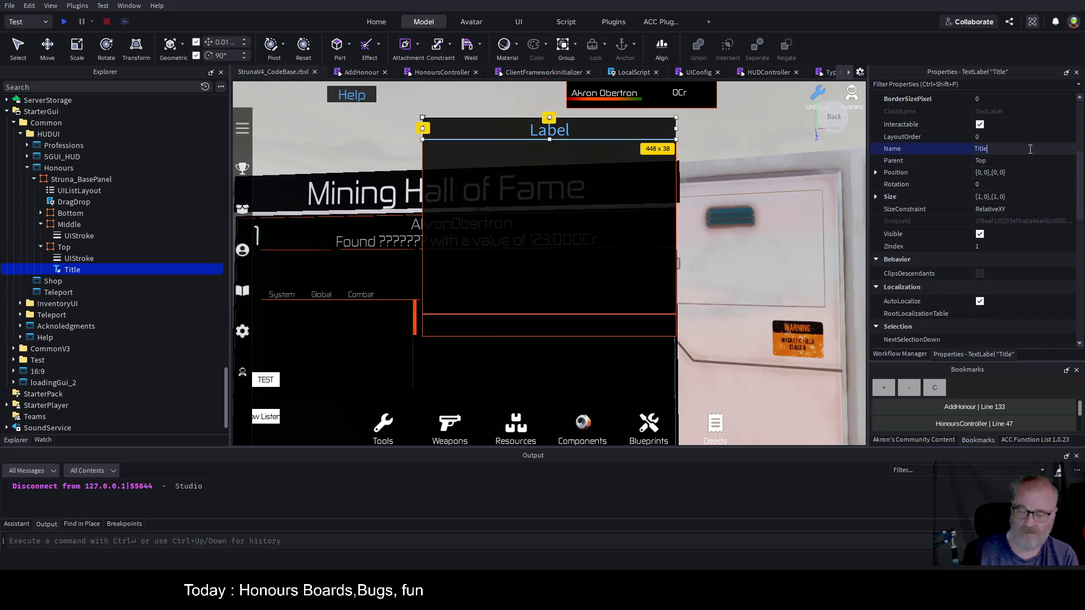
scroll(1015, 161, "down", 5)
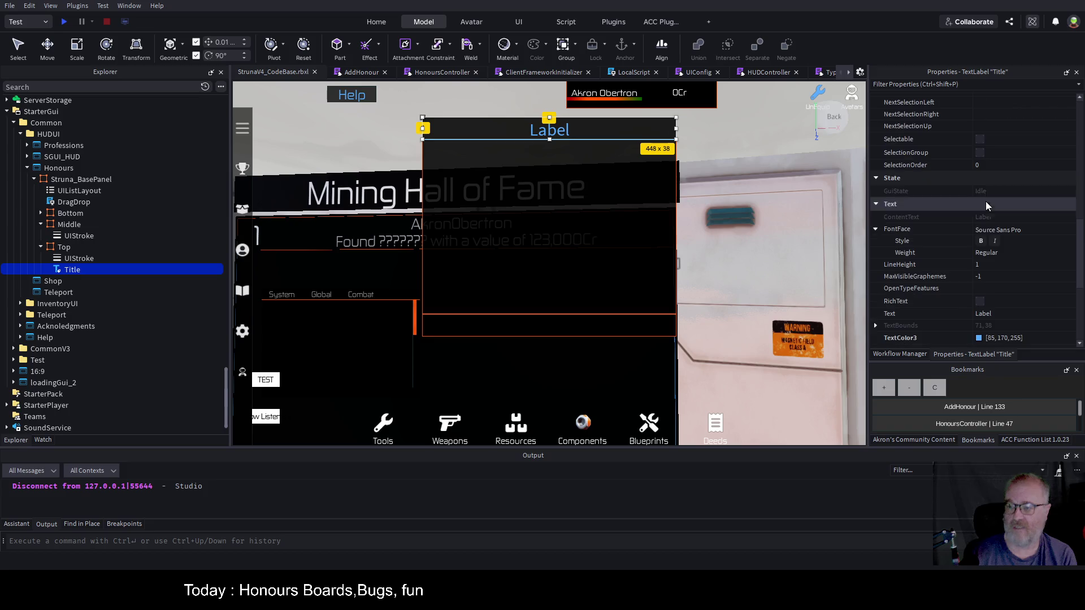
left_click(1032, 231)
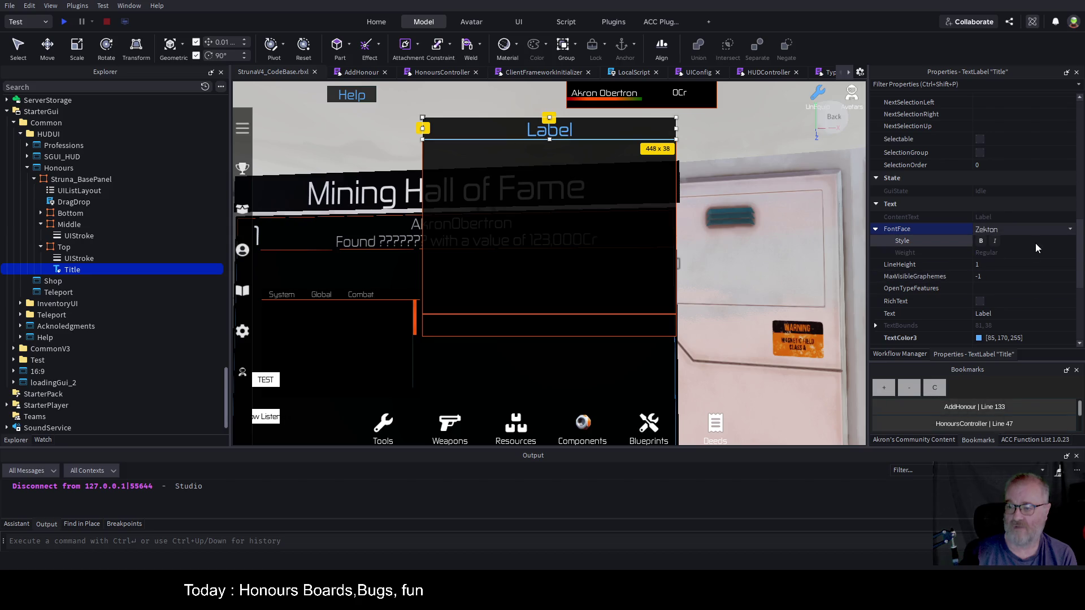
- Change the Title text to 'Mining Honours / Hall of Fame' and save StrunaV4_CodeBase.rbxl
left_click(1011, 313)
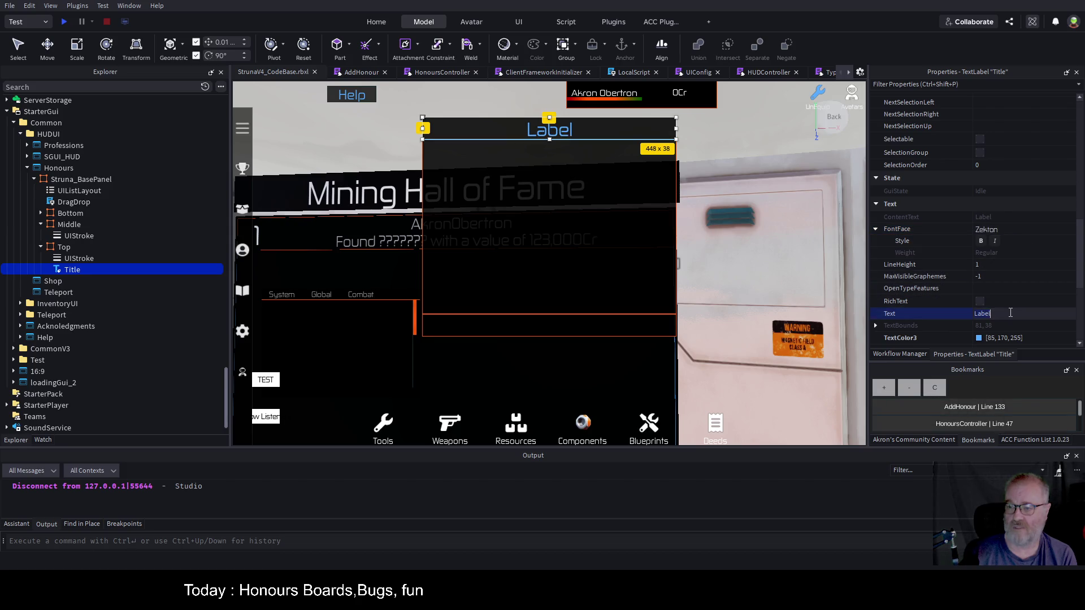
key("BackSpace")
key("BackSpace")
key("BackSpace")
type("Honours")
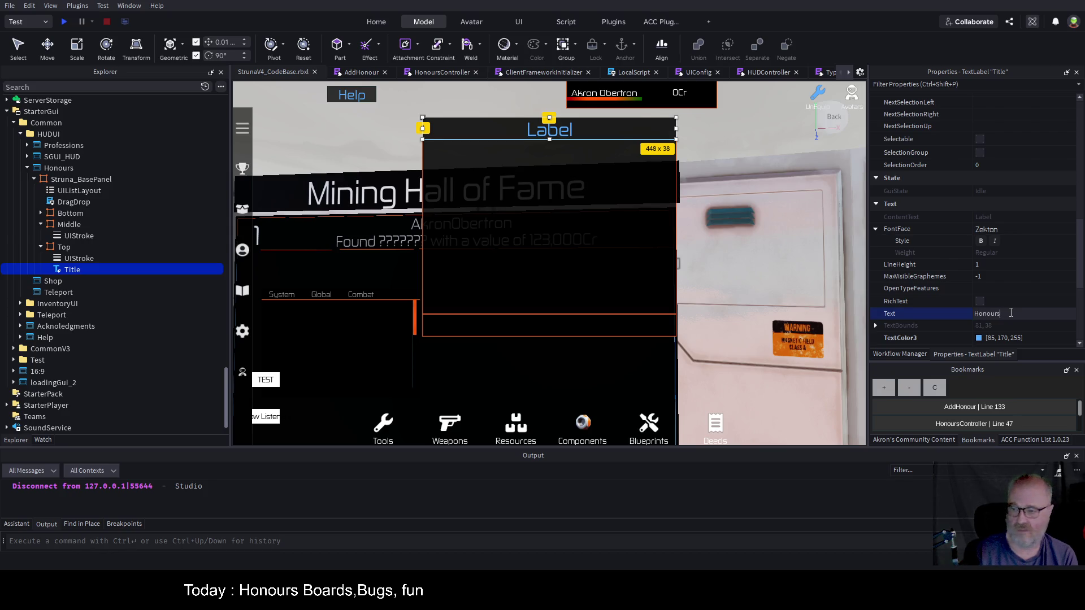
type(" / Ha")
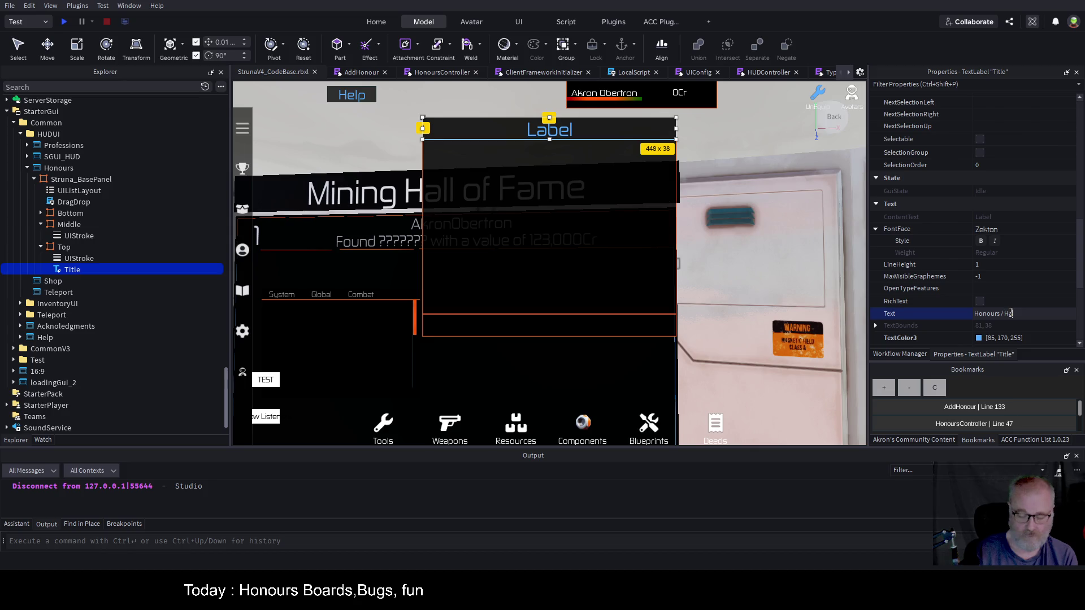
type("ll of Fame")
key("Home")
type("Mining")
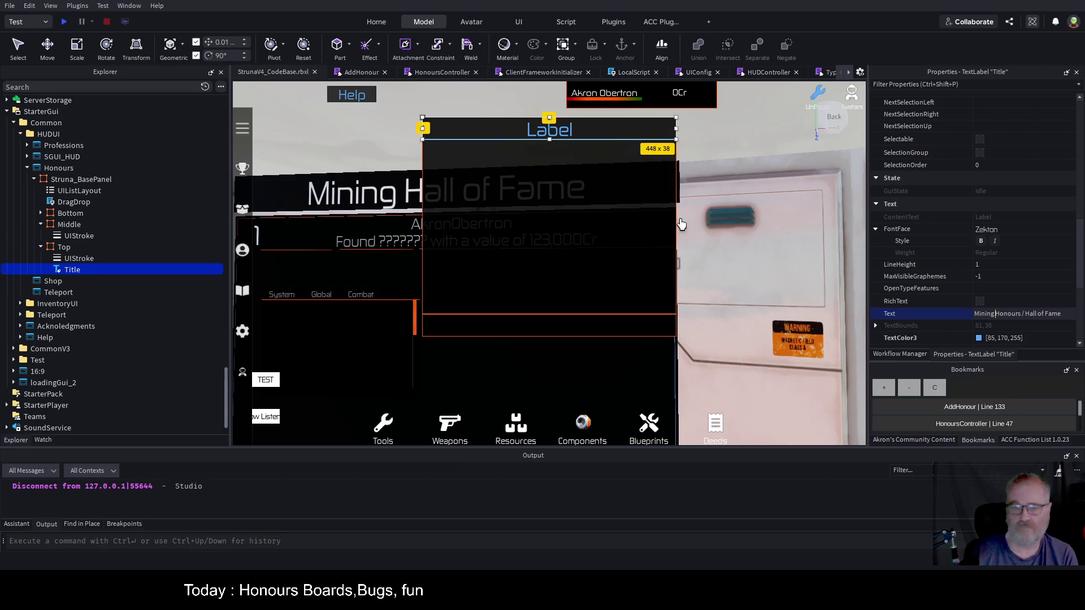
left_click(576, 138)
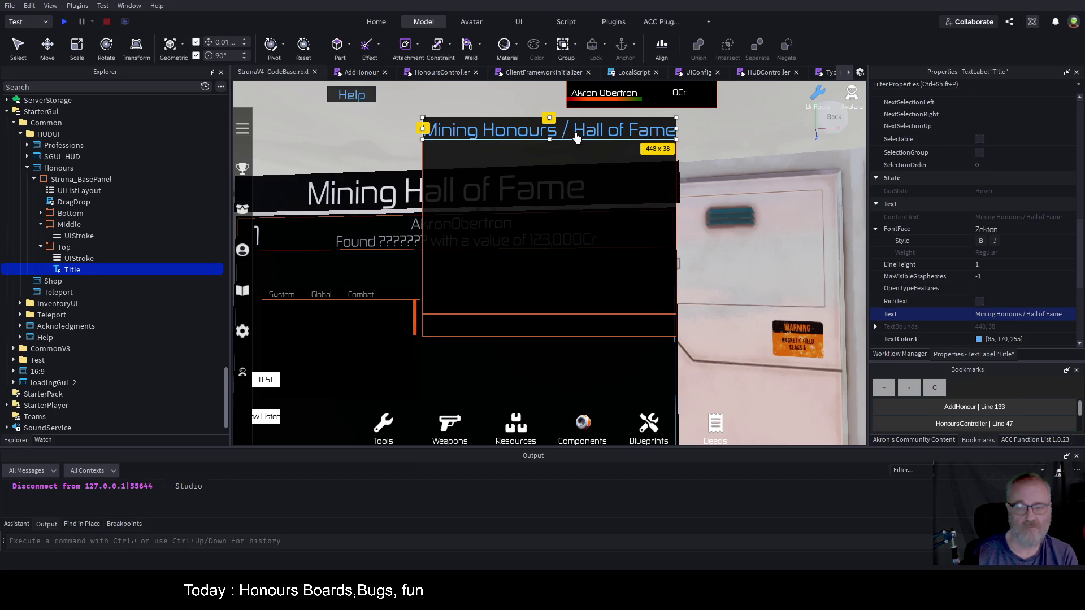
key("ctrl+s")
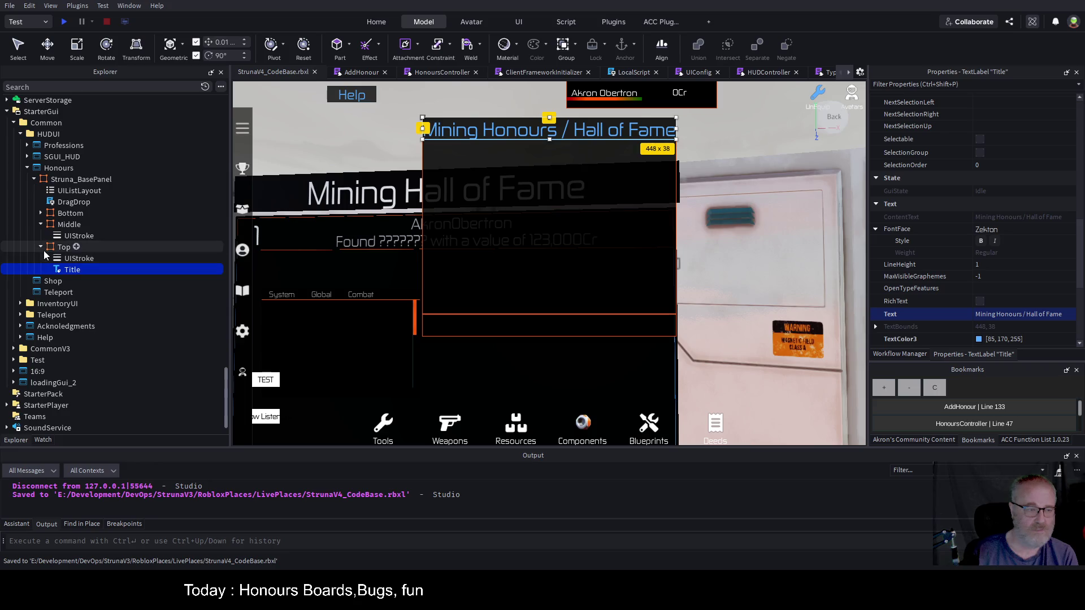
left_click(41, 213)
- Copy the Struna_Button template from UIComponents and paste it into the Bottom frame
left_click(66, 214)
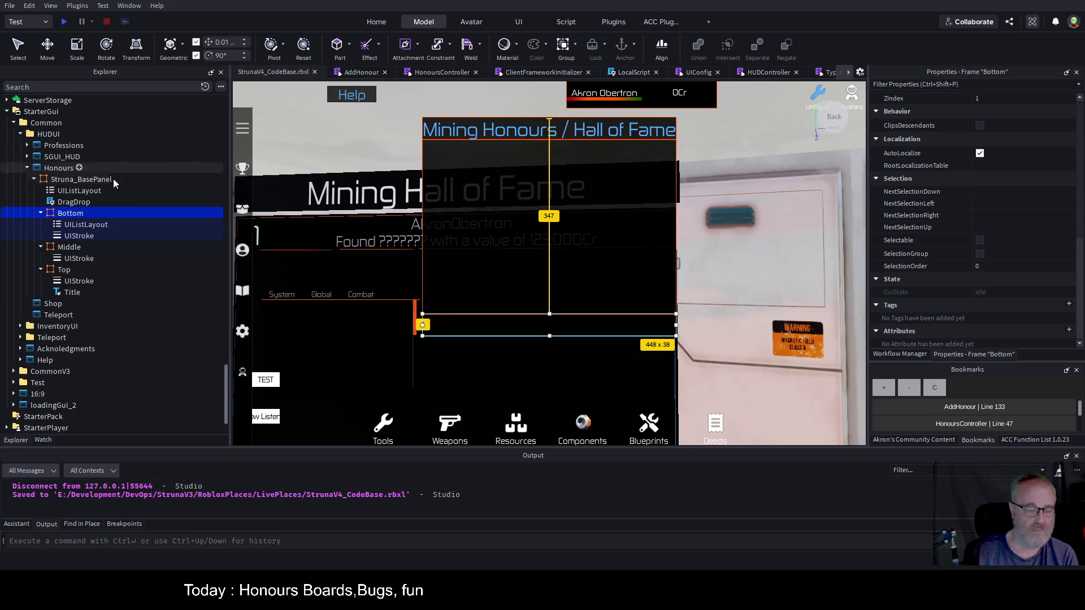
scroll(113, 283, "up", 3)
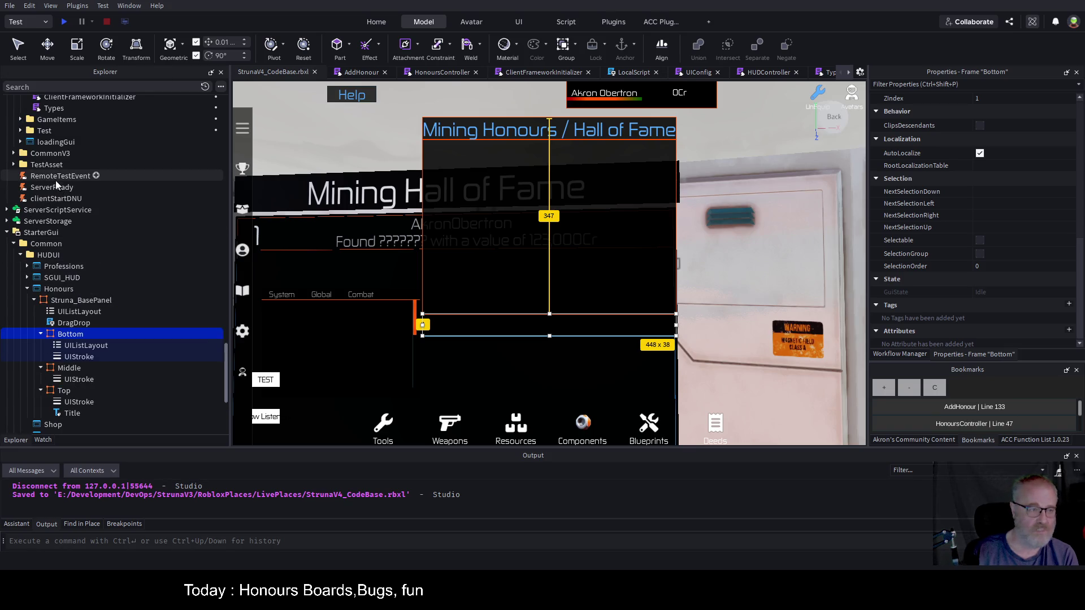
scroll(22, 271, "down", 3)
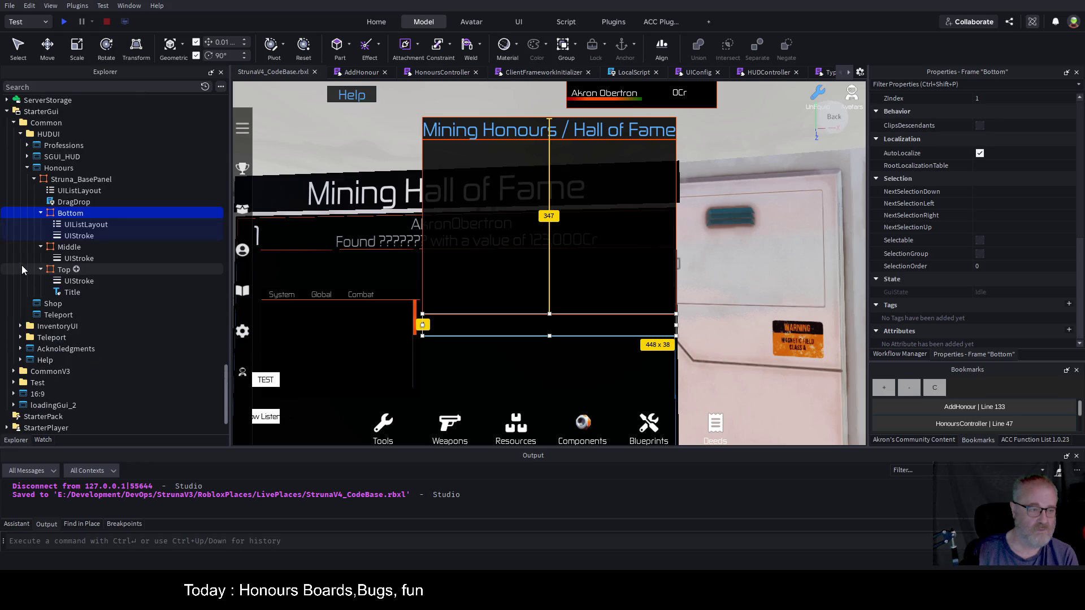
scroll(22, 266, "up", 10)
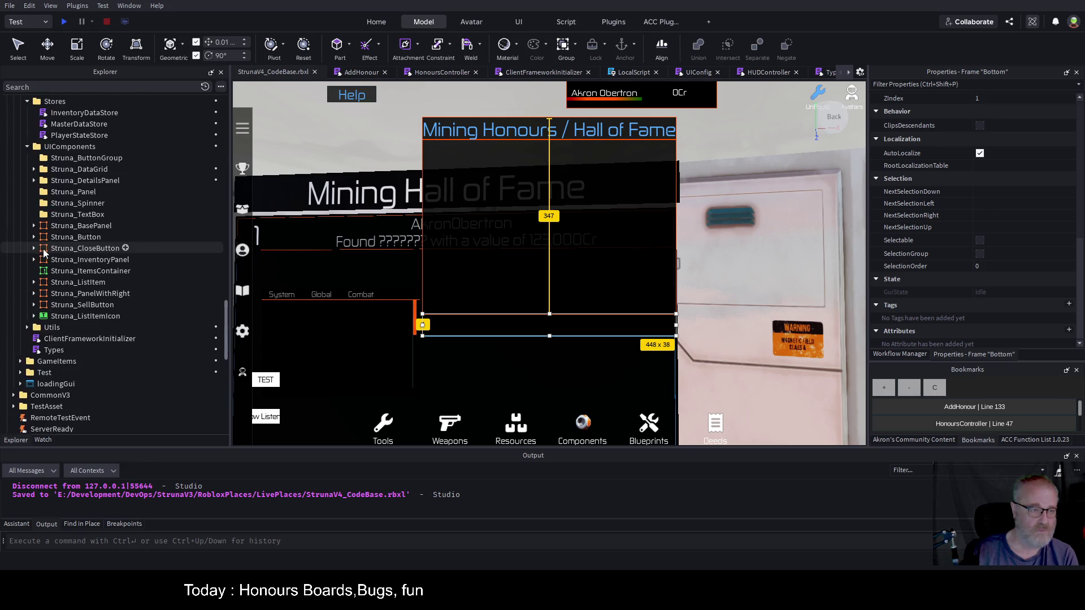
left_click(75, 237)
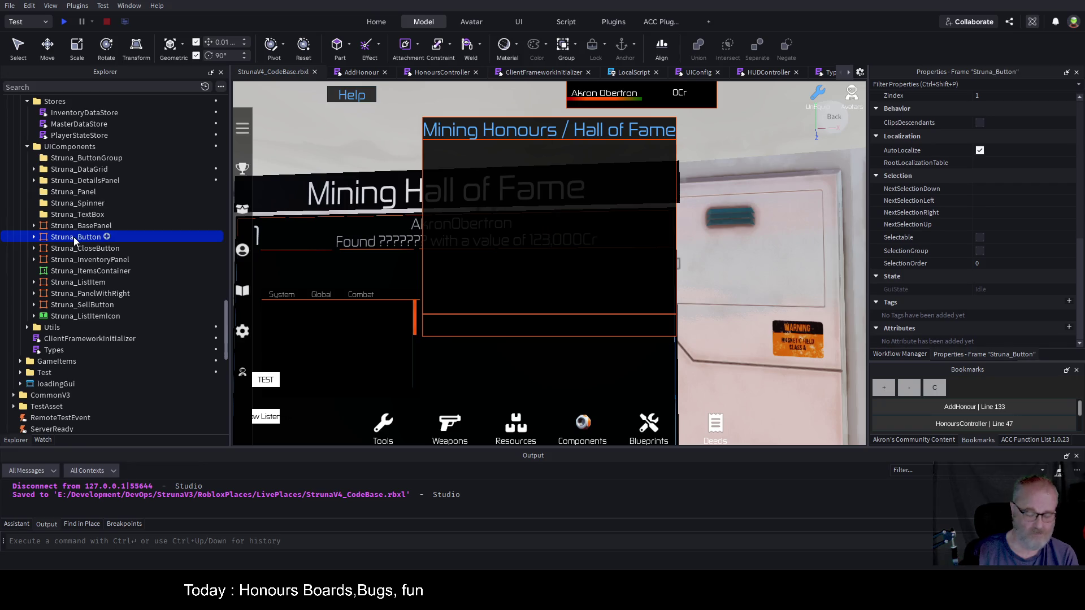
scroll(96, 266, "down", 9)
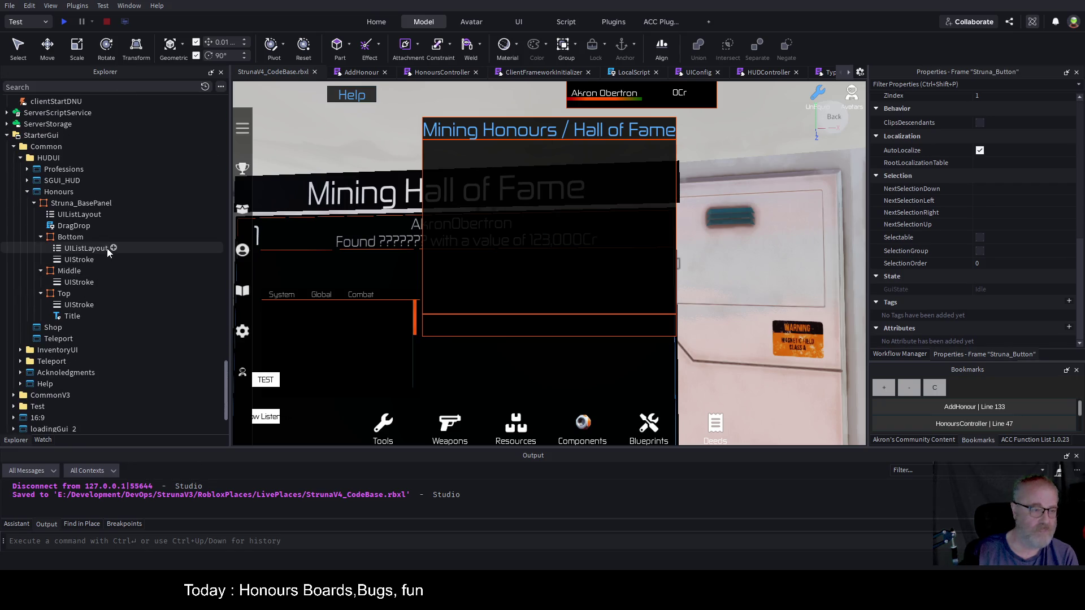
left_click(81, 237)
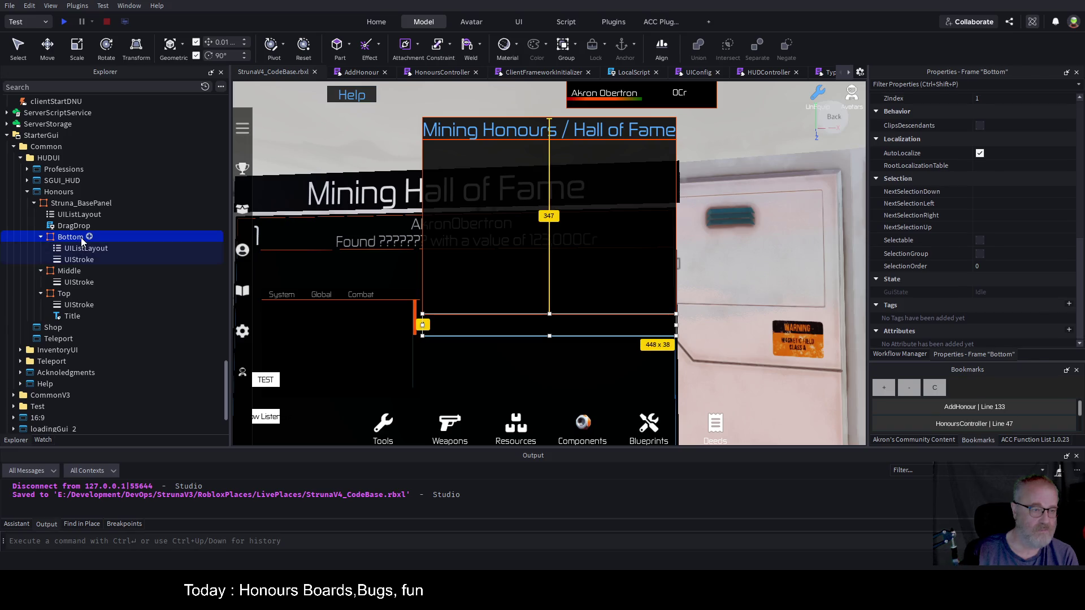
key("ctrl+shift+v")
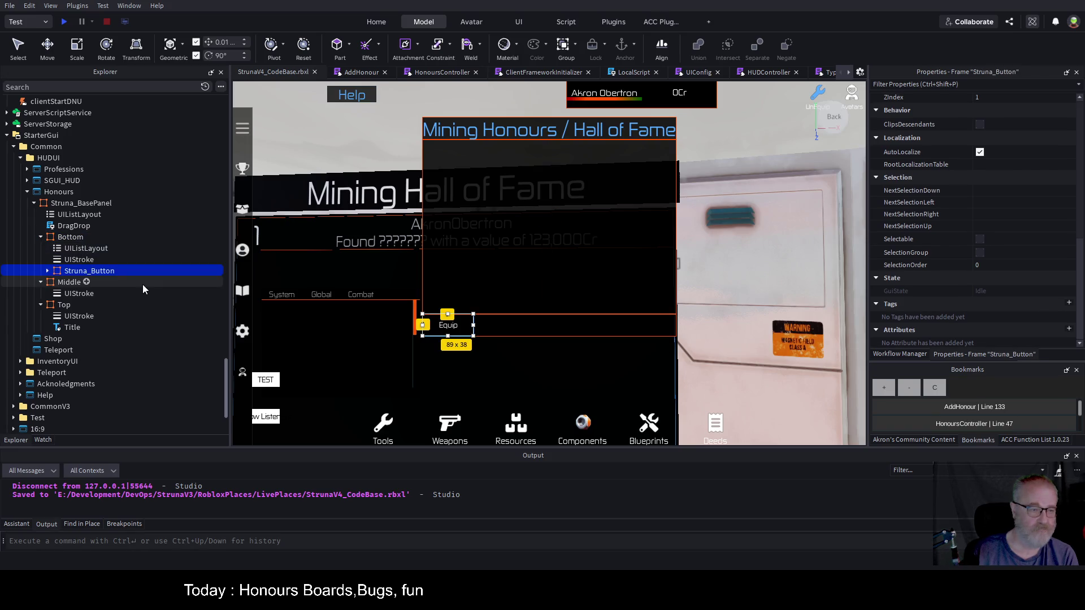
- Change the pasted button's TextButton Text from Equip to Close
left_click(48, 271)
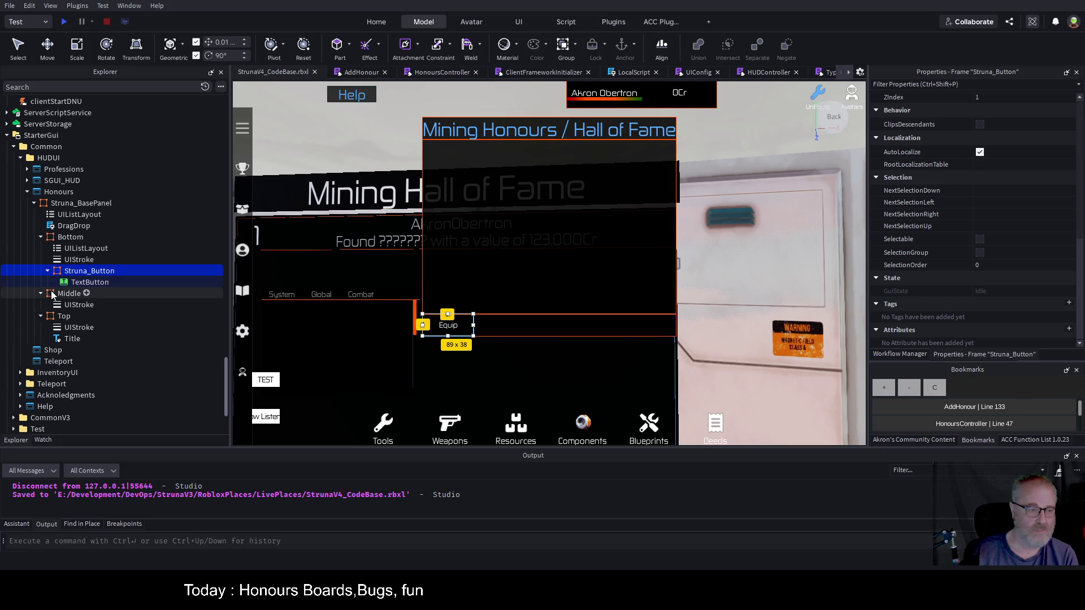
left_click(82, 284)
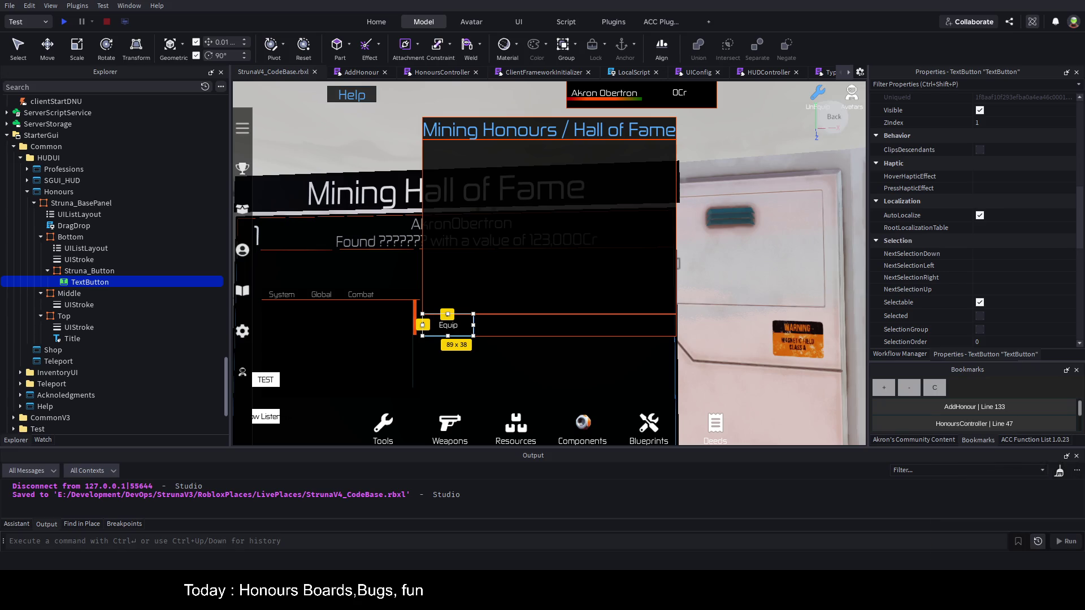
scroll(972, 226, "down", 10)
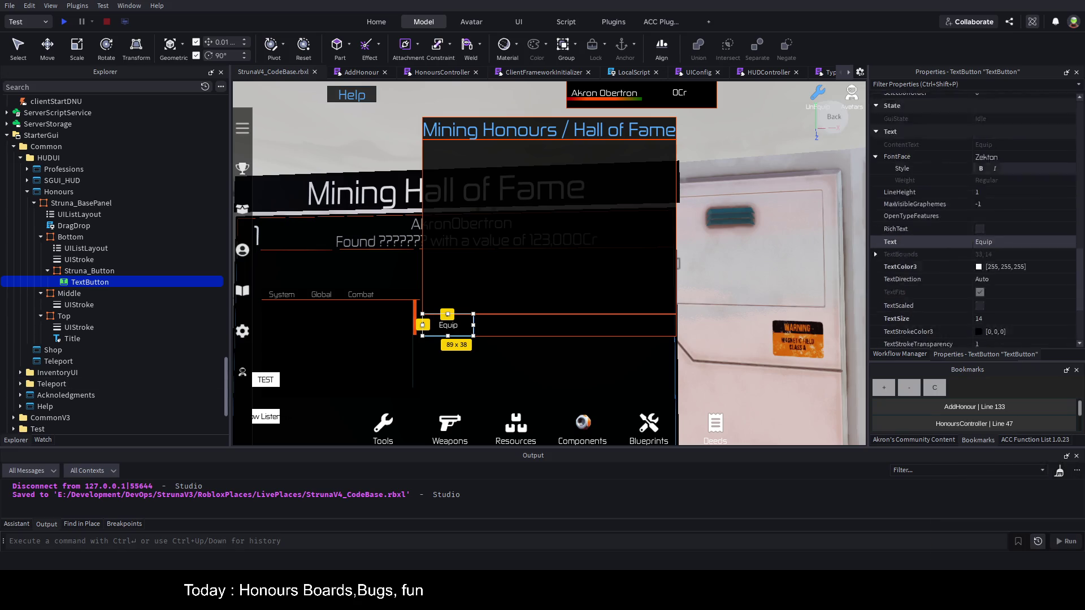
left_click(1033, 134)
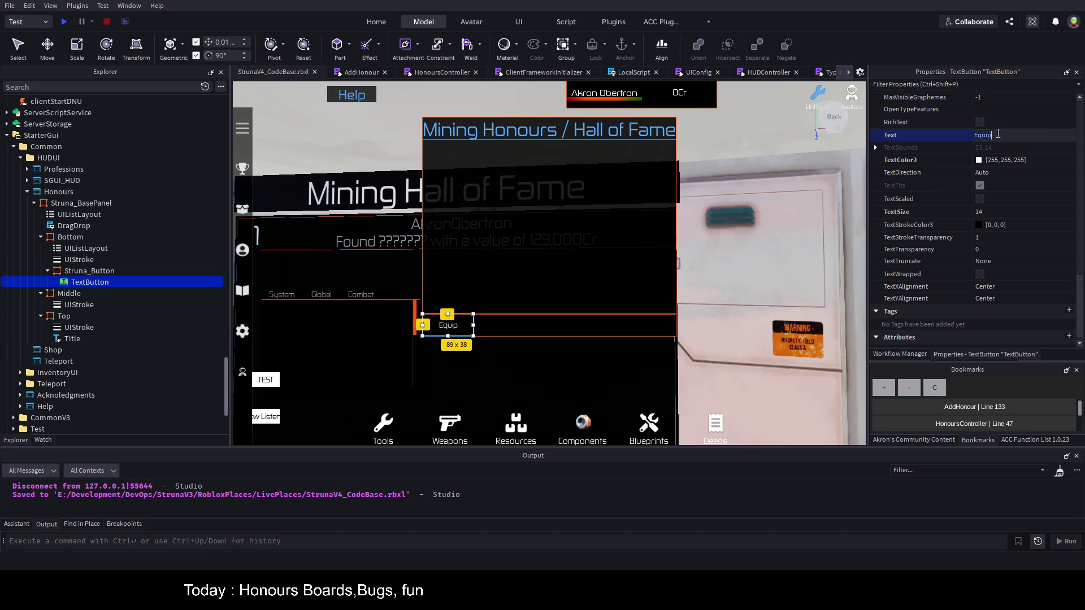
type("Close")
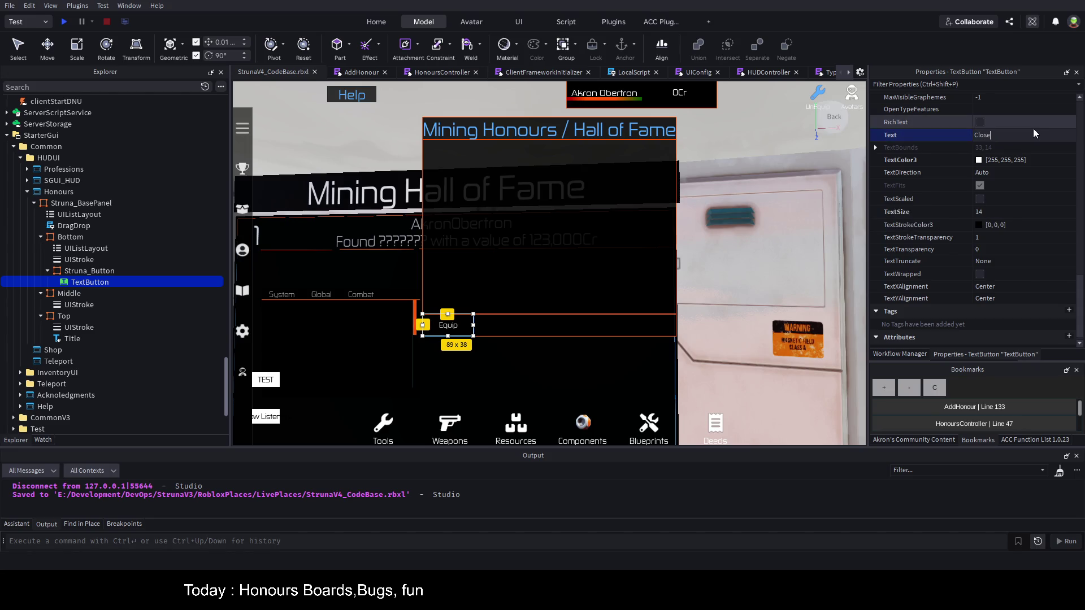
key("Return")
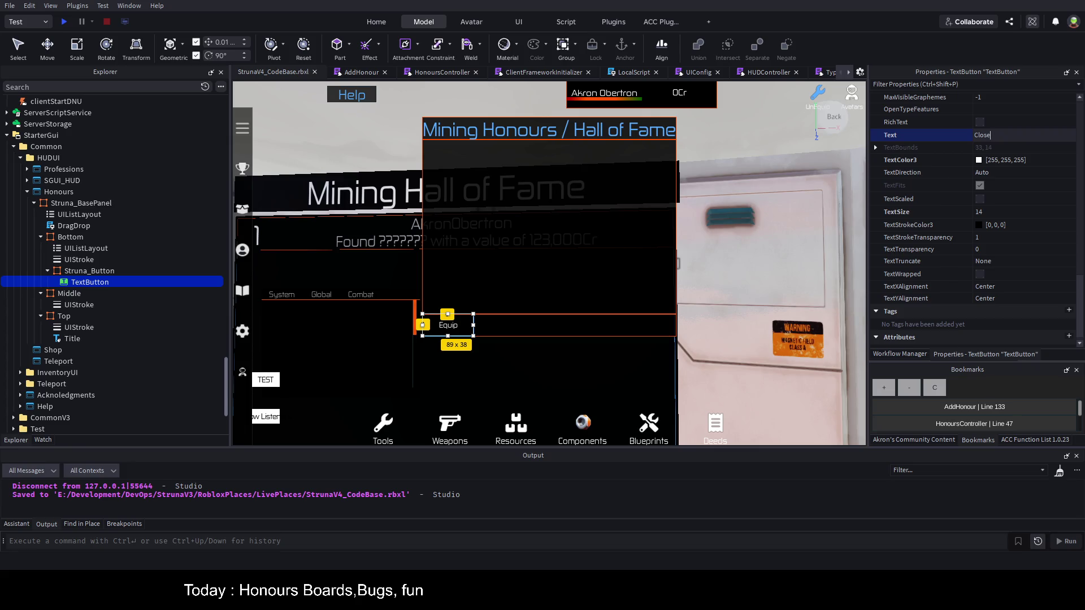
key("Return")
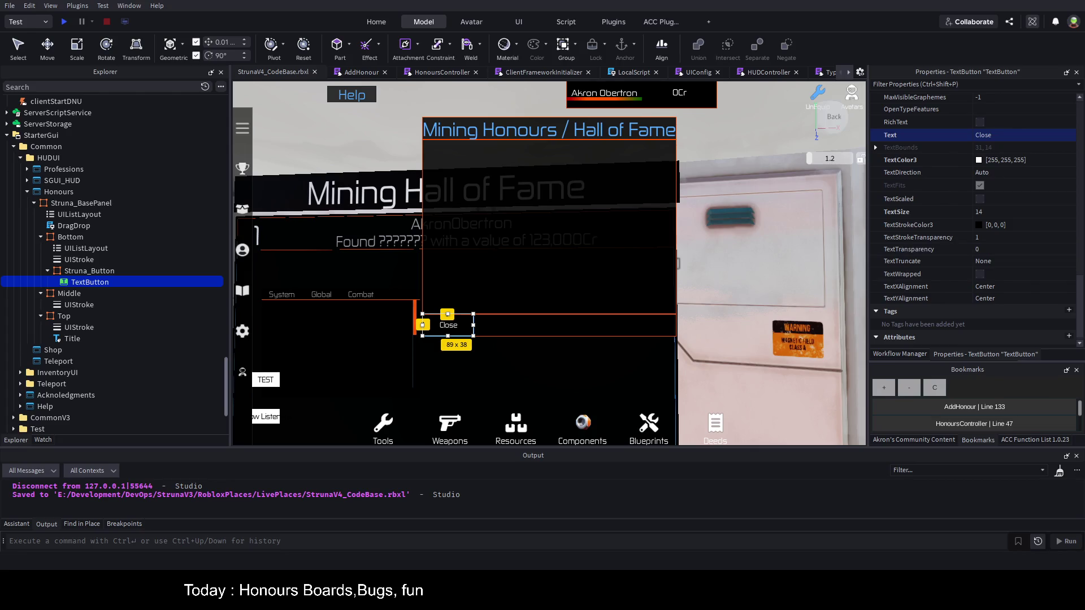
mouse_move(115, 284)
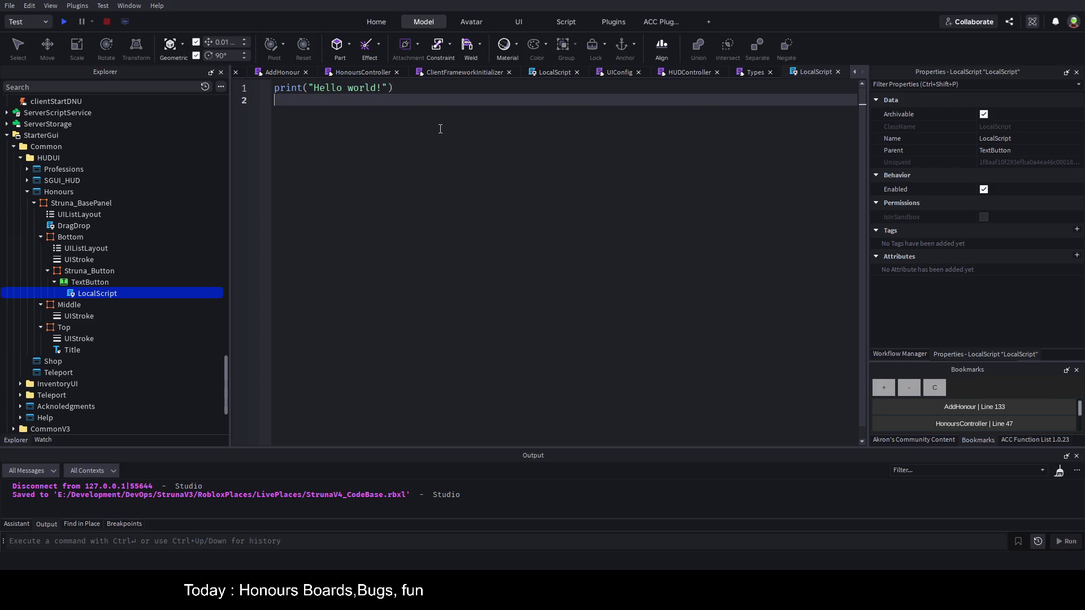
- Replace the LocalScript's default print line with script.Parent
key("ctrl+a")
key("BackSpace")
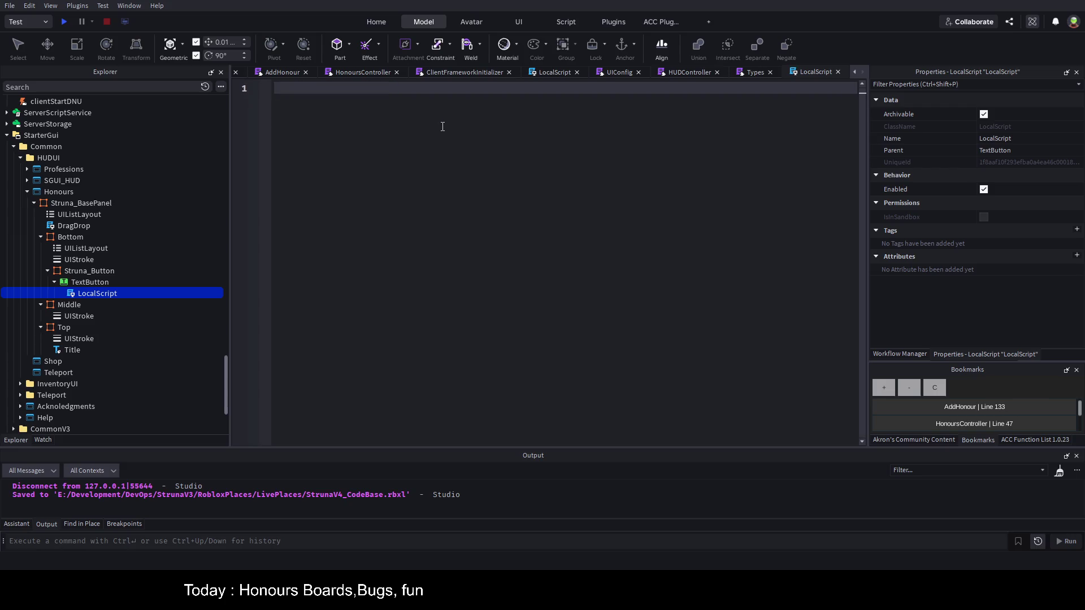
type("SCript.")
type("Parent")
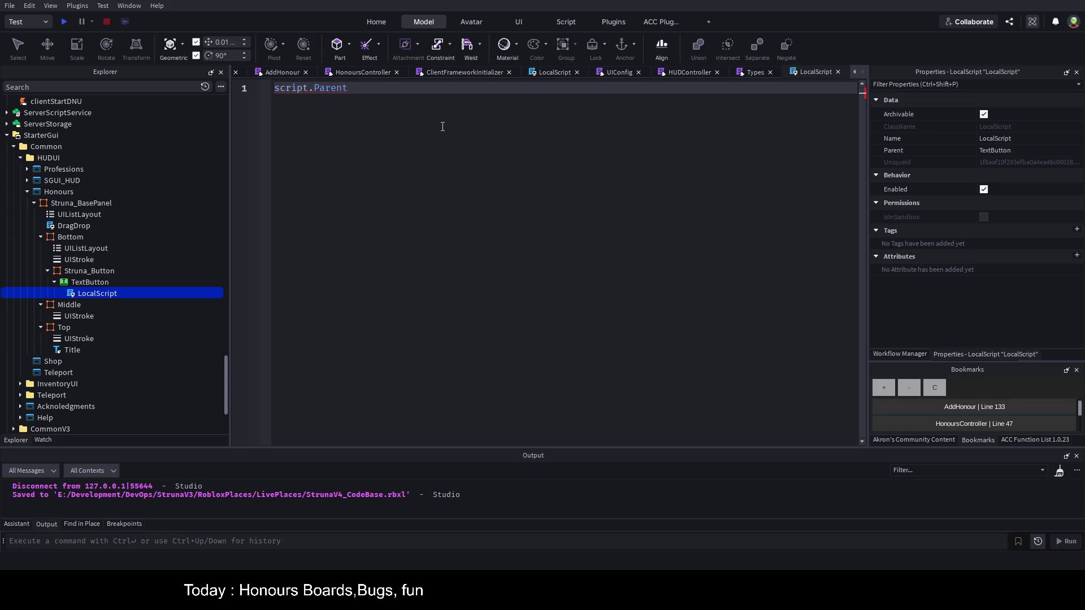
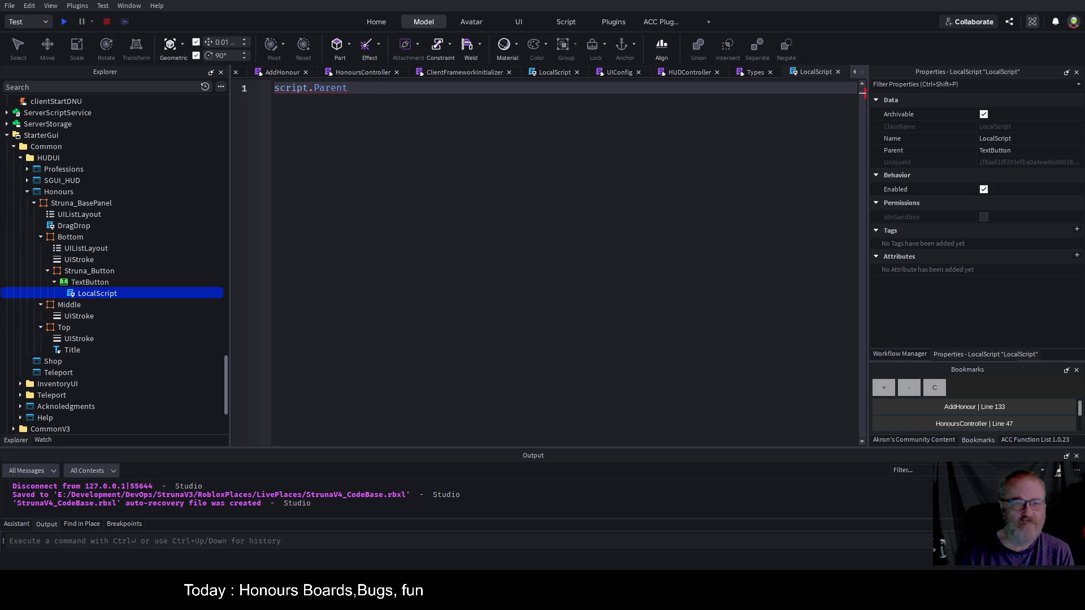
- Add a MouseButton1Click:Connect(function() handler to the button's LocalScript
key("shift+Home")
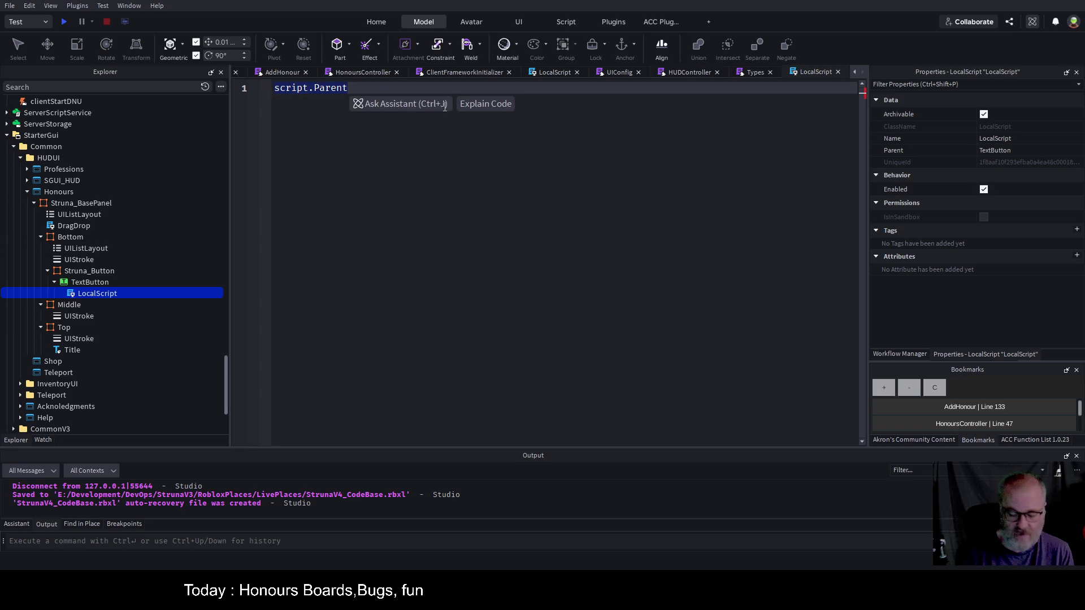
key("End")
type(",no")
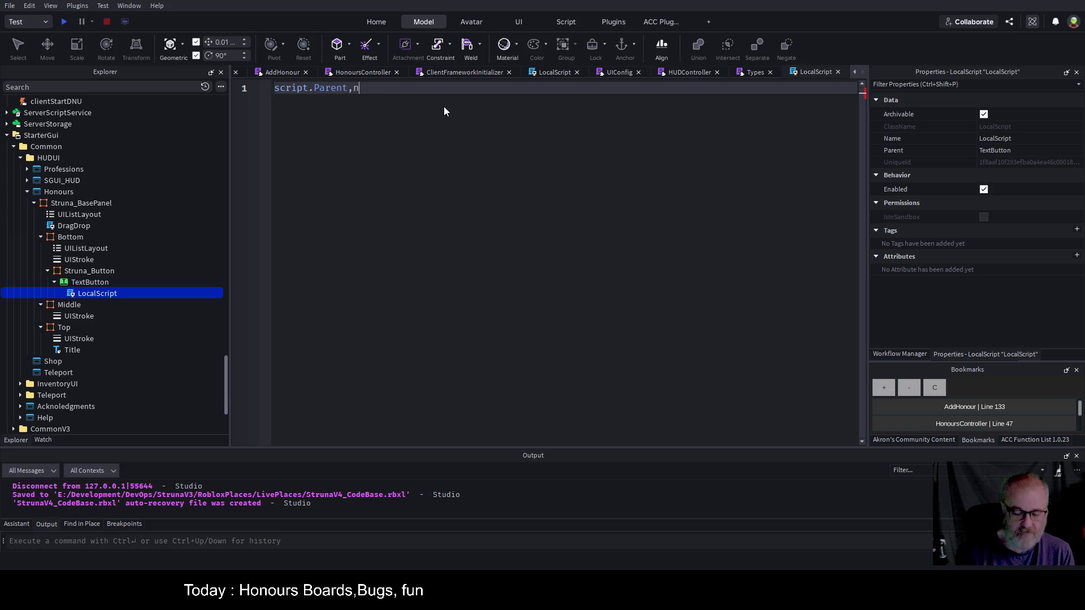
key("BackSpace")
key("BackSpace")
key("BackSpace")
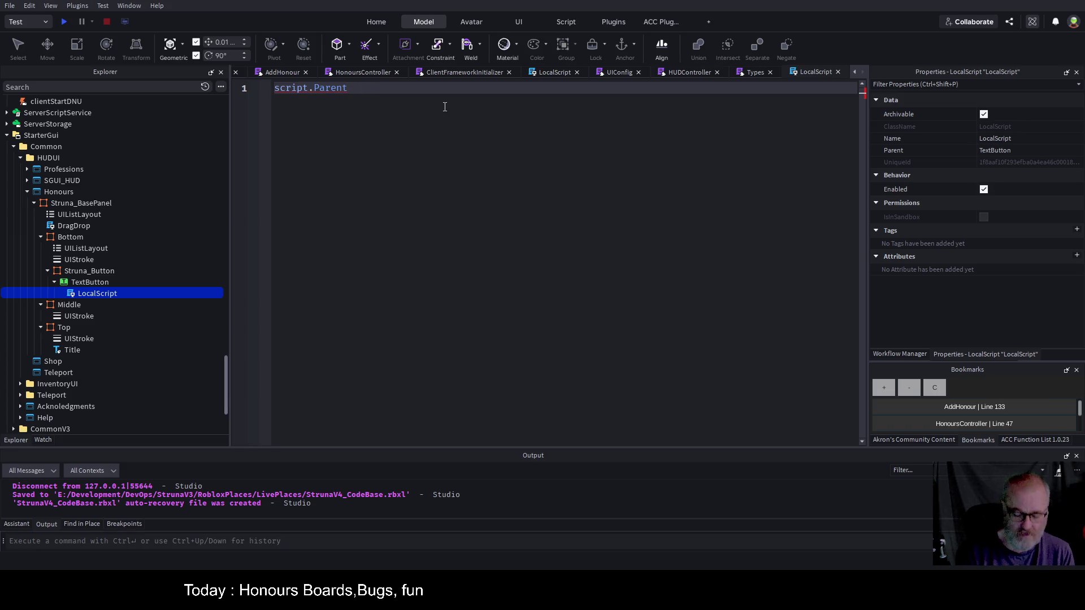
type(".mop")
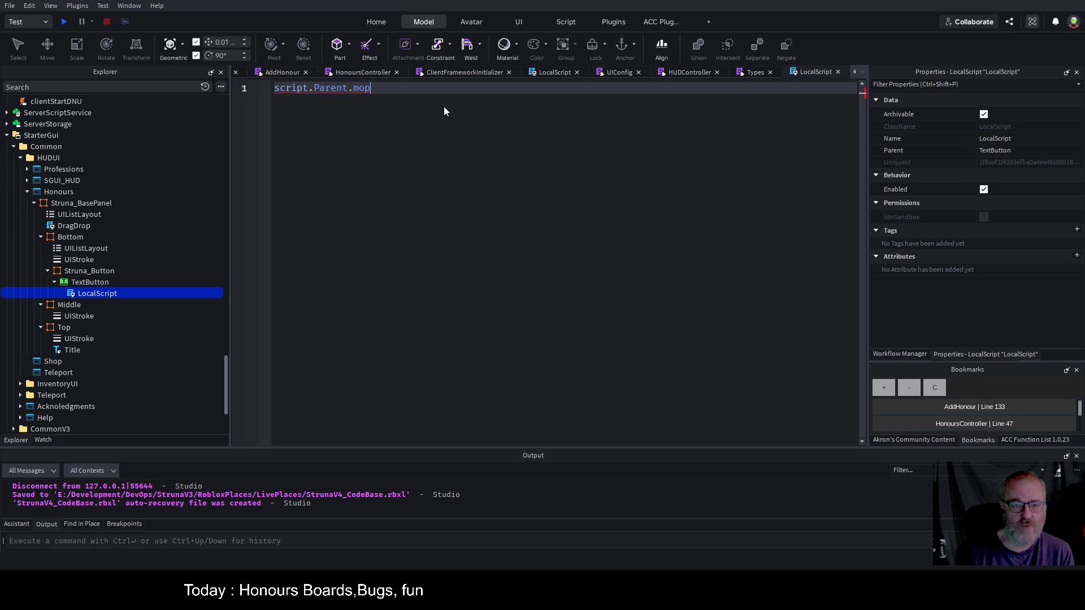
key("BackSpace")
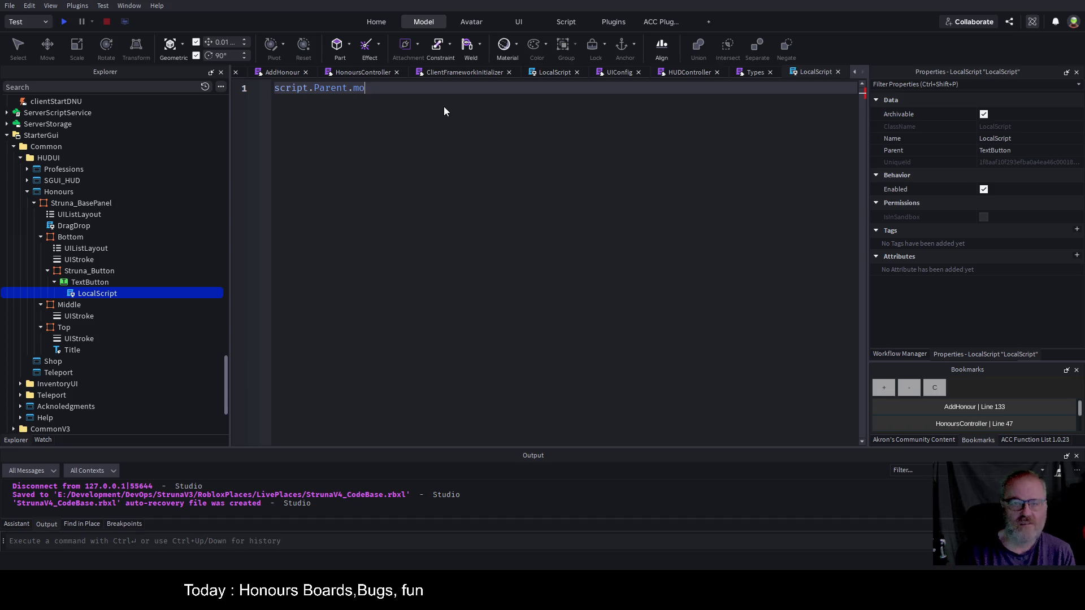
key("Tab")
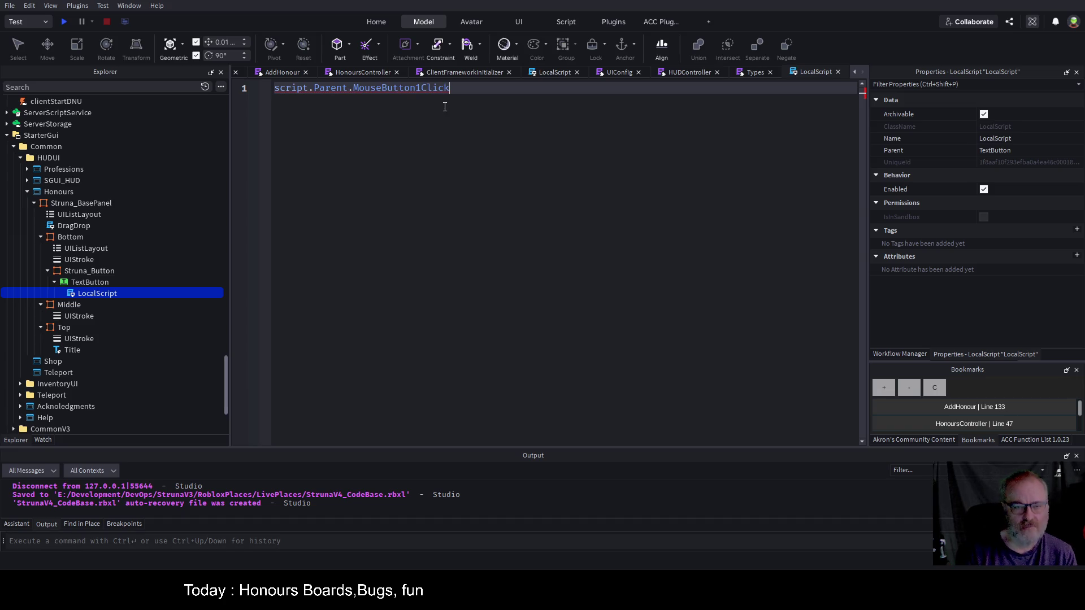
type(":Connect(fu")
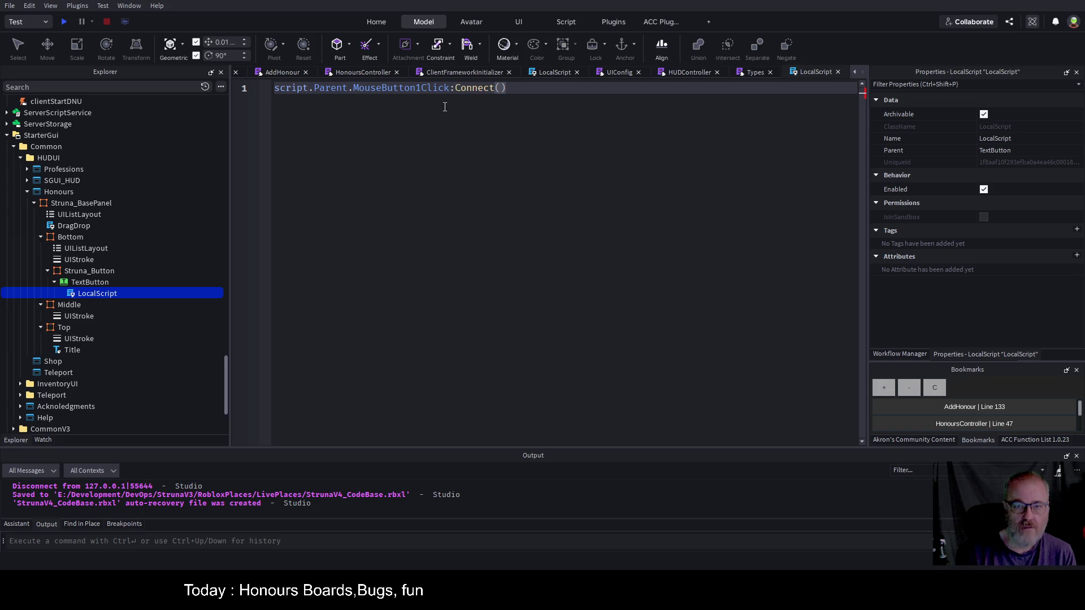
type("nction()")
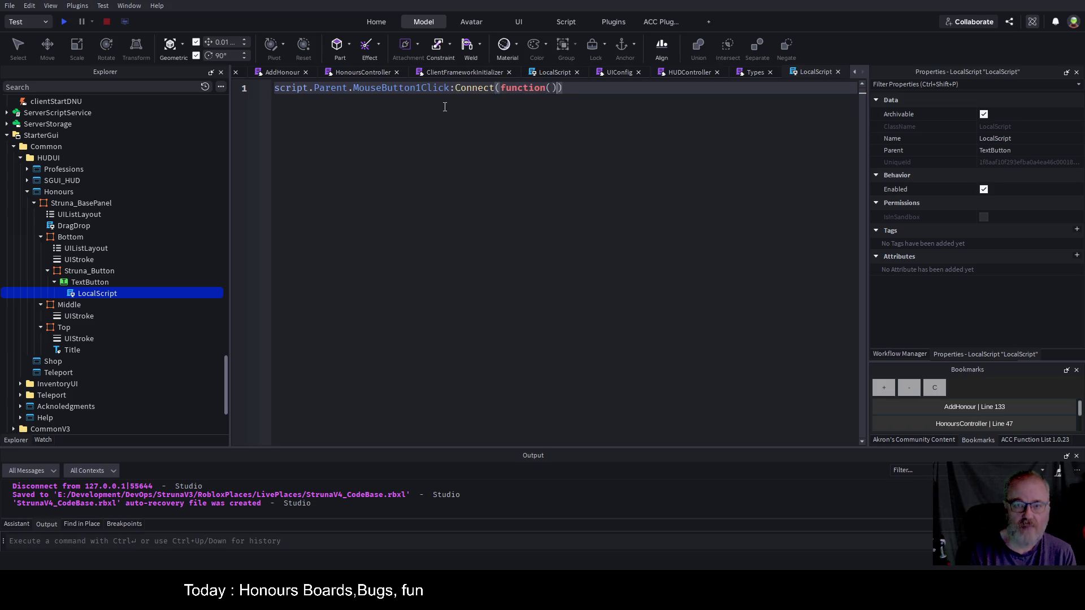
key("Return")
- Inside the handler, set script.Parent.Parent.Parent.Parent.Visible to false
type("sc")
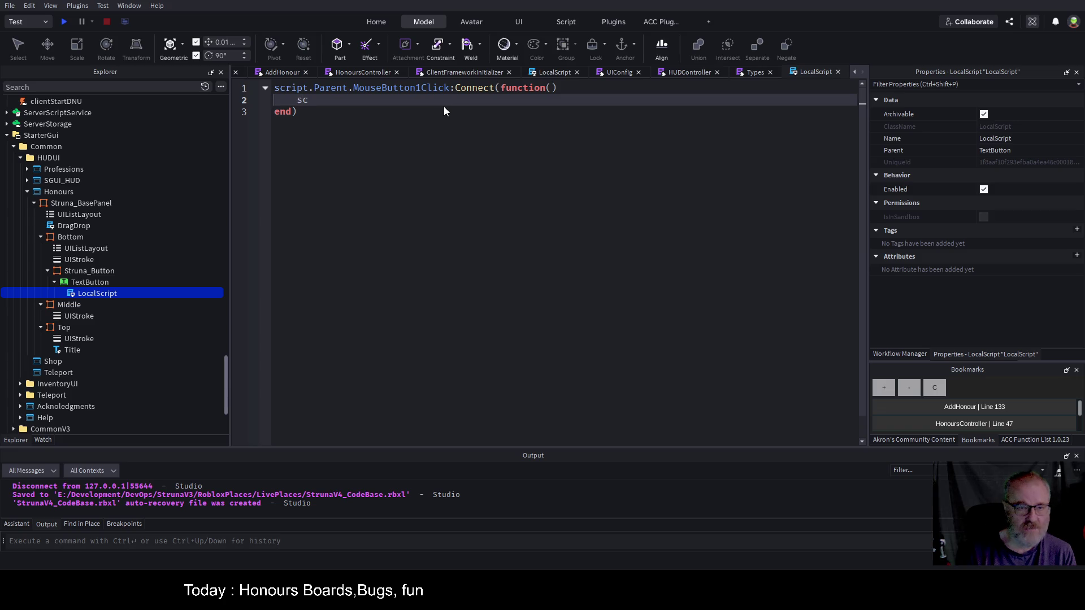
type("ript.Parent.p")
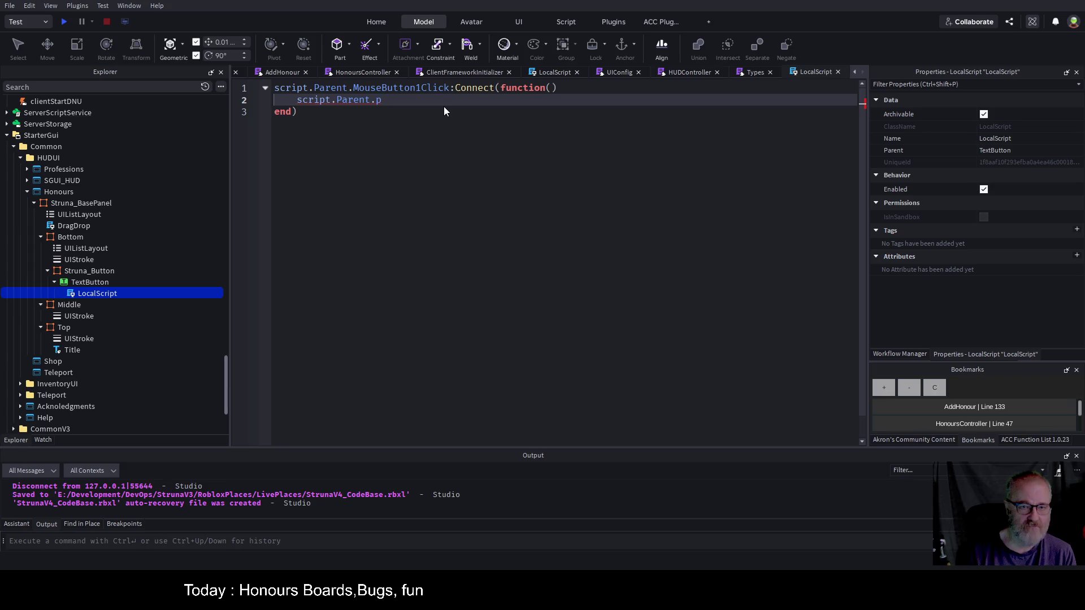
key("Tab")
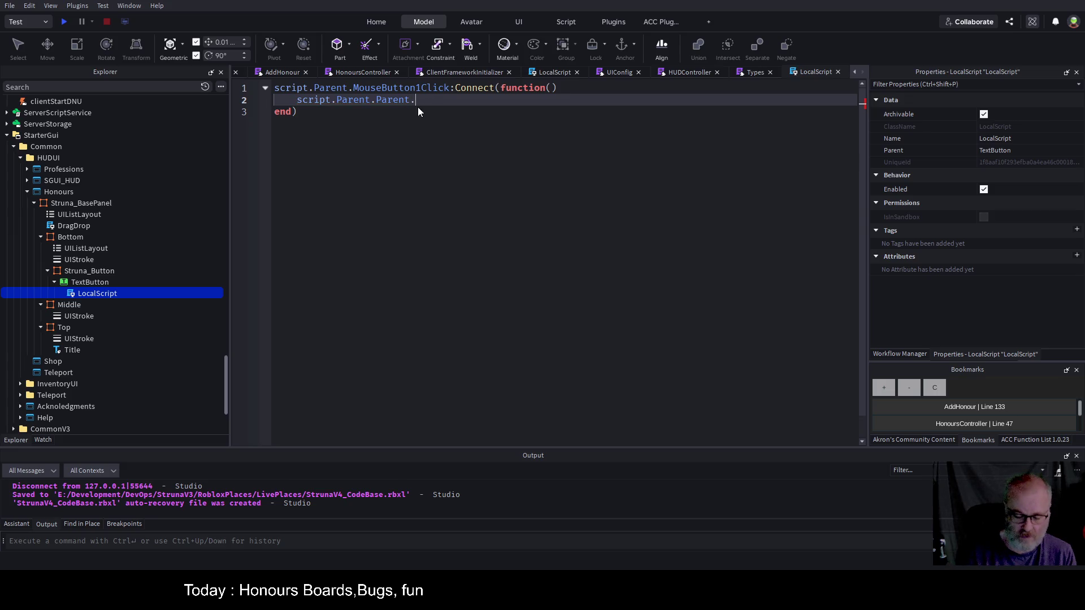
type(".parent.Parent.v")
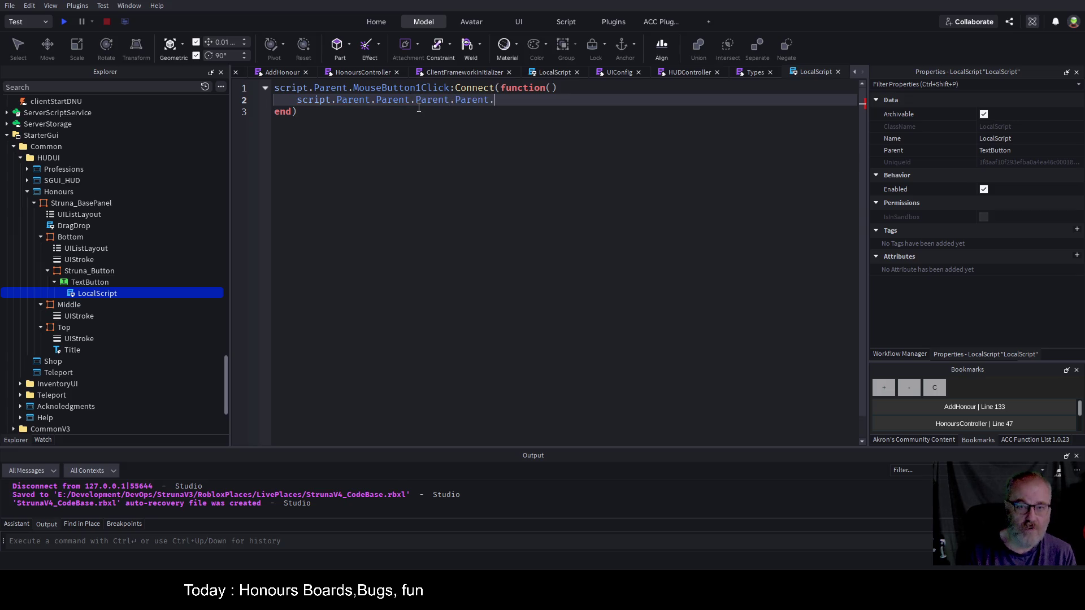
key("Tab")
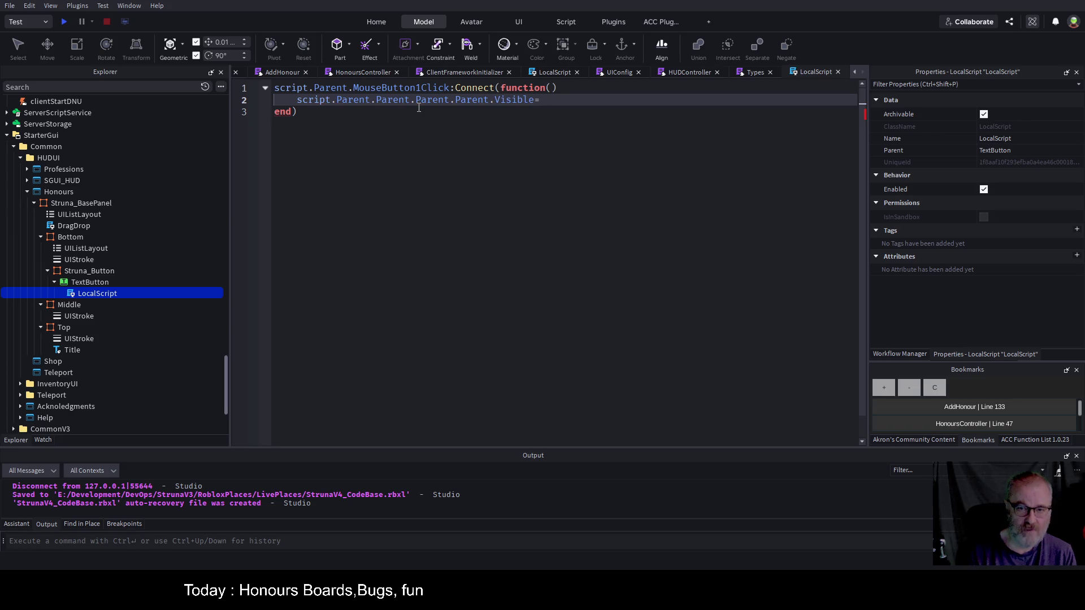
type("false")
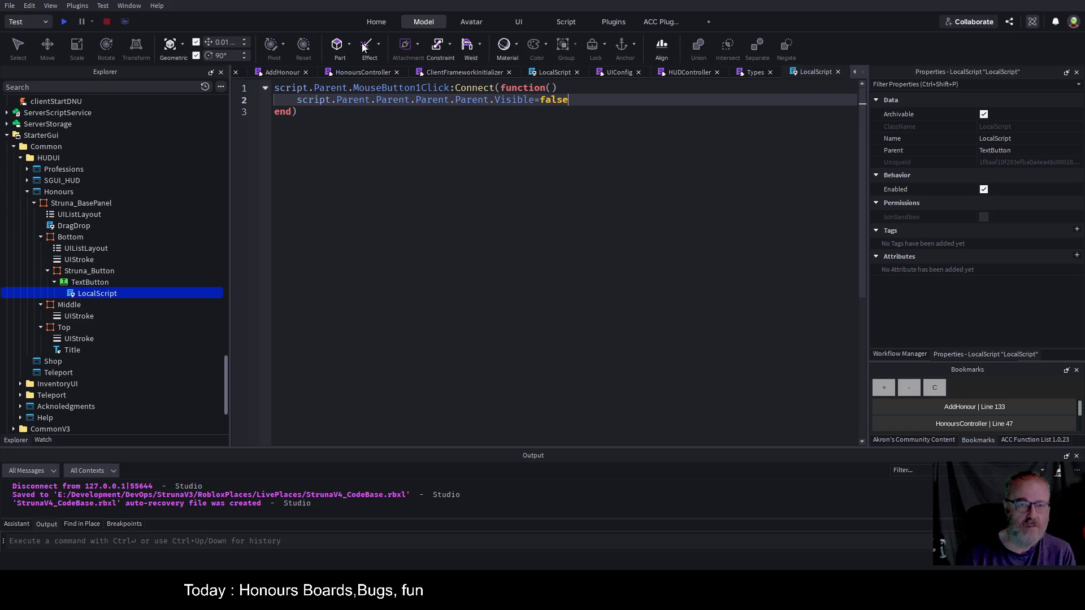
- Save the place and start a play test
key("ctrl+s")
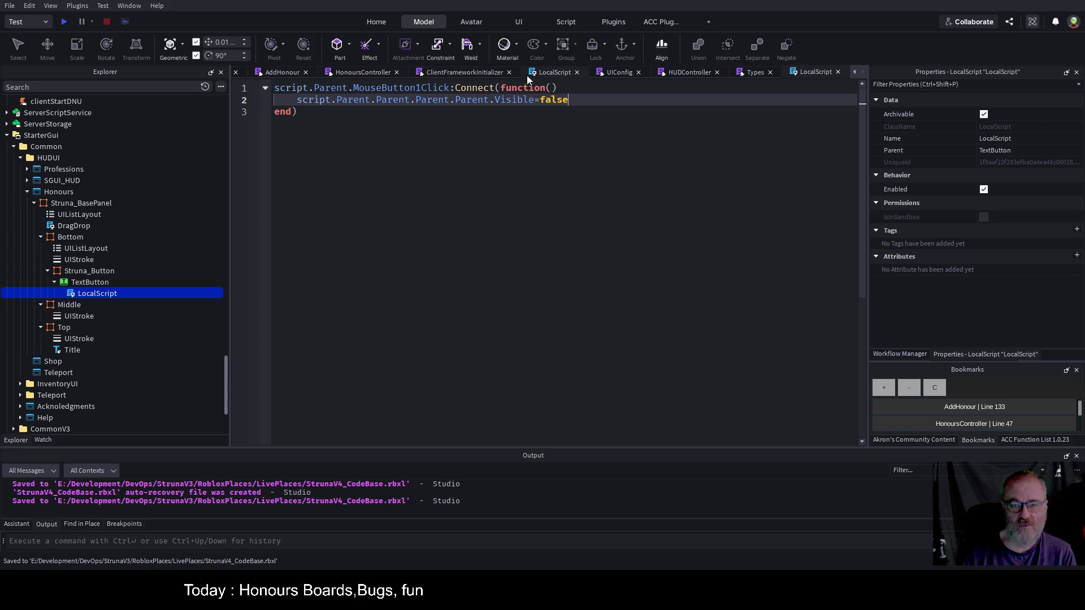
left_click(444, 154)
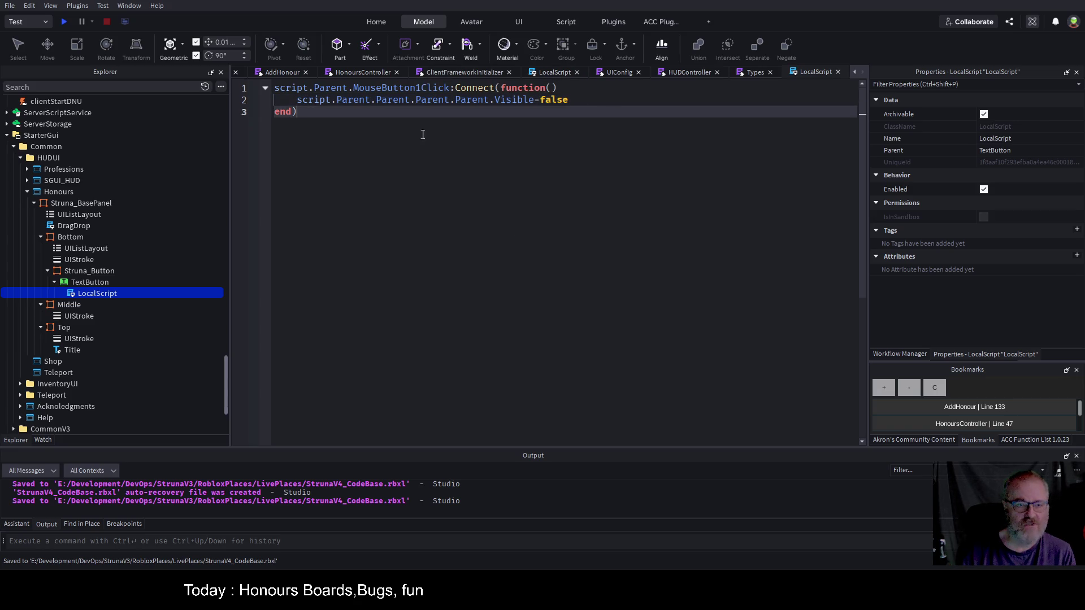
key("ctrl+s")
left_click(66, 22)
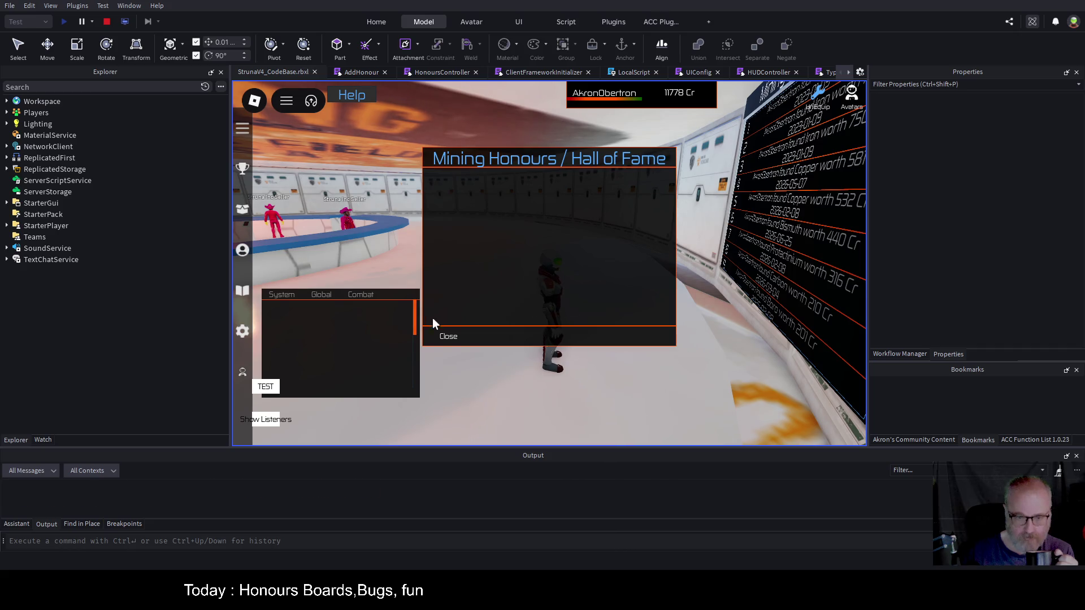
- Close the Hall of Fame dialog and continue past the UIConfig and HonoursController breakpoints
left_click(452, 338)
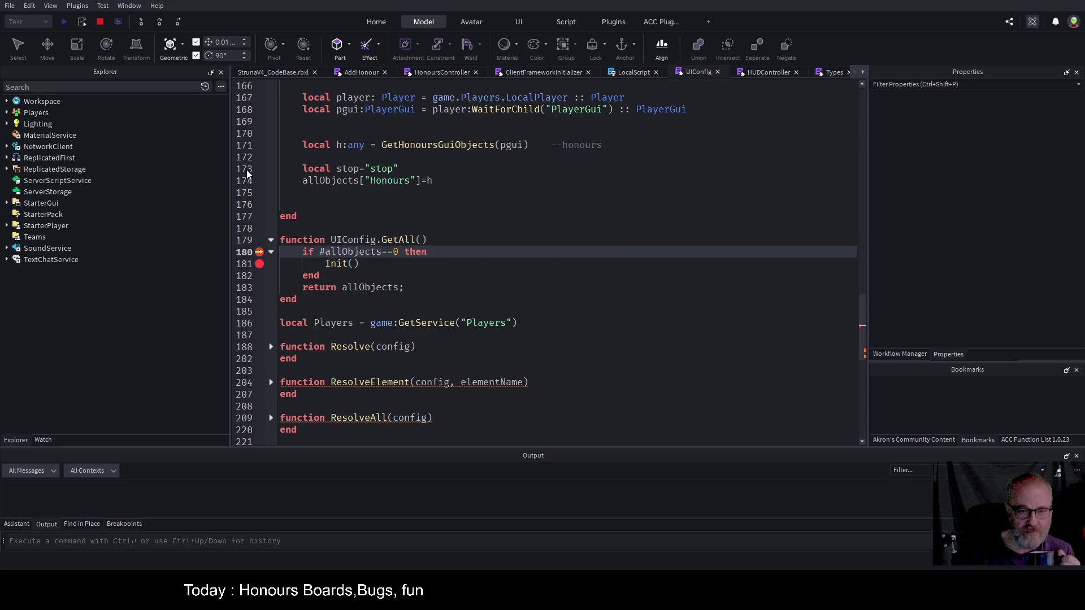
key("F10")
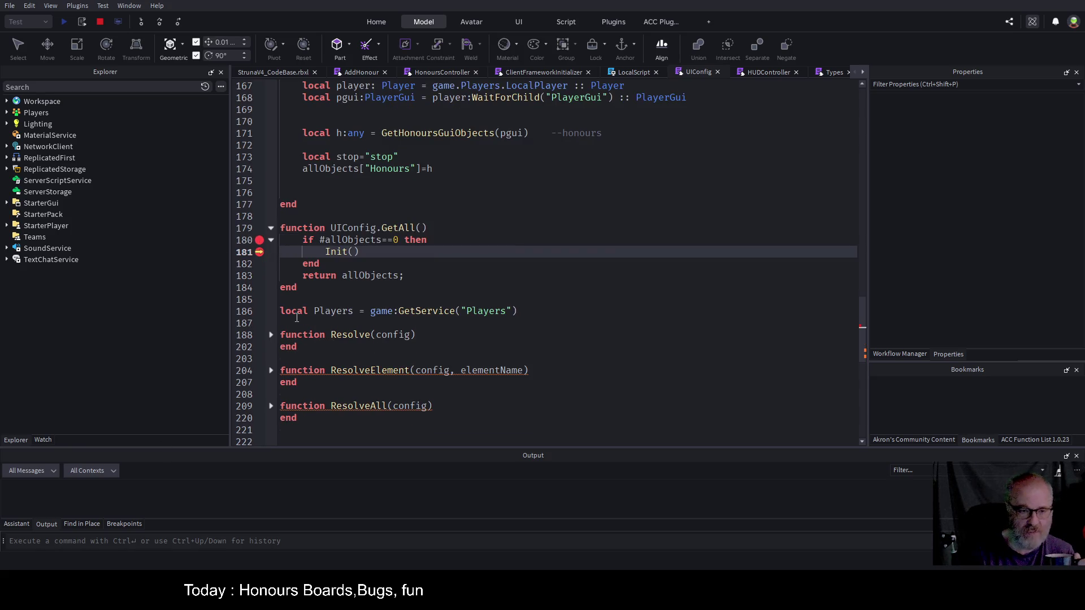
key("F5")
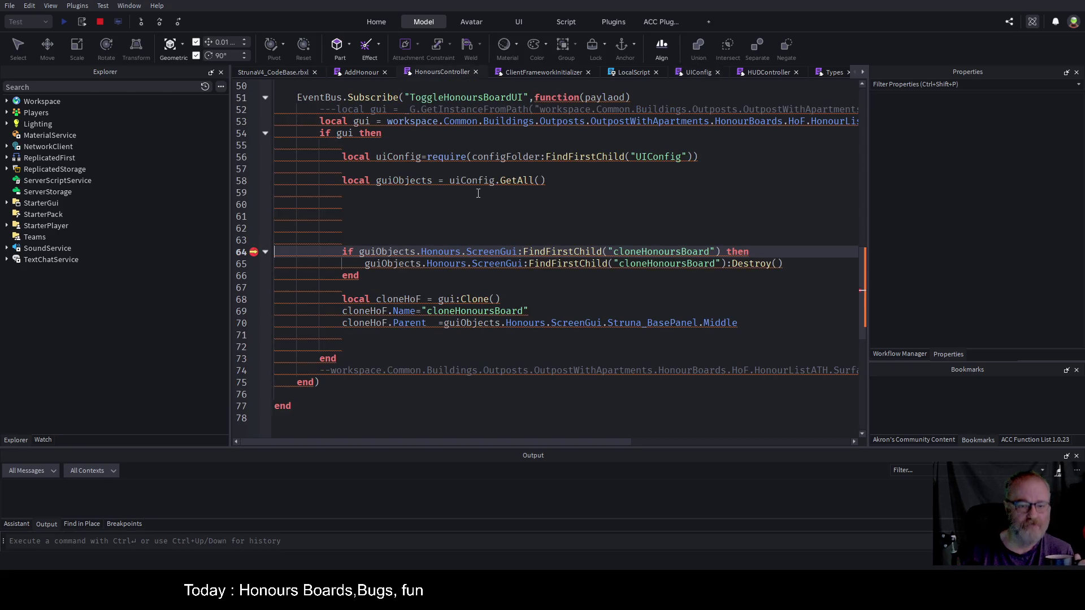
key("F5")
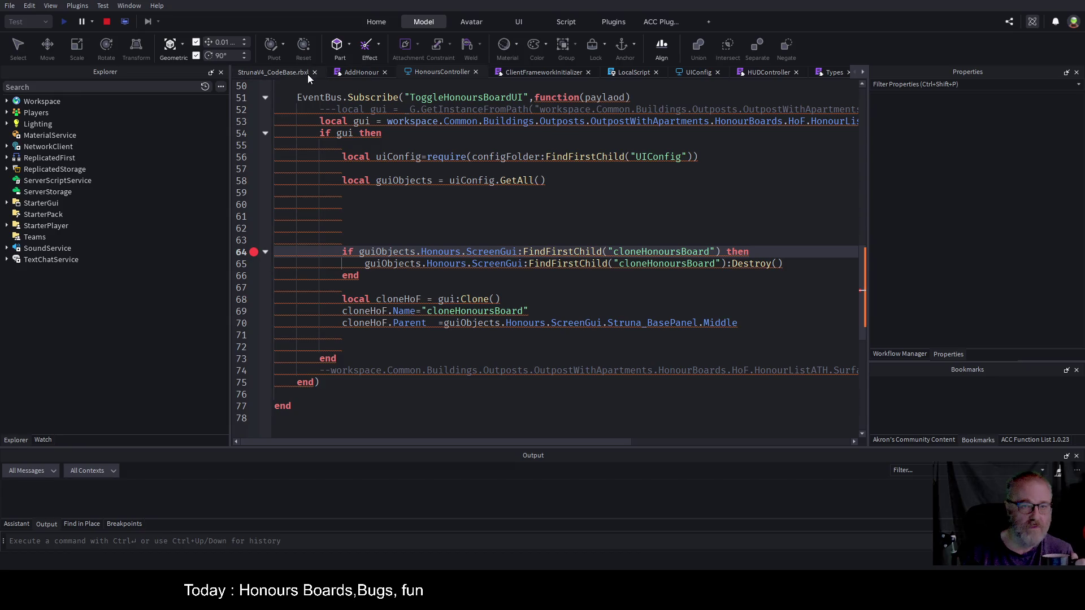
left_click(308, 73)
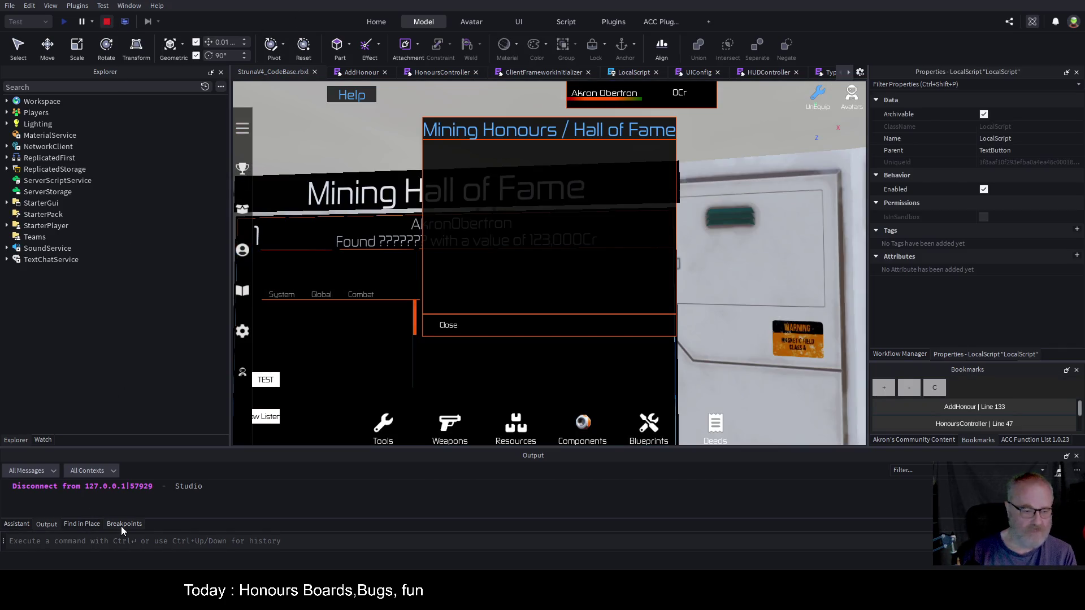
- Uncheck Enabled on the Honours ScreenGui and save the place
left_click(121, 526)
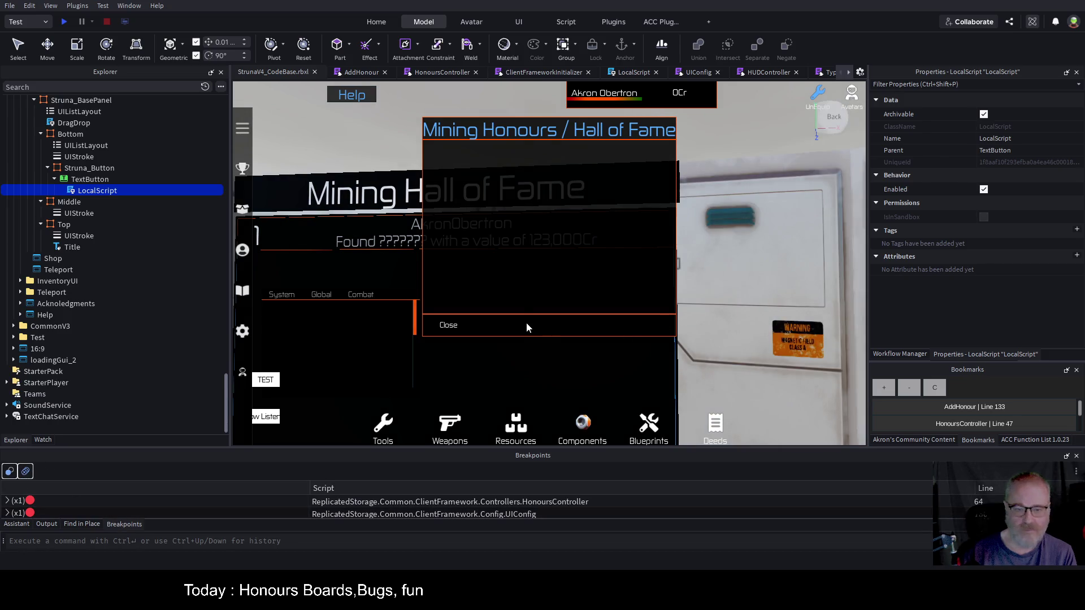
scroll(76, 144, "up", 1)
scroll(77, 144, "up", 2)
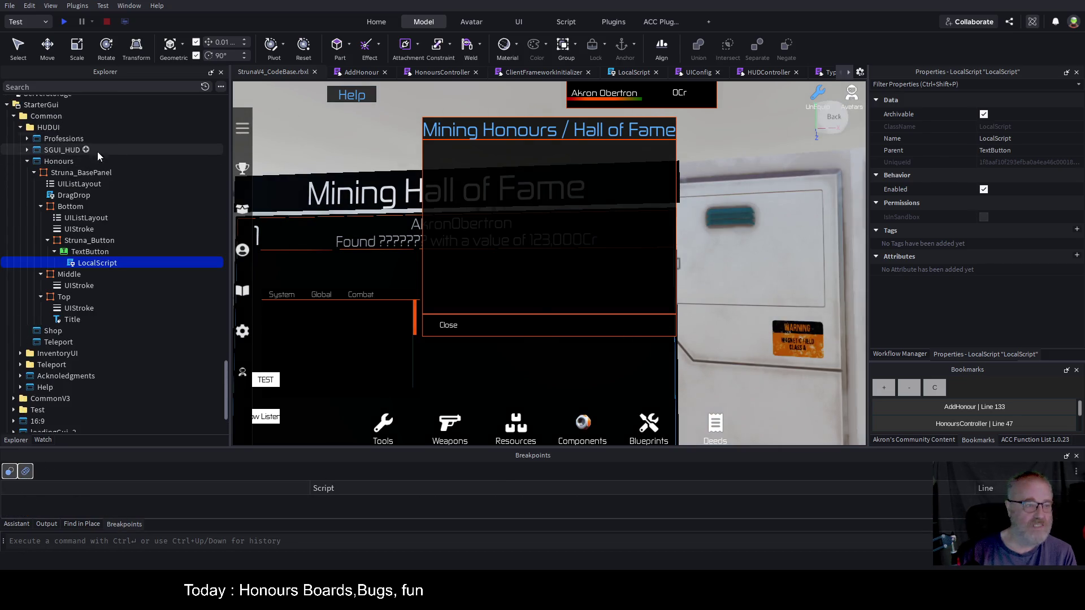
left_click(68, 161)
left_click(980, 239)
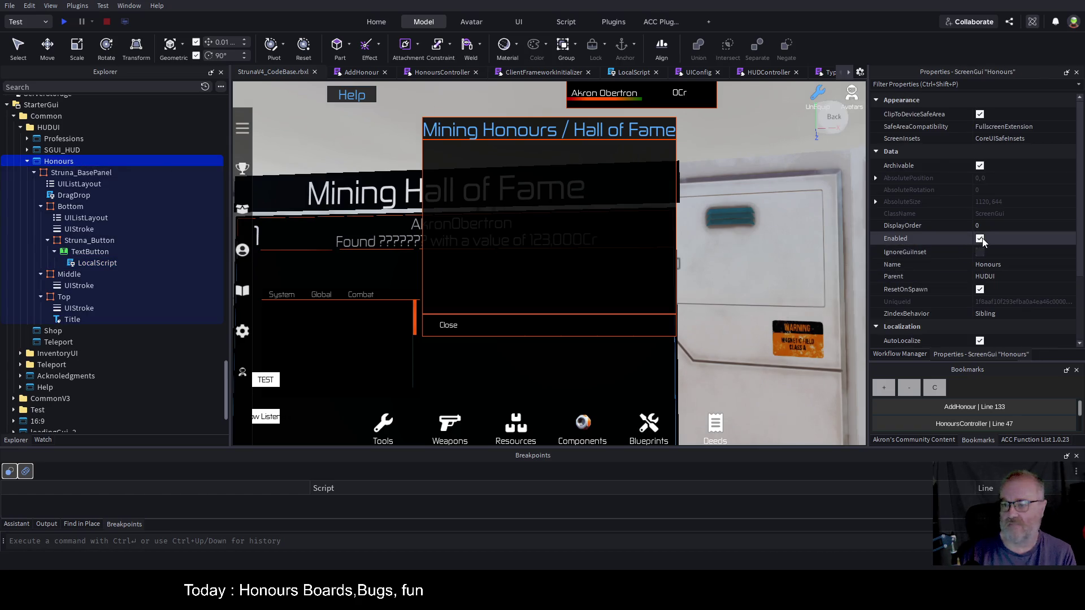
key("ctrl+s")
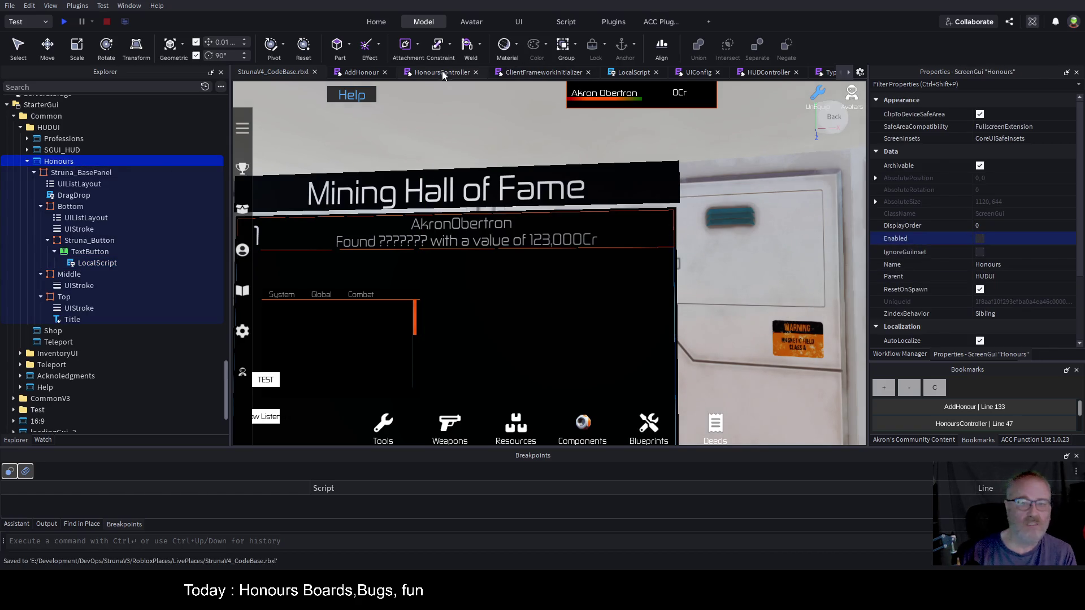
left_click(442, 72)
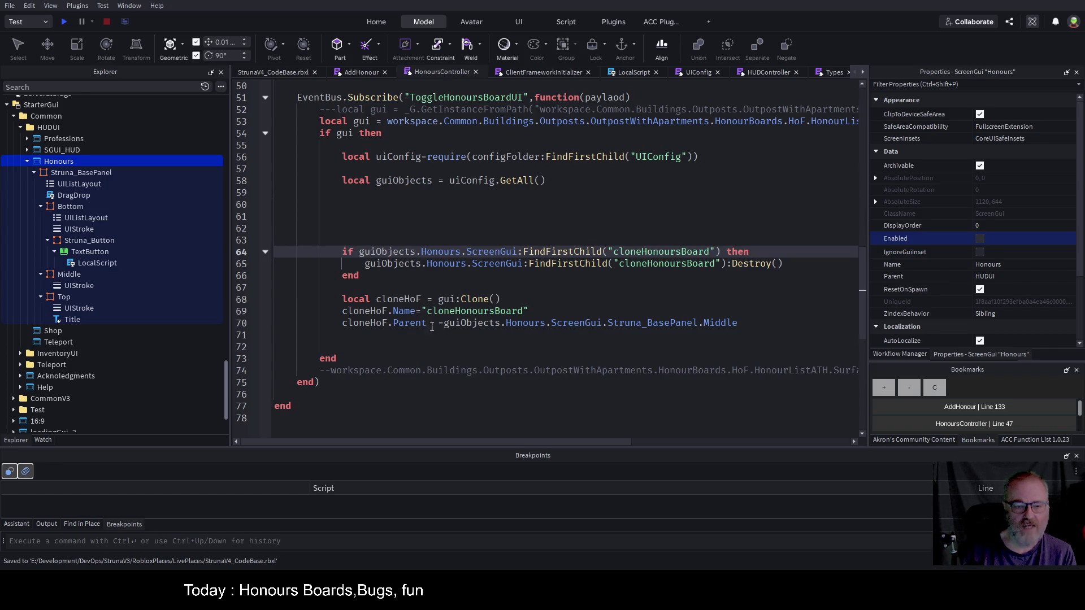
- Add guiObjects.Honours.ScreenGui.Enabled = true on line 72 of HonoursController and save
left_click(512, 335)
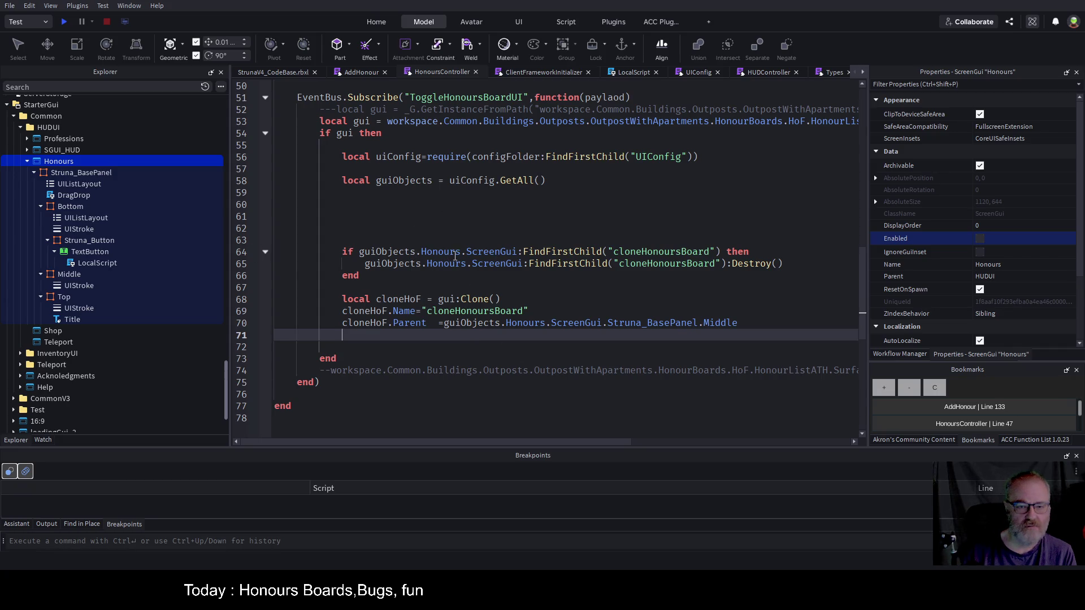
left_click_drag(463, 252, 356, 252)
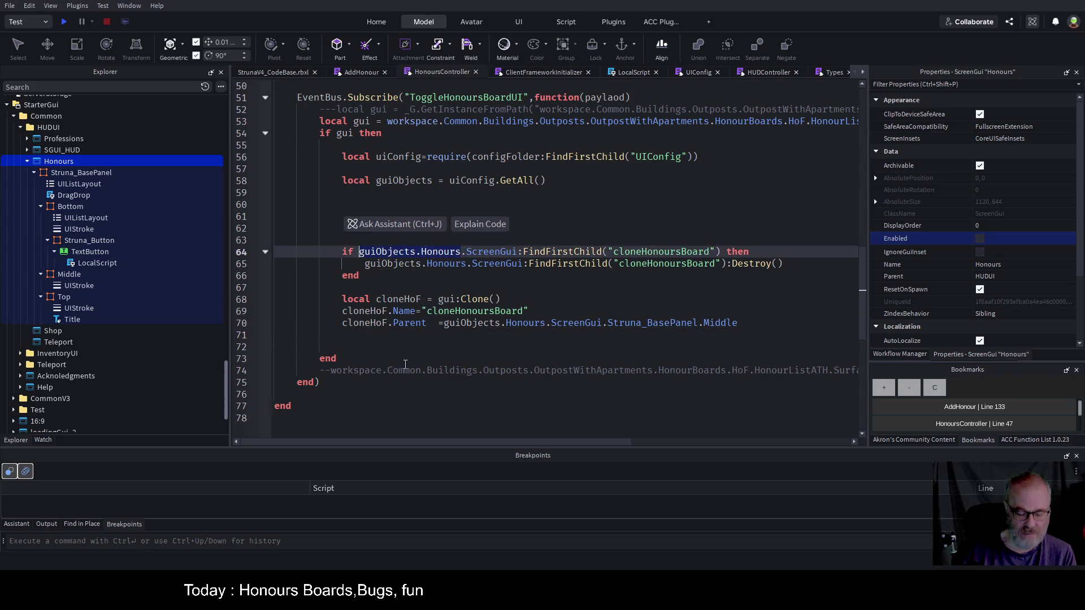
key("ctrl+c")
left_click(406, 347)
key("ctrl+v")
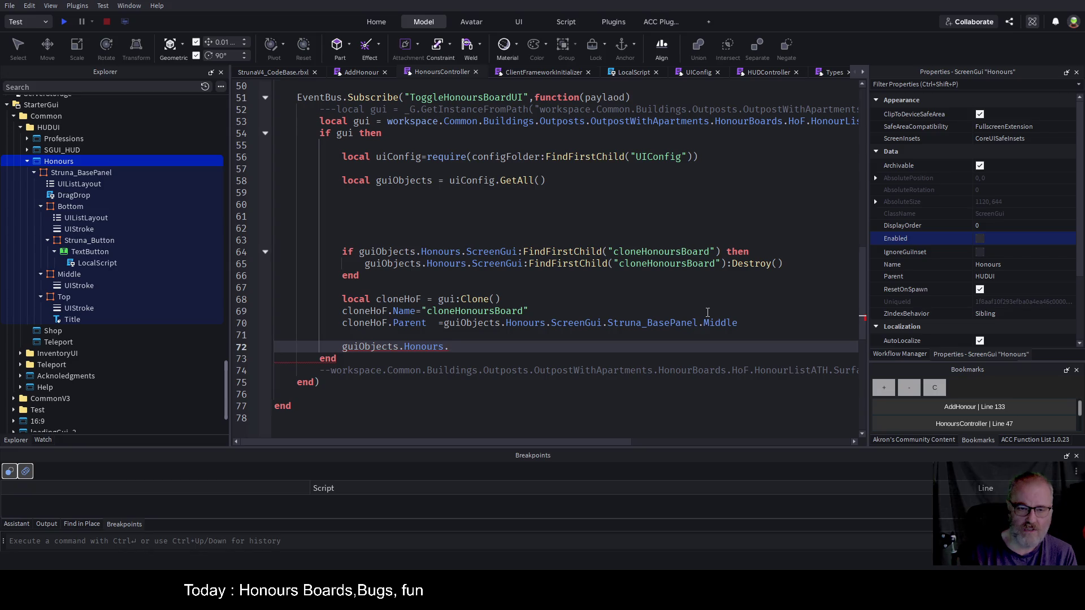
type("ScreenG")
type("ui.")
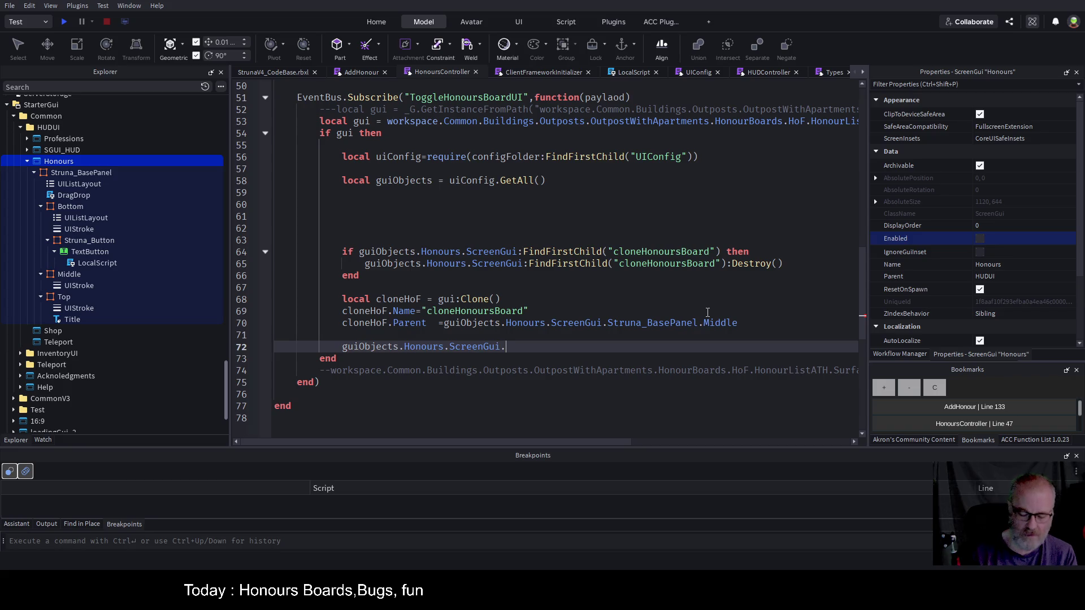
type("Enabled=tre")
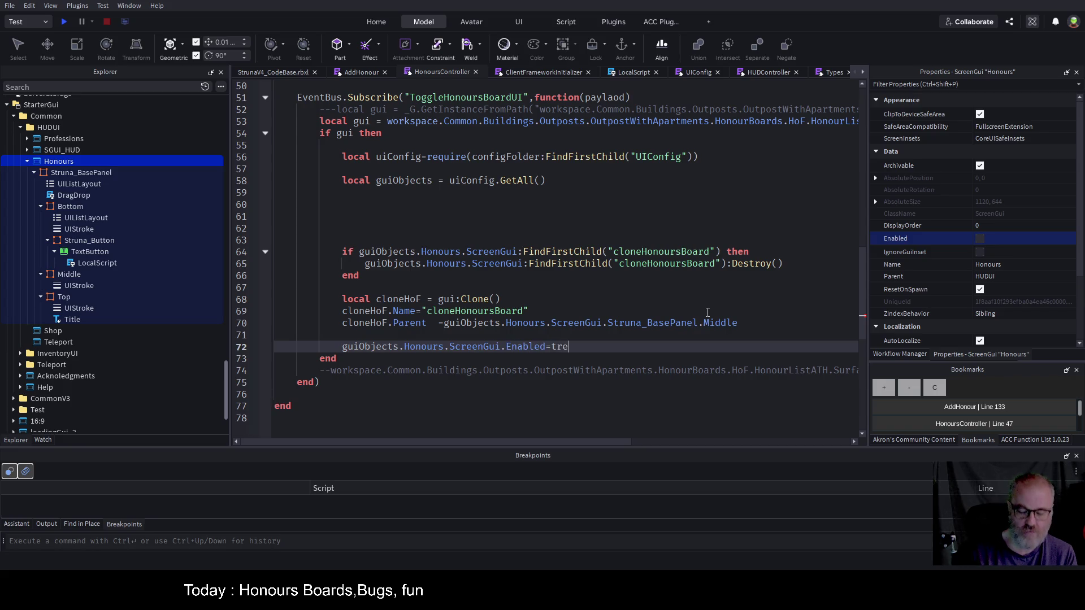
key("BackSpace")
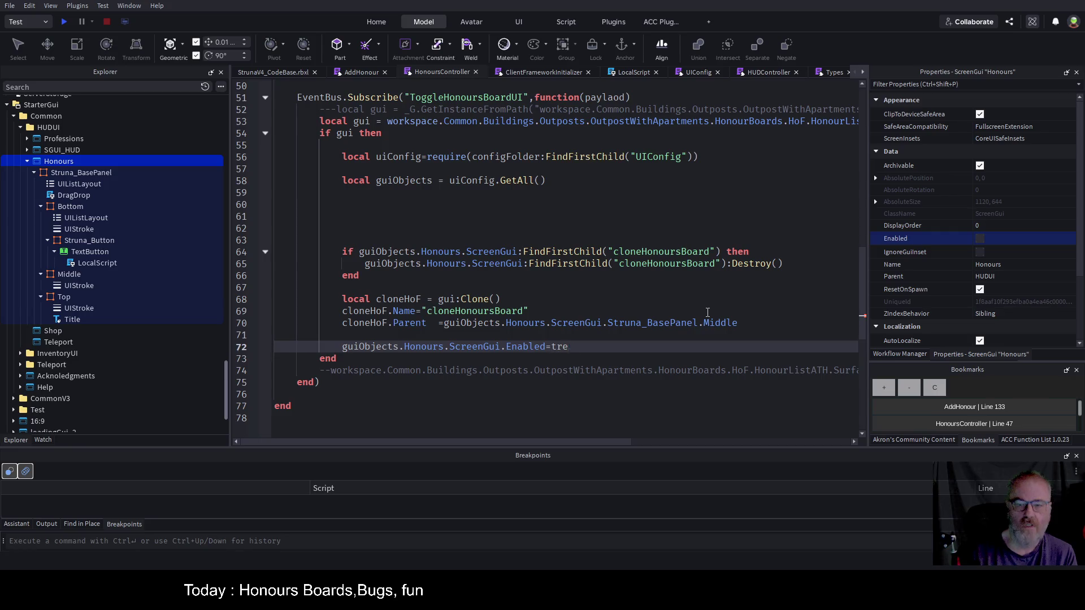
type("ue")
key("Return")
key("ctrl+s")
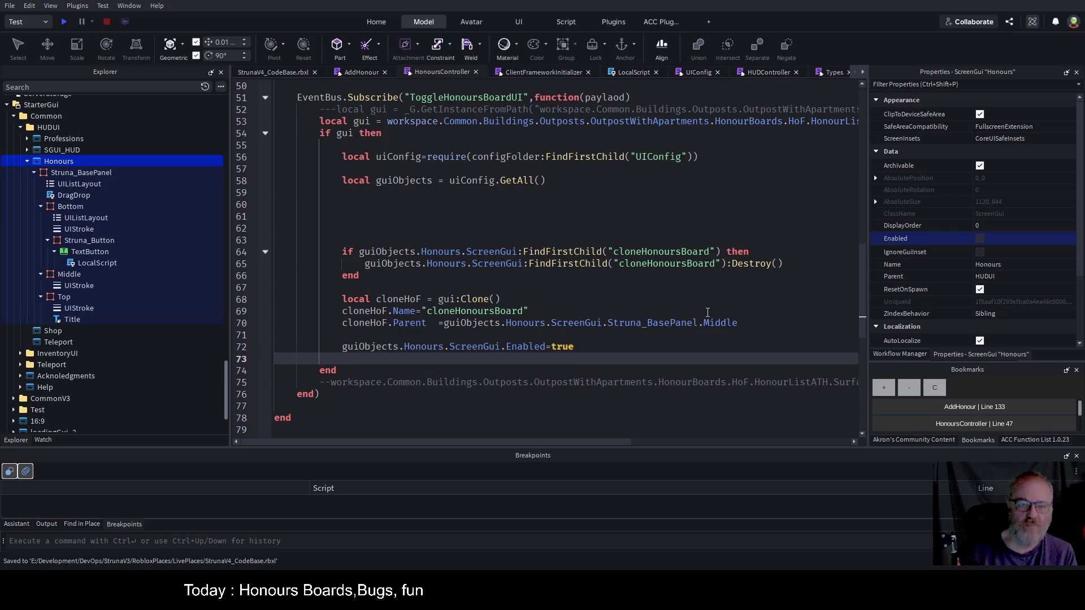
left_click(457, 94)
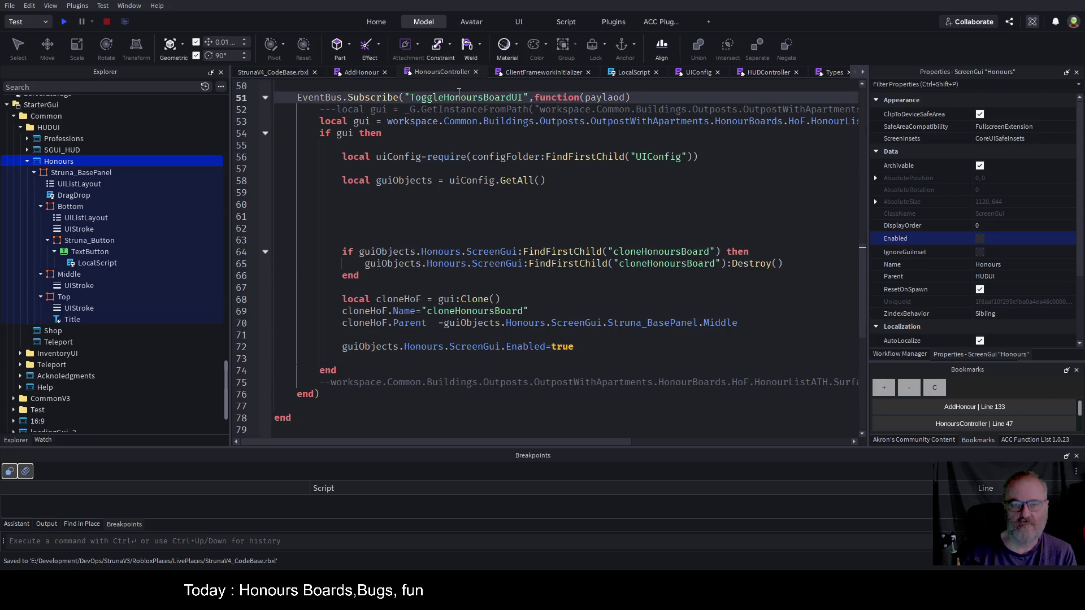
left_click(546, 346)
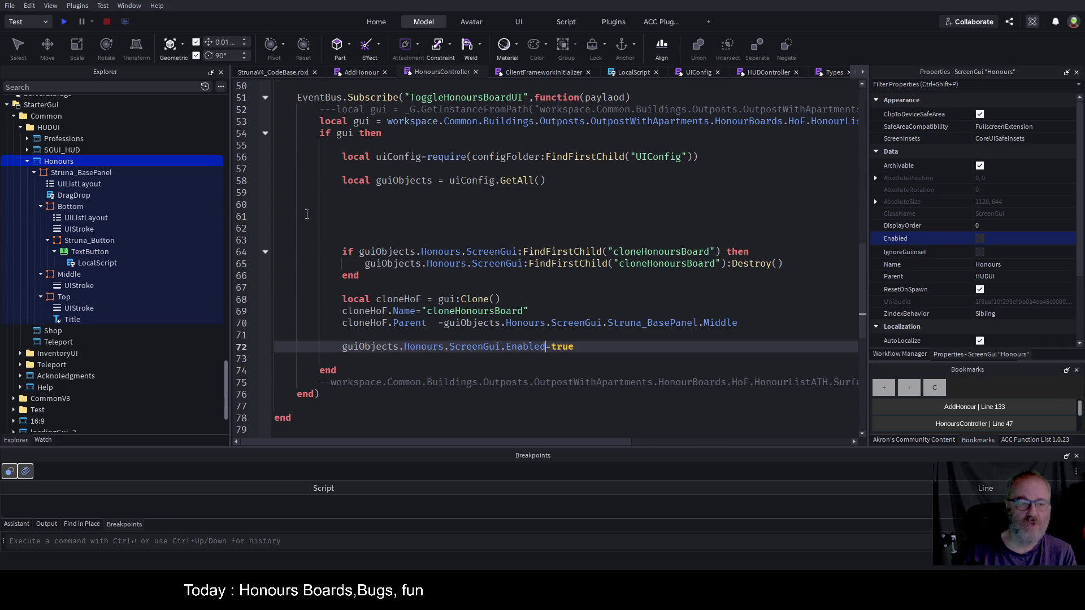
- Delete the blank lines 59–63 from HonoursController
left_click(476, 254)
left_click(513, 204)
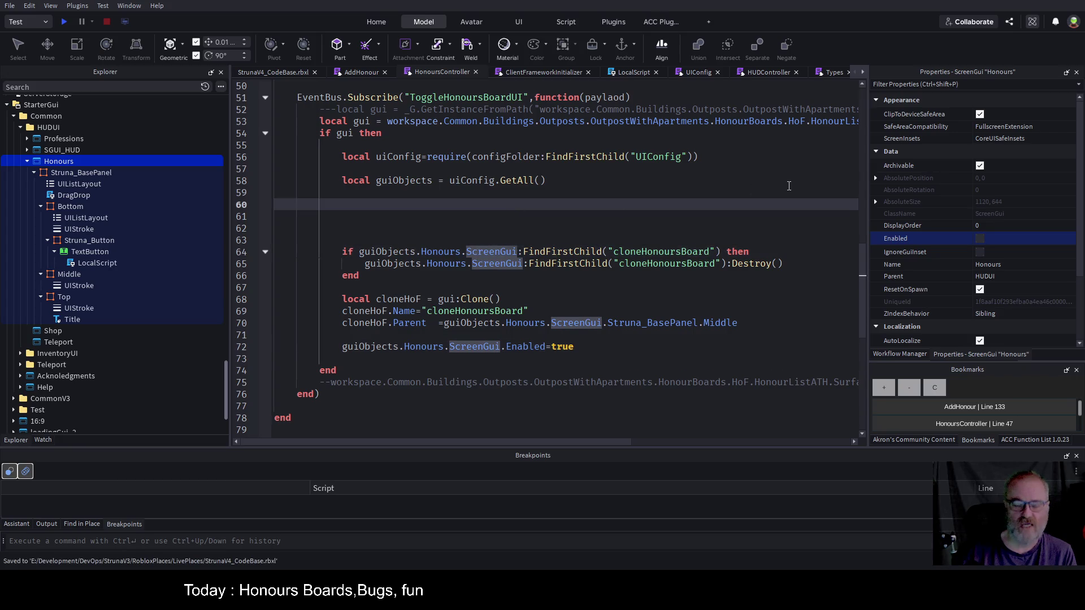
key("Up")
key("ctrl+s")
key("shift+Down")
key("shift+Down")
key("shift+Down")
key("shift+Down")
key("BackSpace")
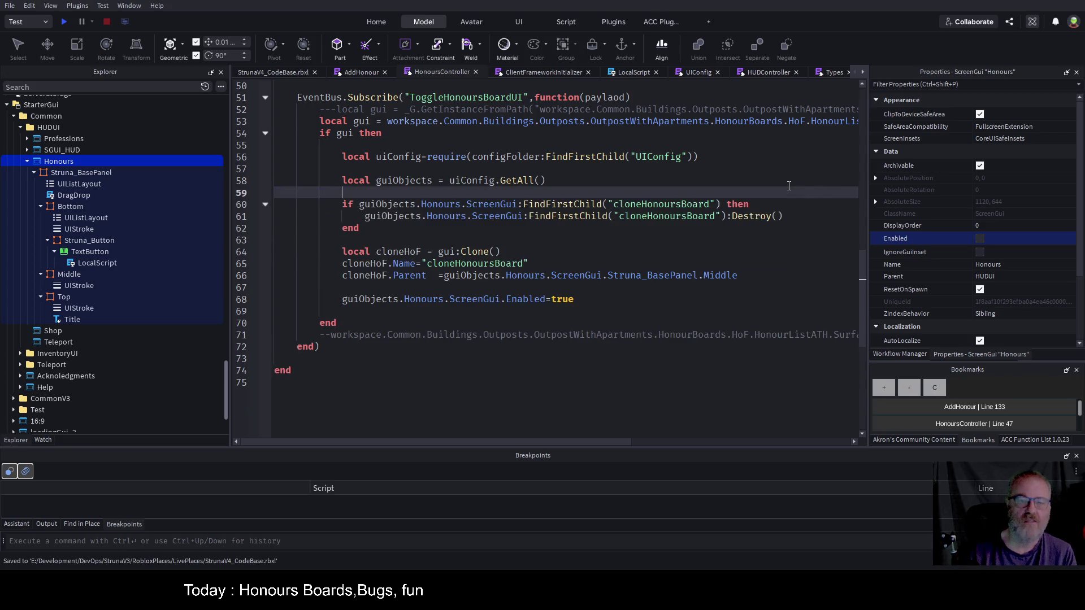
left_click(652, 317)
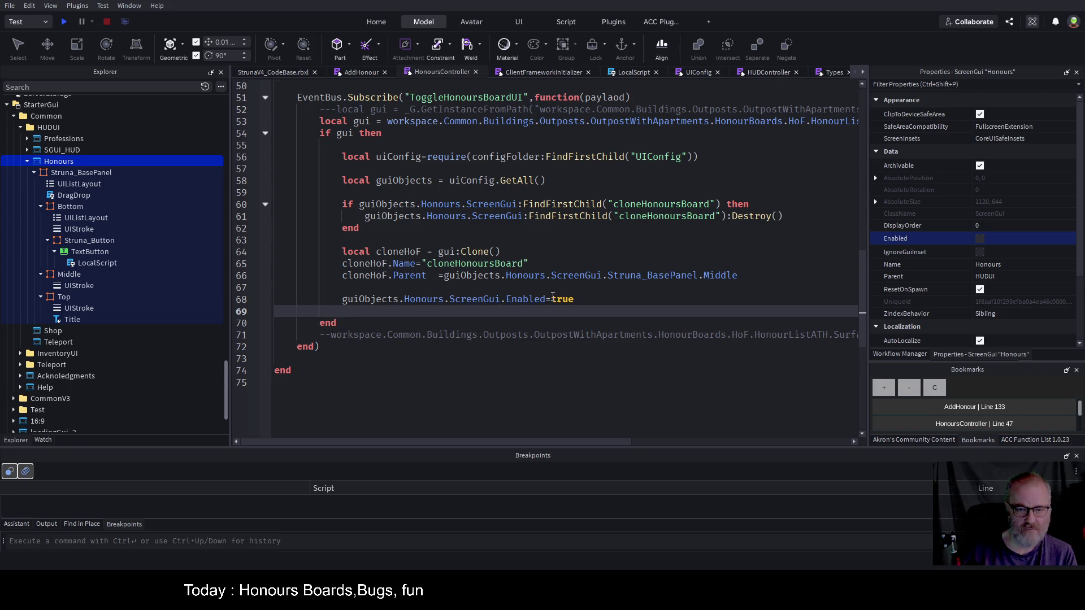
left_click(635, 73)
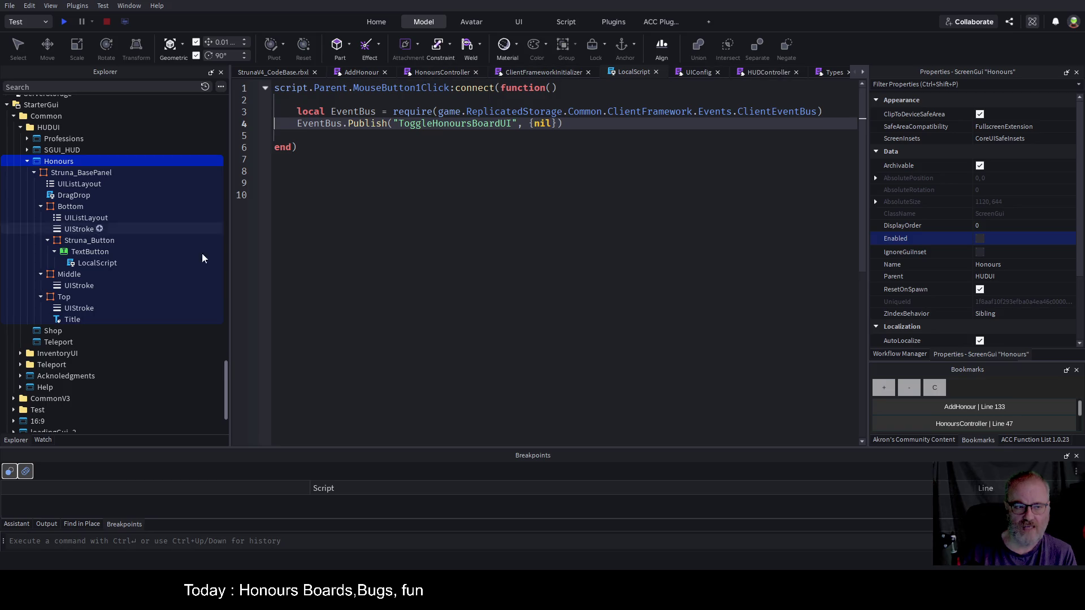
- Replace Visible with Parent.Enabled on line 2 of the close button's LocalScript, save, and play-test
double_click(87, 262)
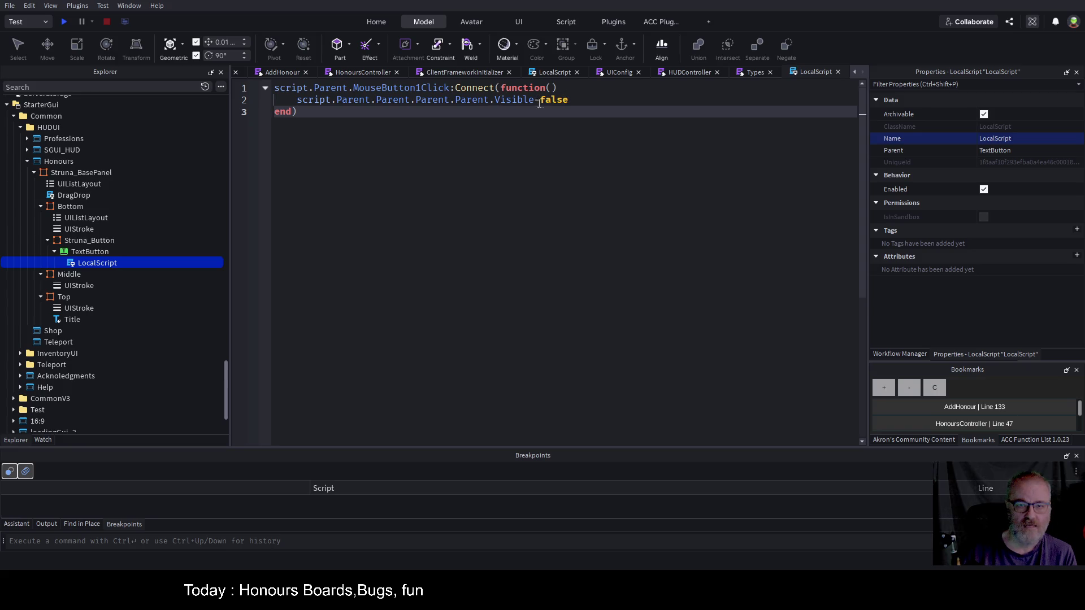
double_click(517, 100)
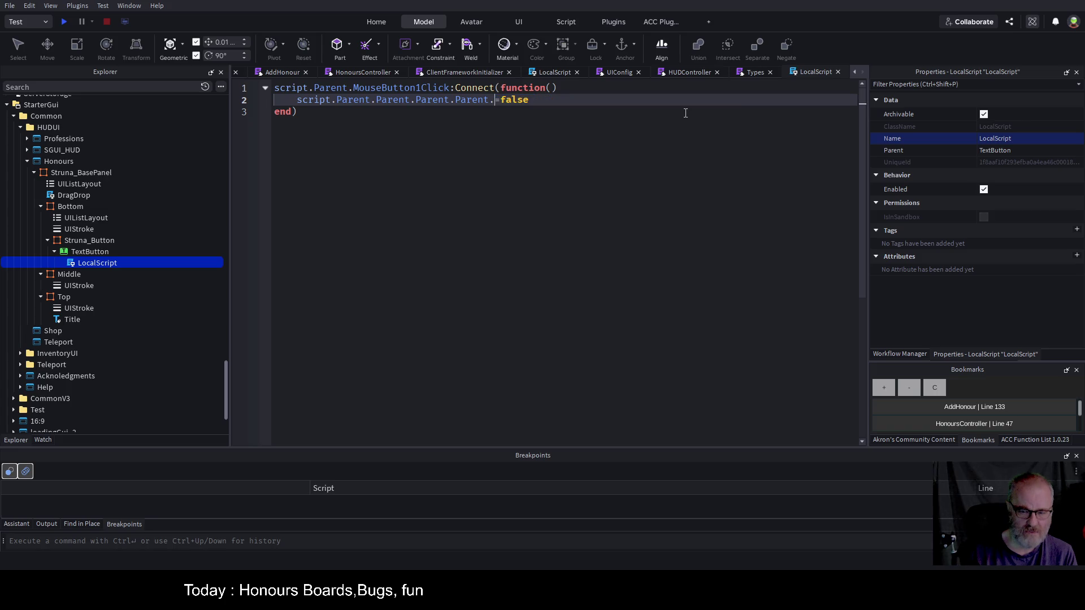
type("Parent.")
type("Enabled")
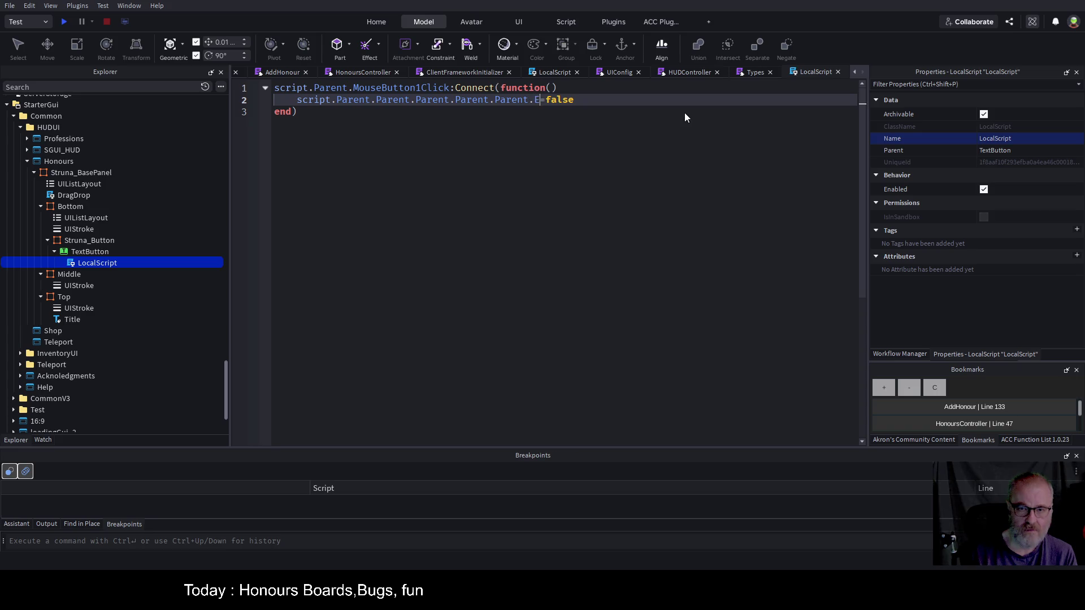
key("ctrl+s")
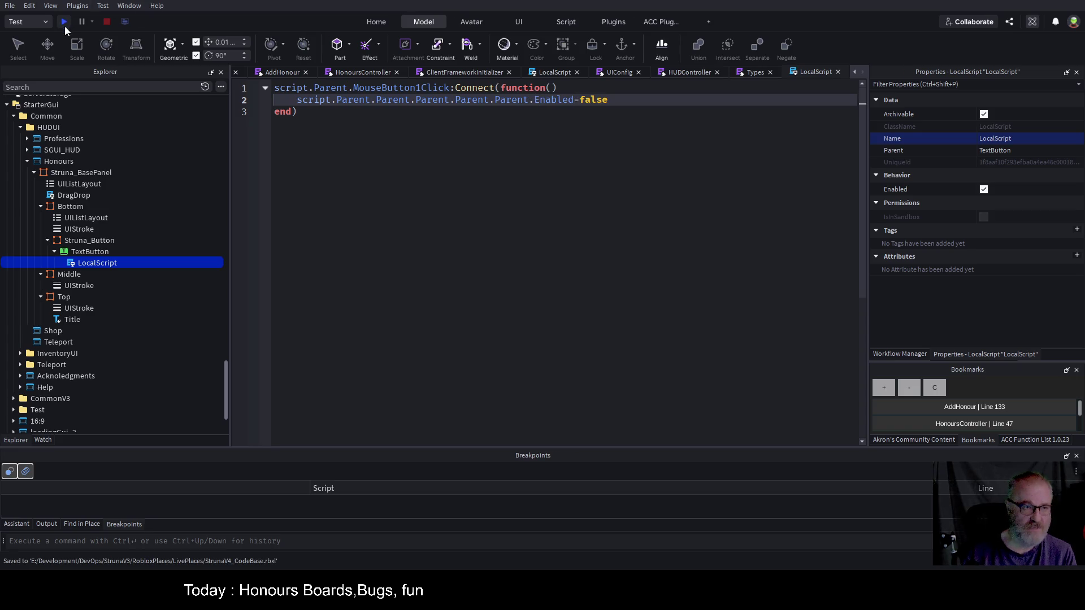
left_click(65, 21)
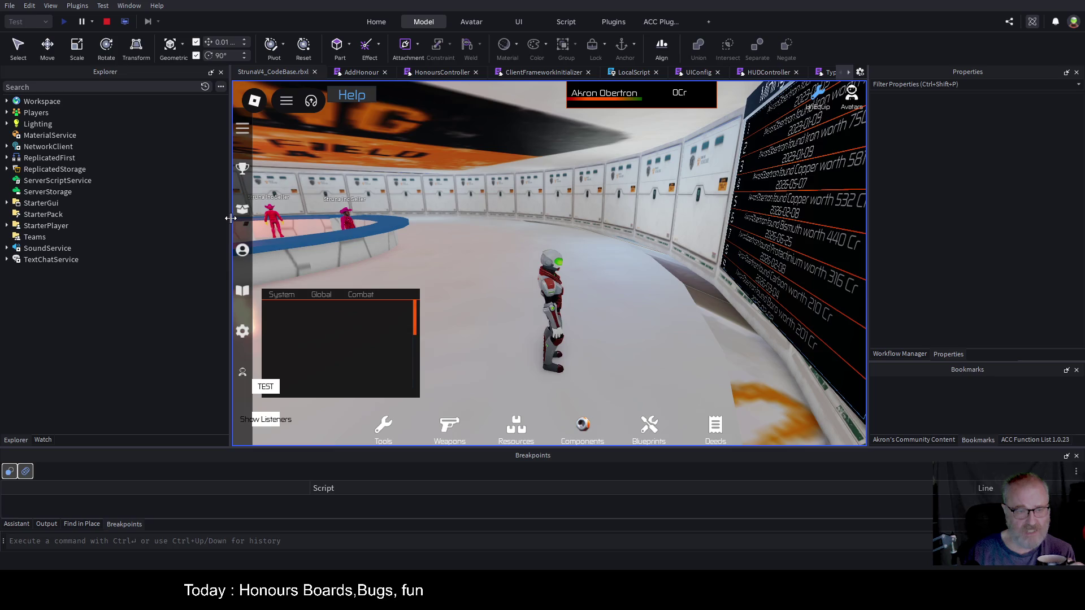
- Widen the game view and open the Hall of Fame board to scroll its ranked finds
left_click_drag(232, 220, 124, 231)
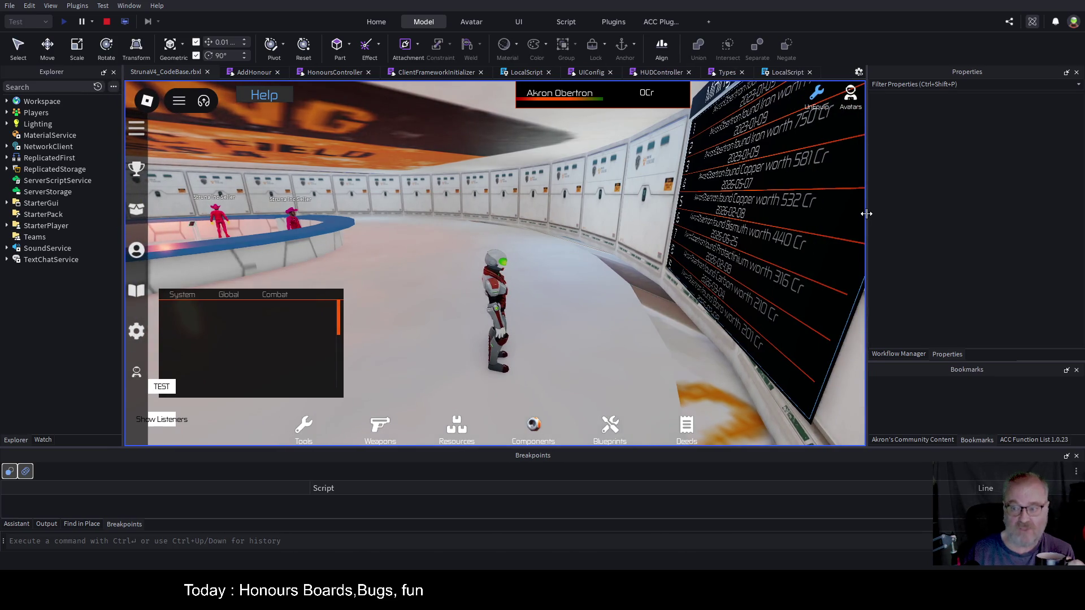
left_click_drag(866, 214, 901, 214)
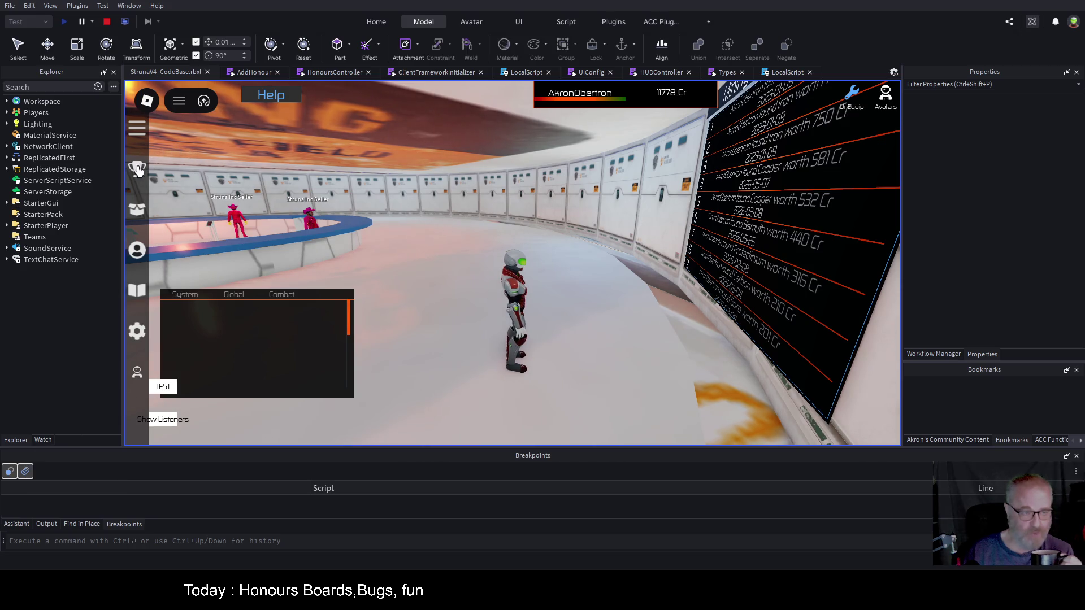
left_click(137, 169)
scroll(505, 273, "down", 2)
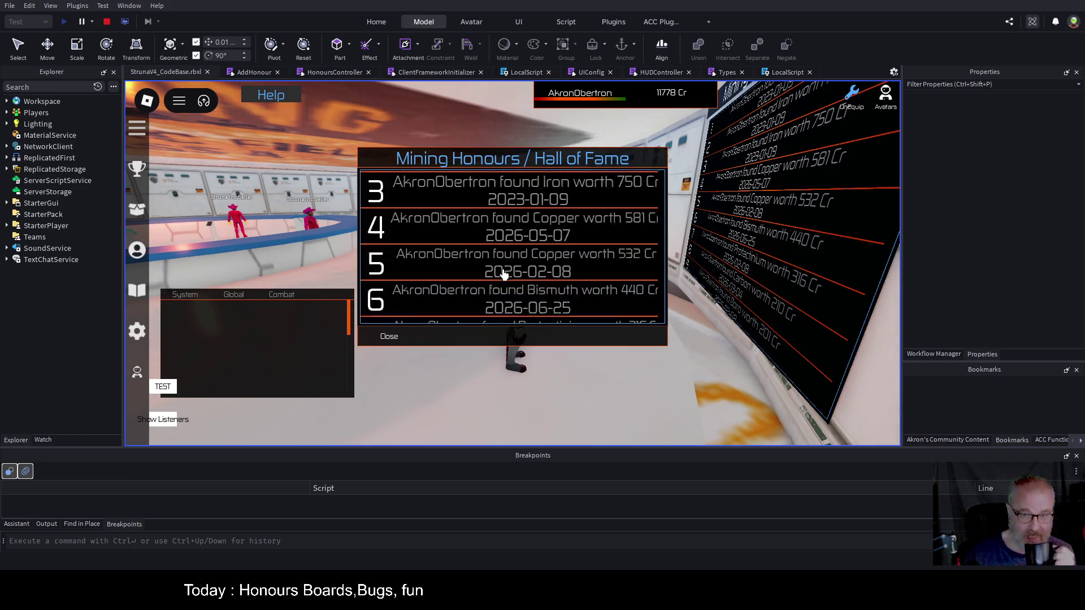
scroll(505, 273, "up", 2)
scroll(511, 279, "down", 6)
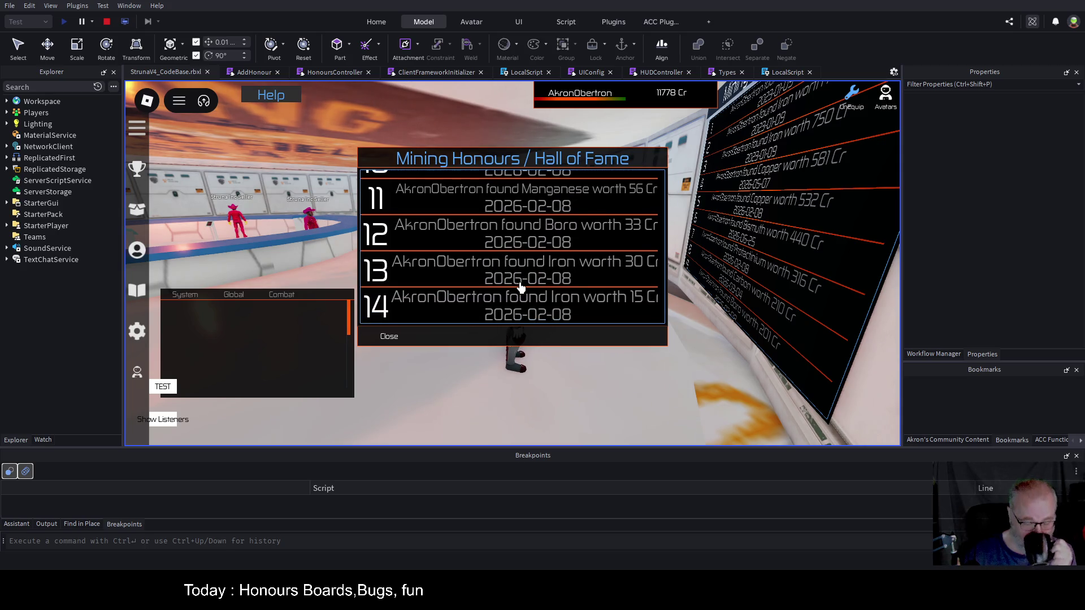
scroll(517, 283, "up", 8)
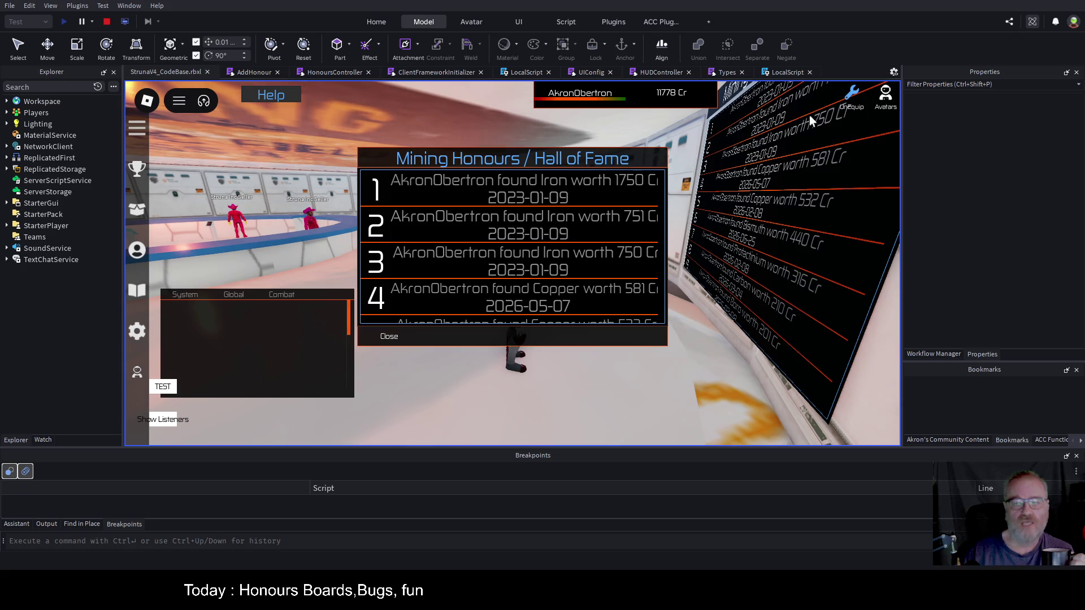
- Turn the camera, drag the Hall of Fame panel lower right, recheck its list, and close it
key("Right")
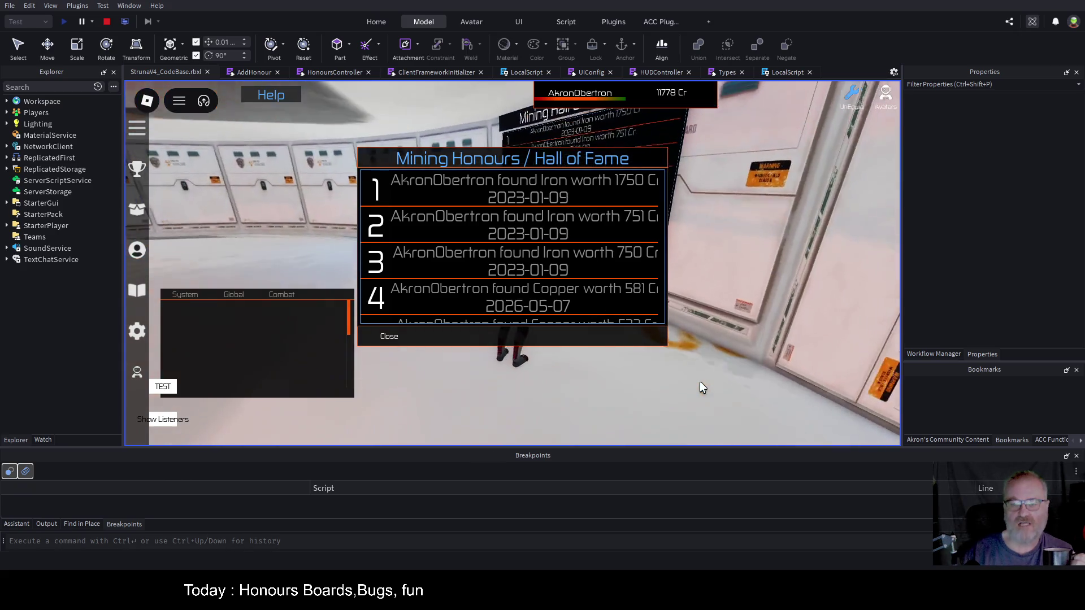
key("Right")
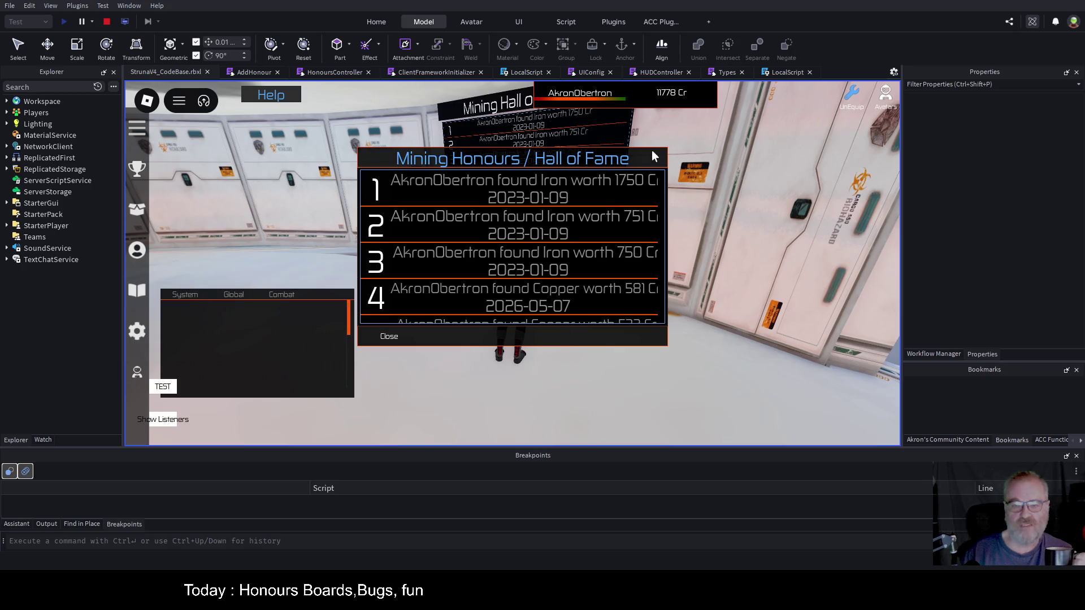
mouse_move(652, 155)
left_mouse_down()
mouse_move(801, 179)
mouse_move(865, 232)
left_mouse_up()
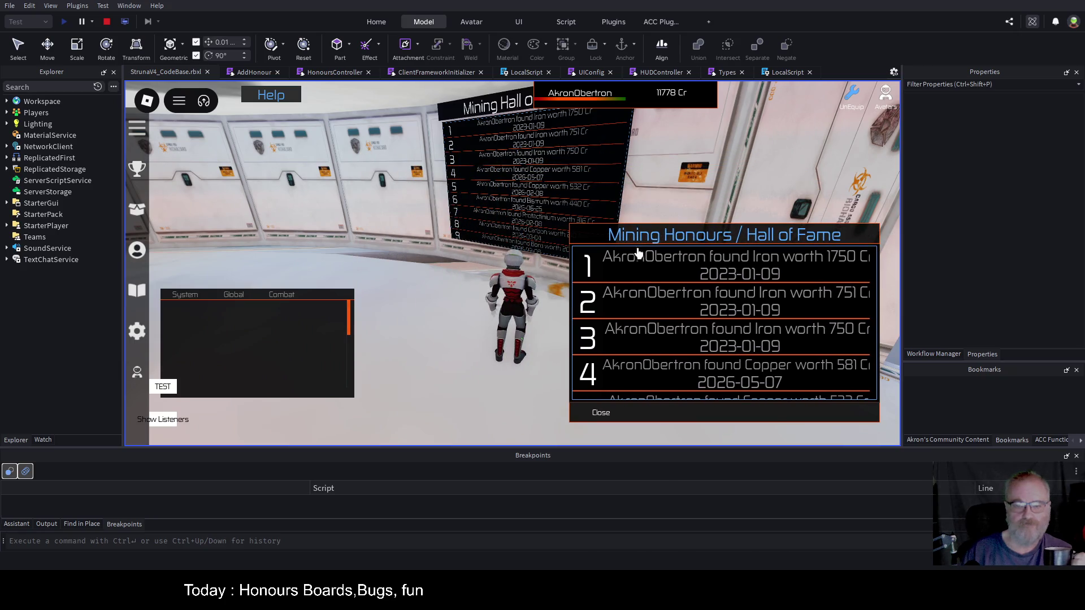
scroll(637, 253, "down", 10)
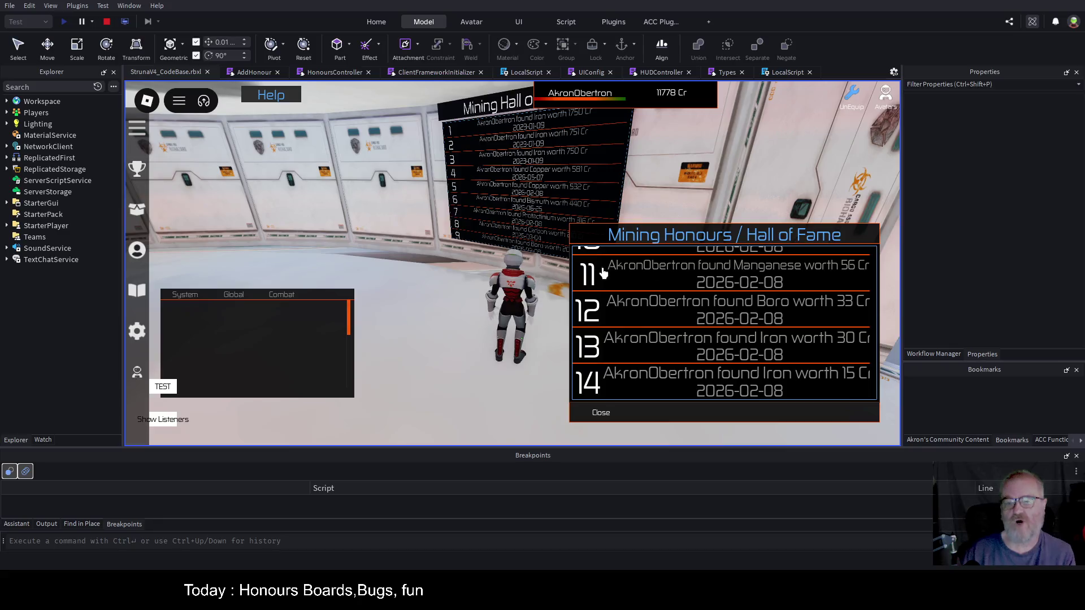
scroll(649, 314, "up", 10)
scroll(654, 319, "down", 10)
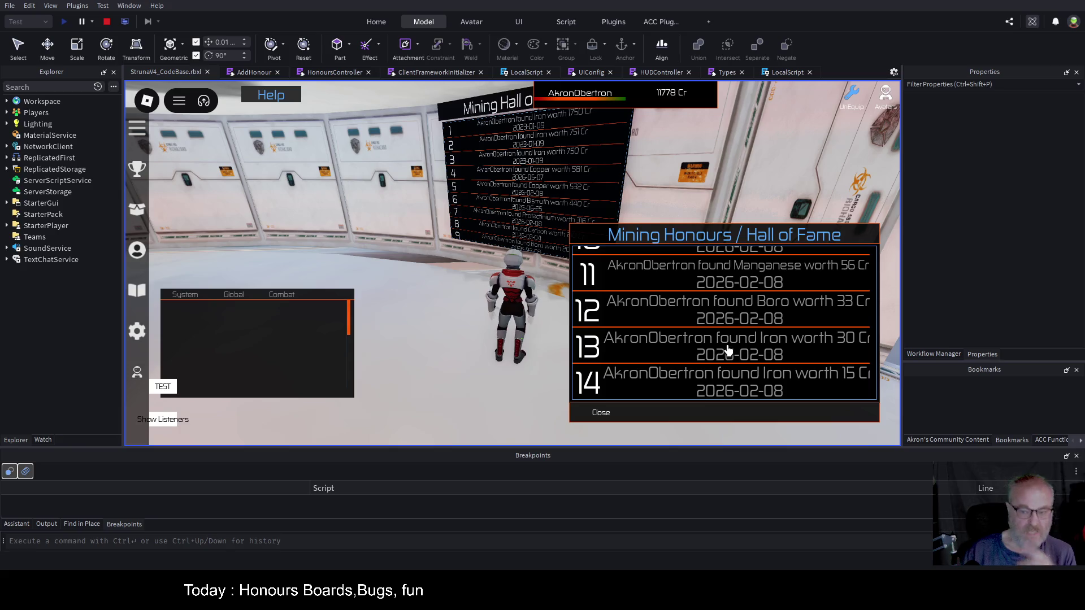
scroll(728, 350, "up", 10)
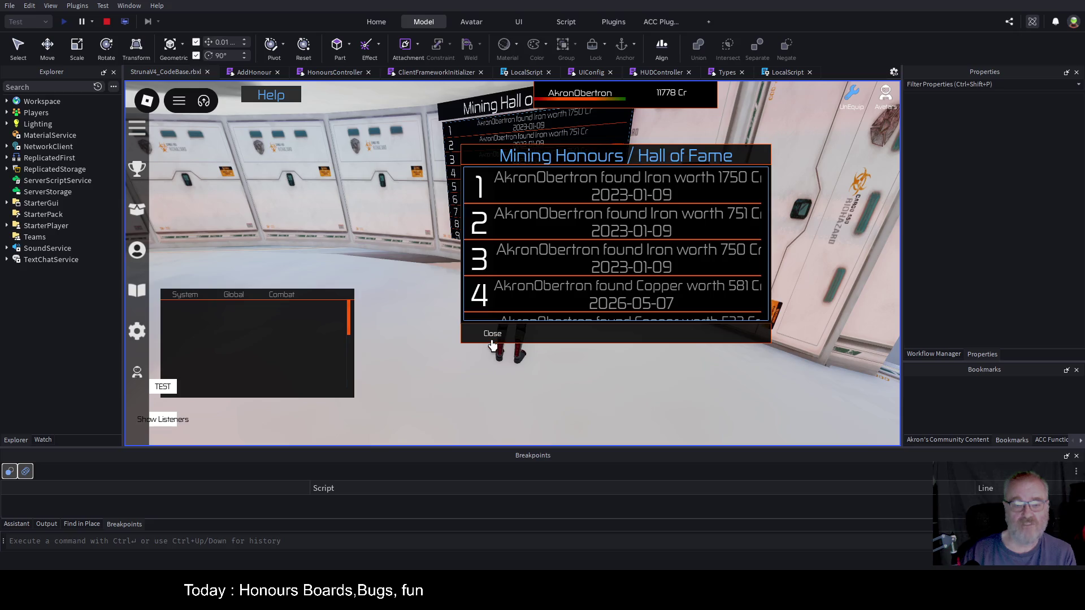
left_click(492, 339)
- Run toward the tower, reopen the Hall of Fame to check entries, then stop the play-test
key("w")
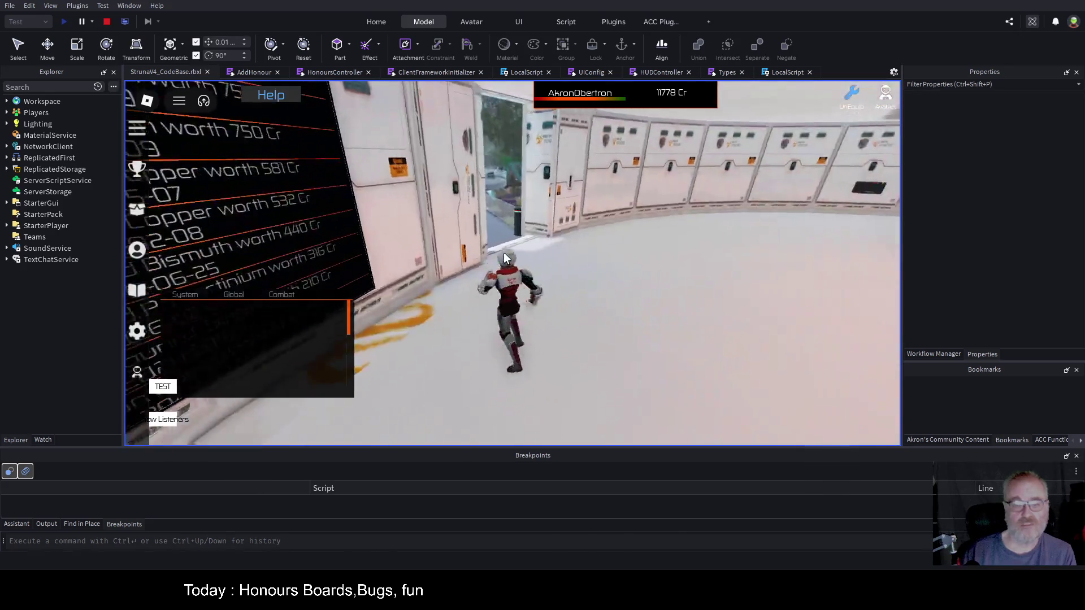
key("w")
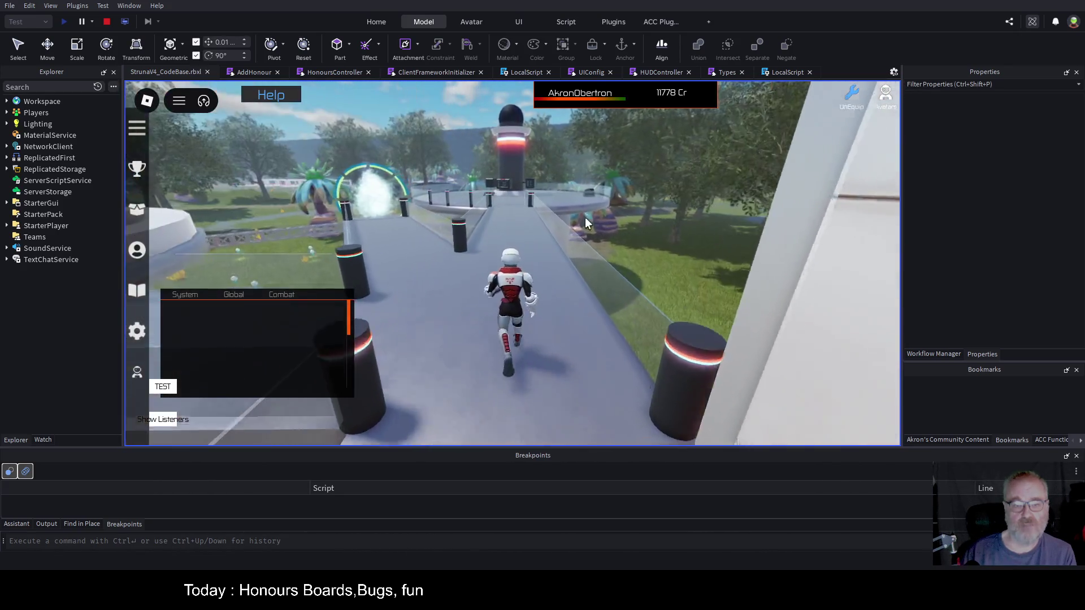
key("w")
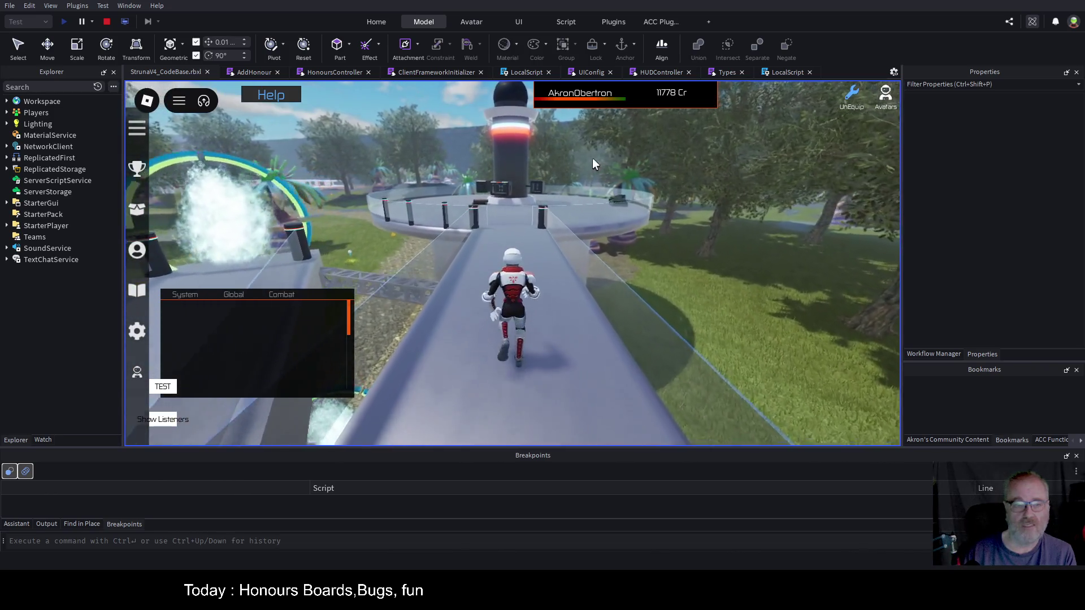
key("w")
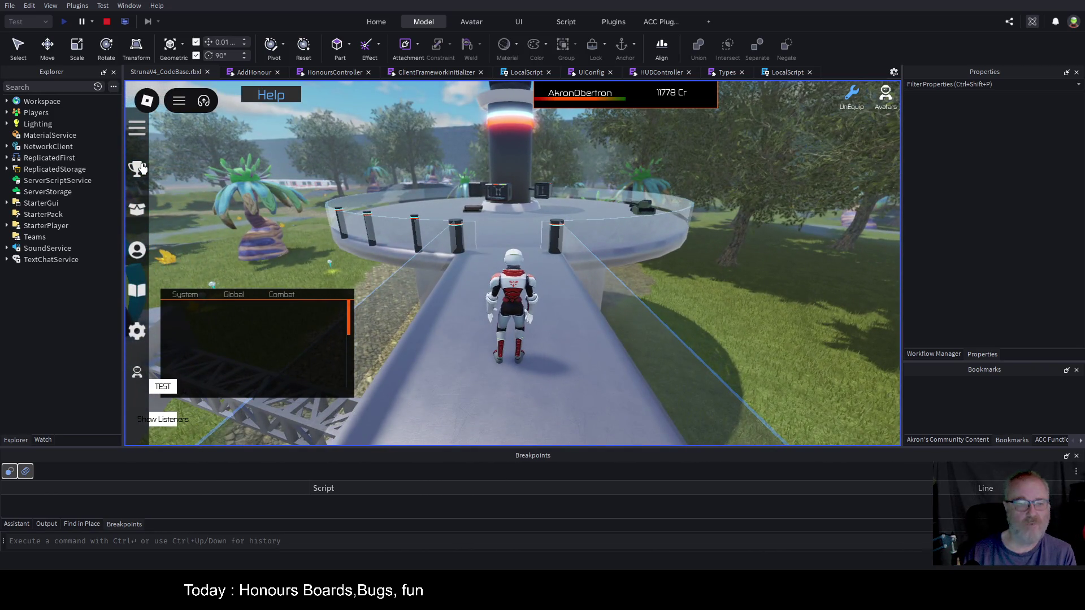
left_click(141, 168)
scroll(630, 226, "down", 3)
scroll(630, 226, "up", 3)
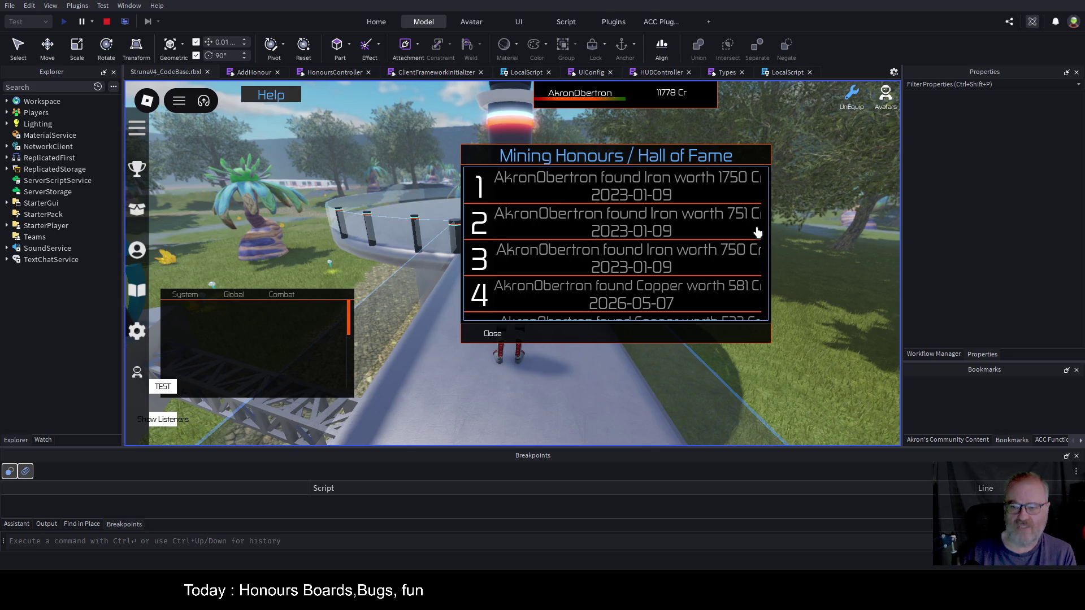
scroll(740, 219, "down", 10)
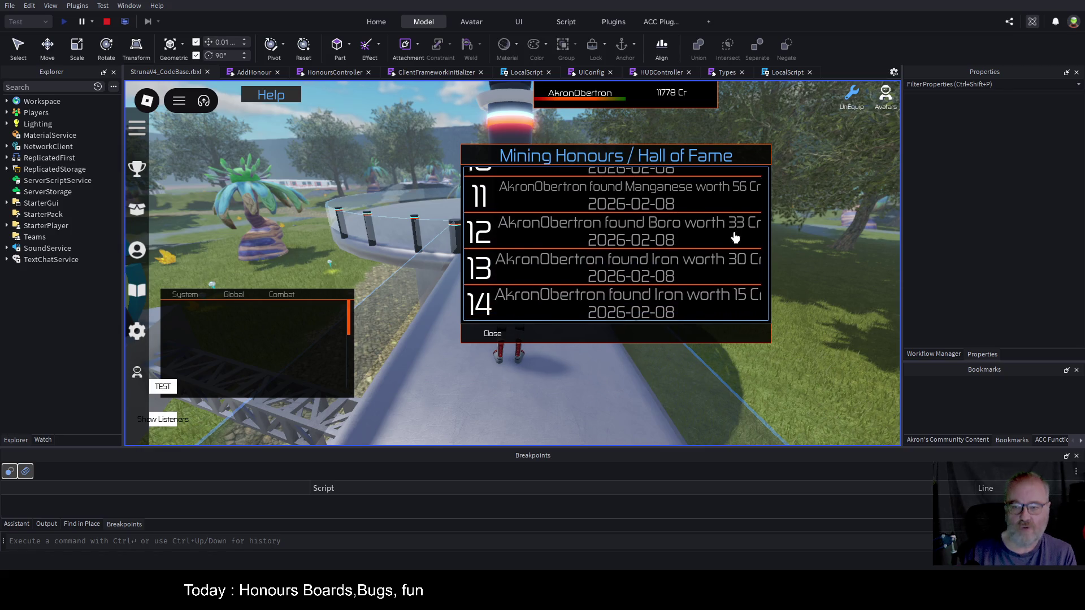
scroll(701, 269, "up", 10)
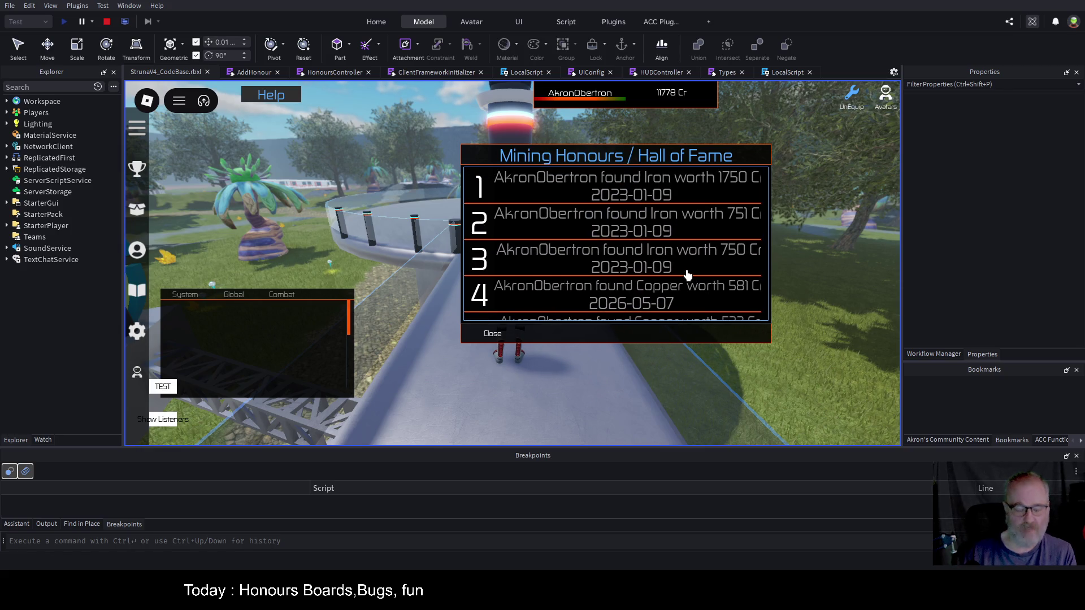
left_click(104, 23)
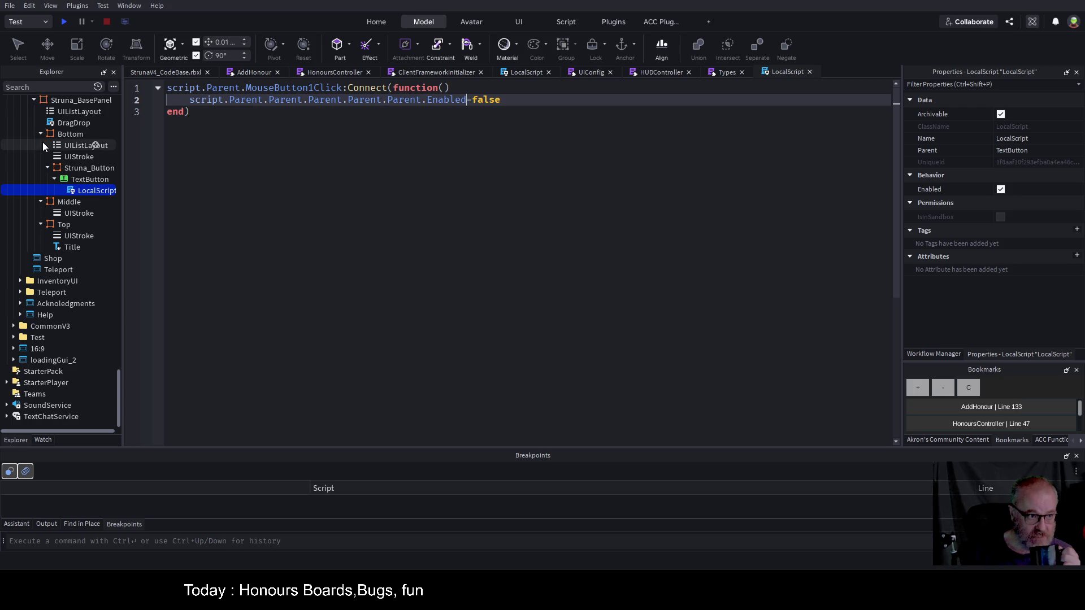
- Save the place and bring up the ACC plugin's Workflow publishing options
key("ctrl+s")
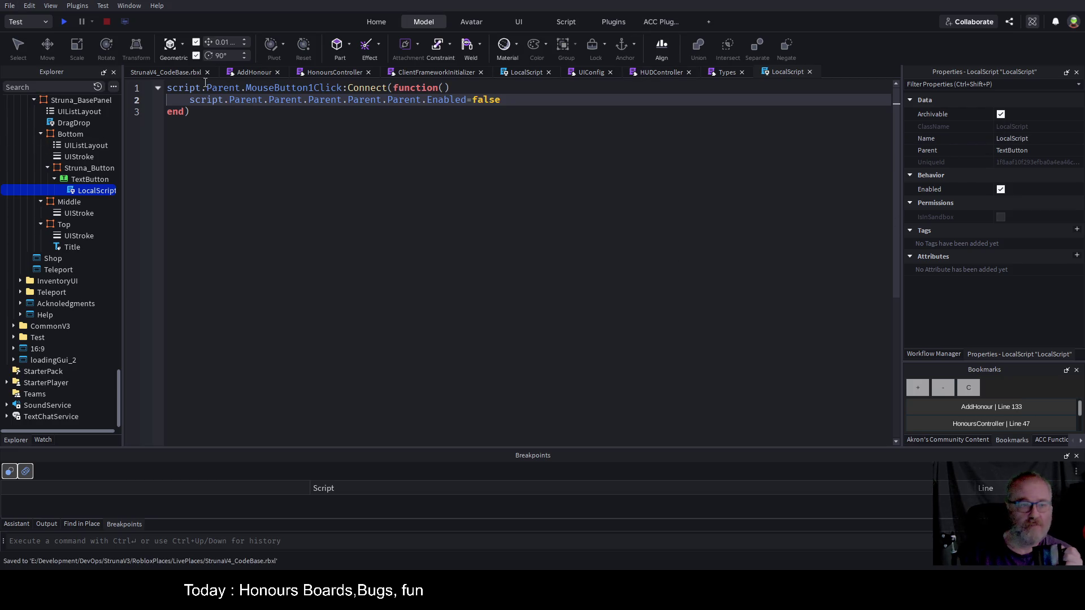
key("ctrl+Tab")
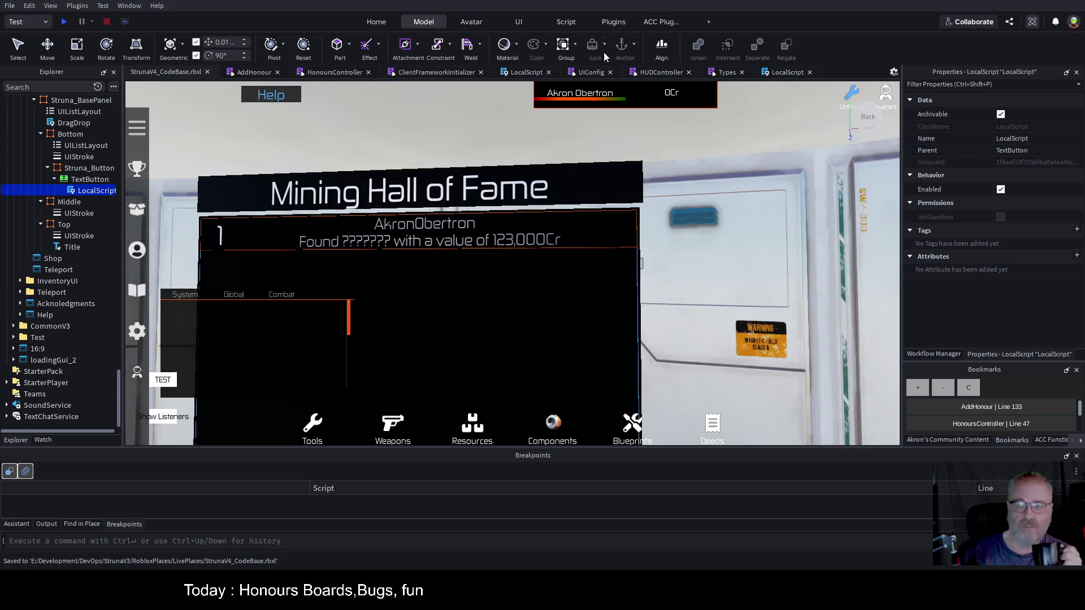
left_click(650, 25)
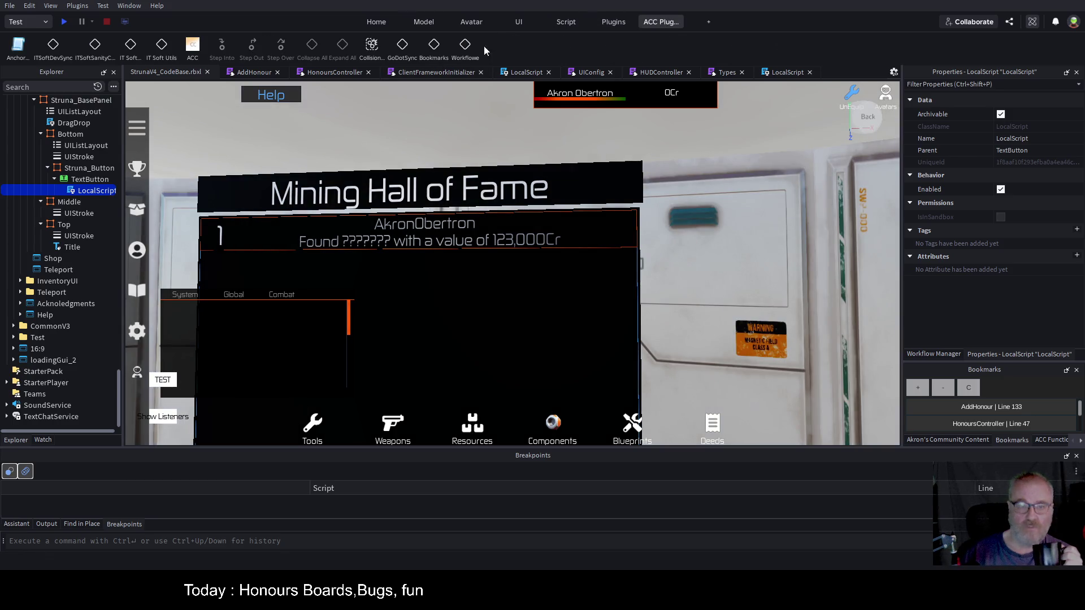
left_click(465, 46)
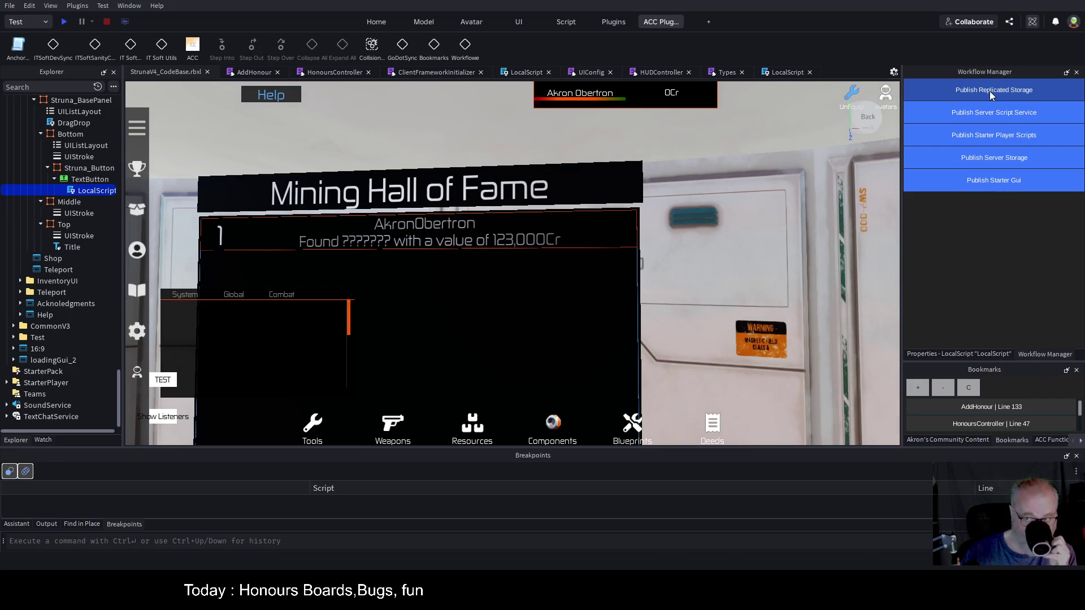
- Publish Server Script Service and Starter Gui from Workflow Manager, with the Output log showing
left_click(48, 524)
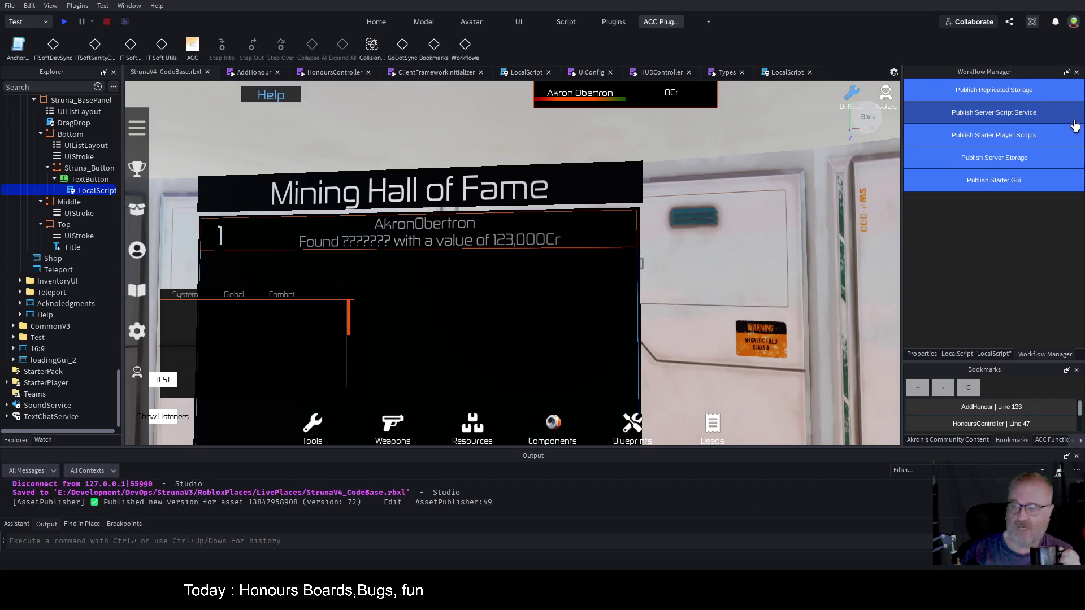
left_click(1003, 114)
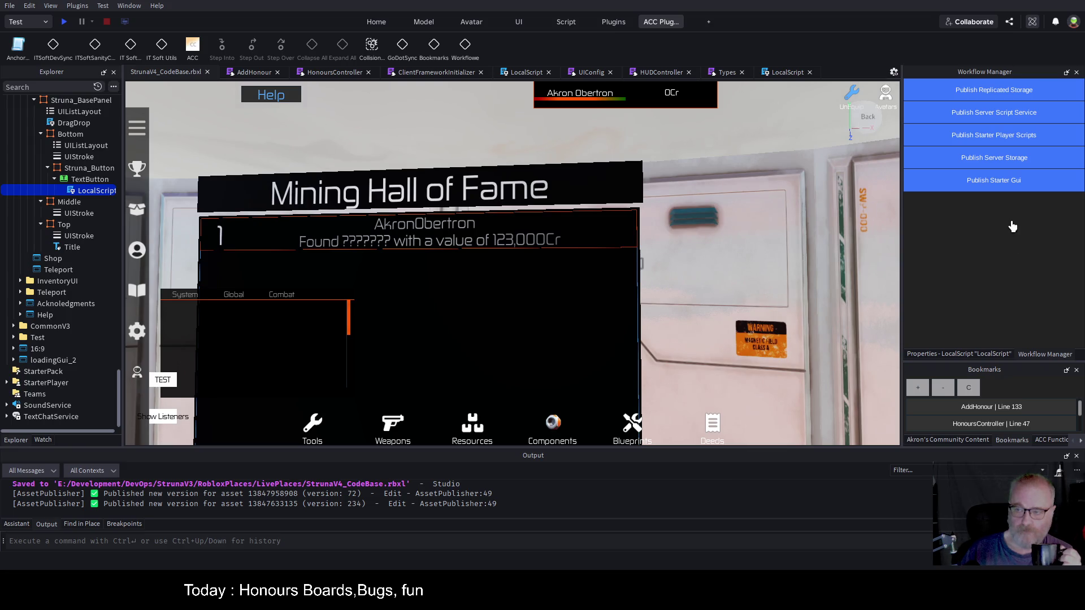
left_click(995, 191)
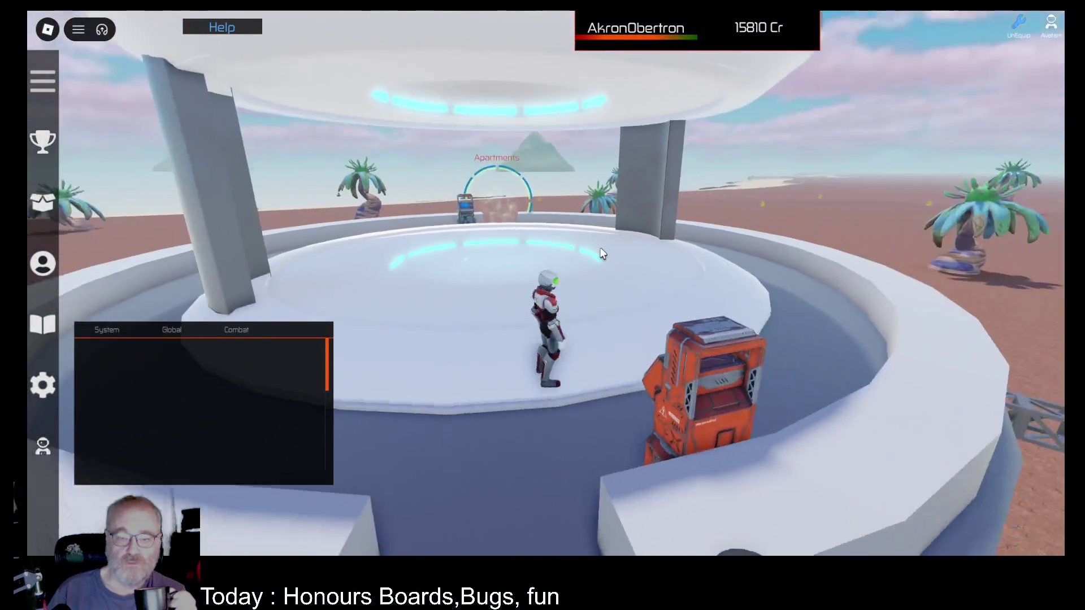
- Walk to the Apartments portal and teleport to the first destination in the list
key("w")
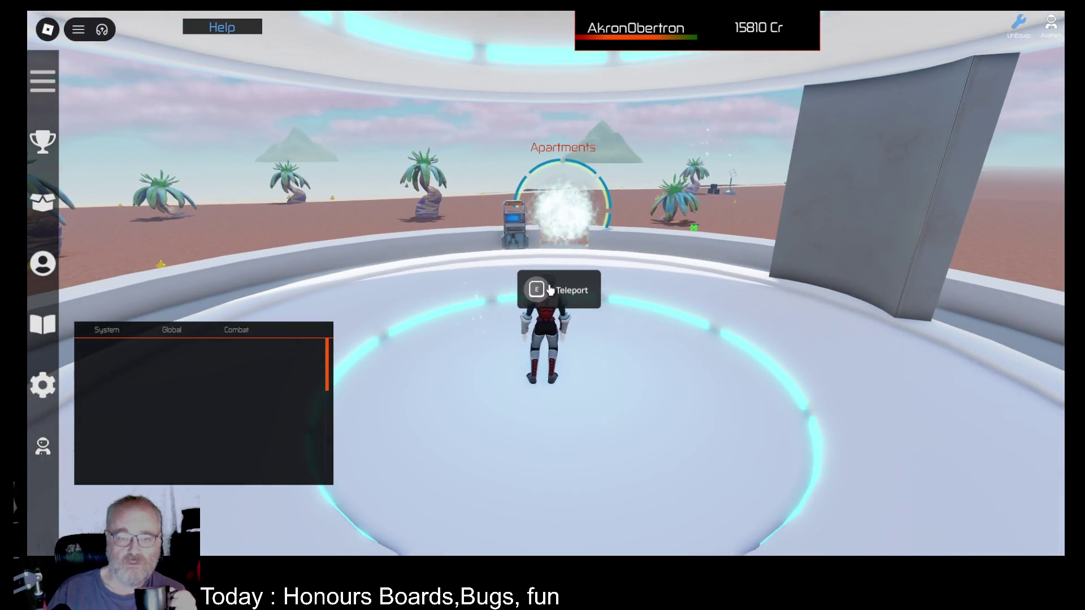
left_click(552, 286)
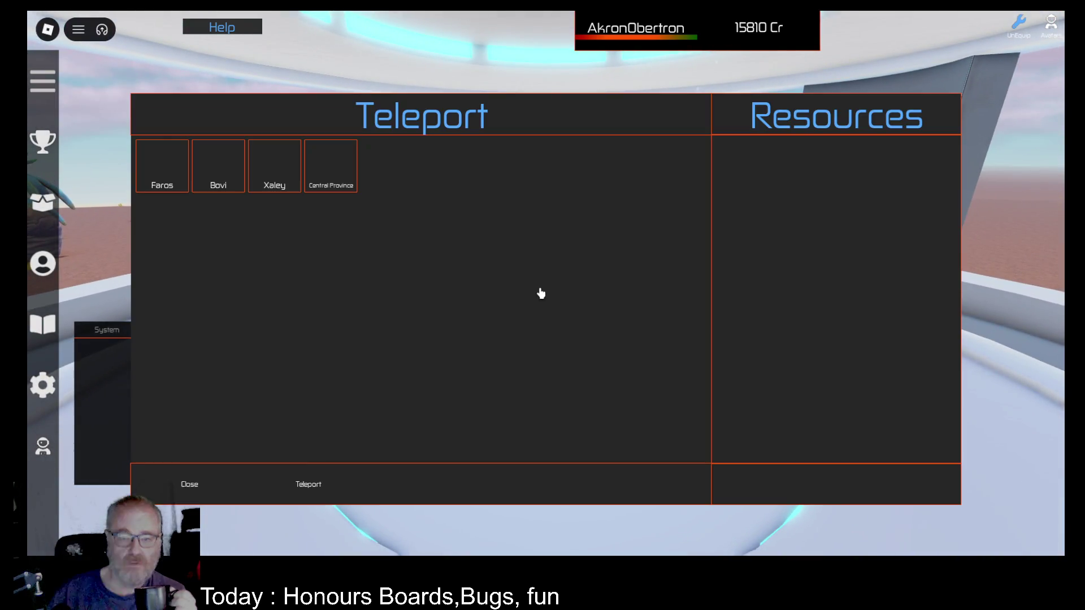
left_click(166, 182)
left_click(313, 483)
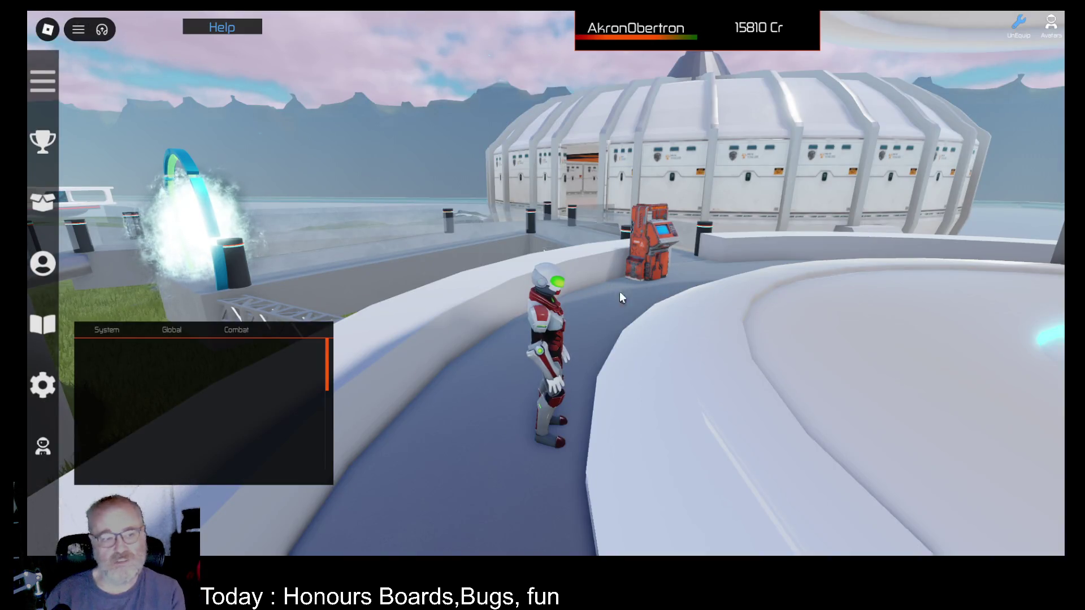
key("Left")
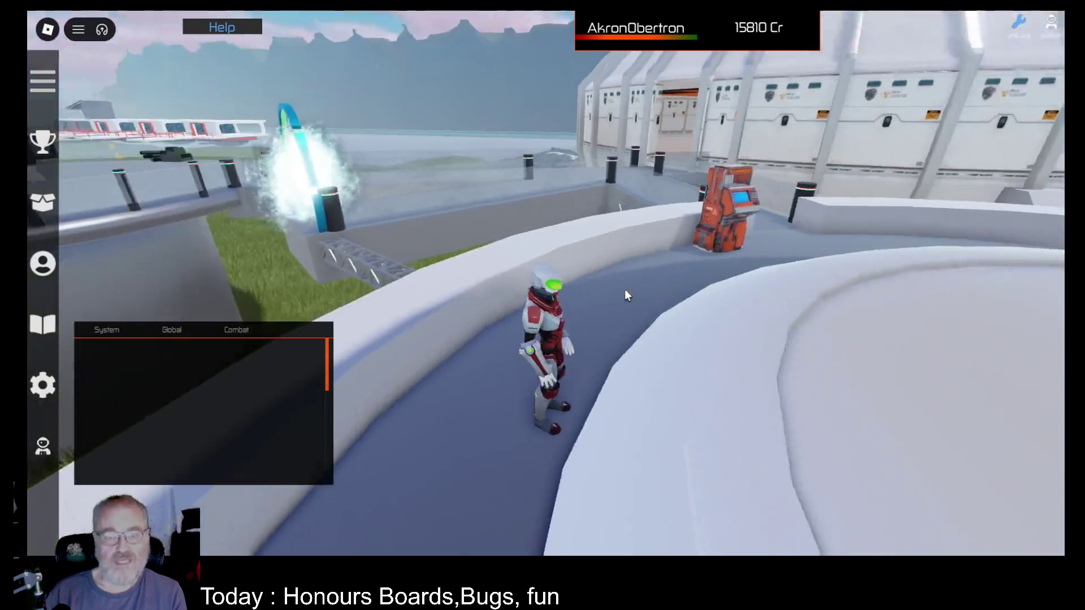
left_click(48, 144)
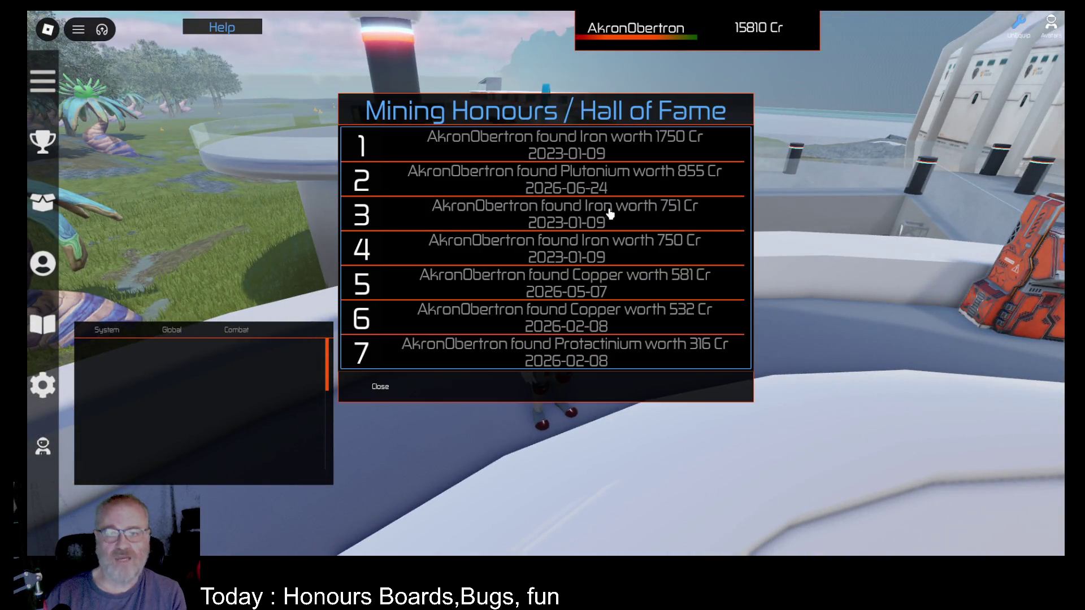
scroll(678, 169, "down", 3)
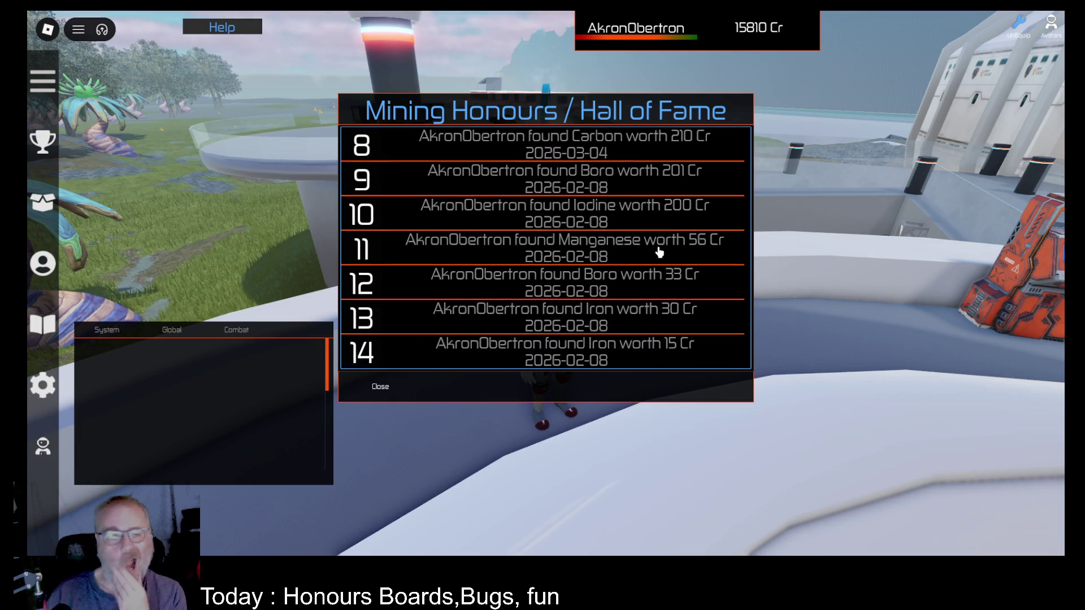
scroll(660, 252, "up", 3)
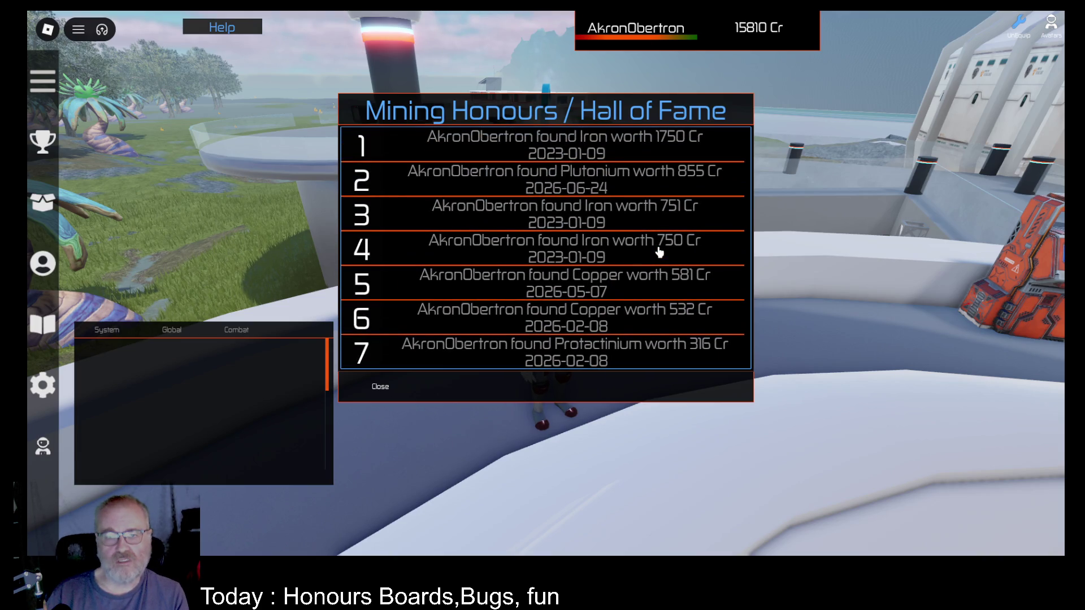
left_click(380, 389)
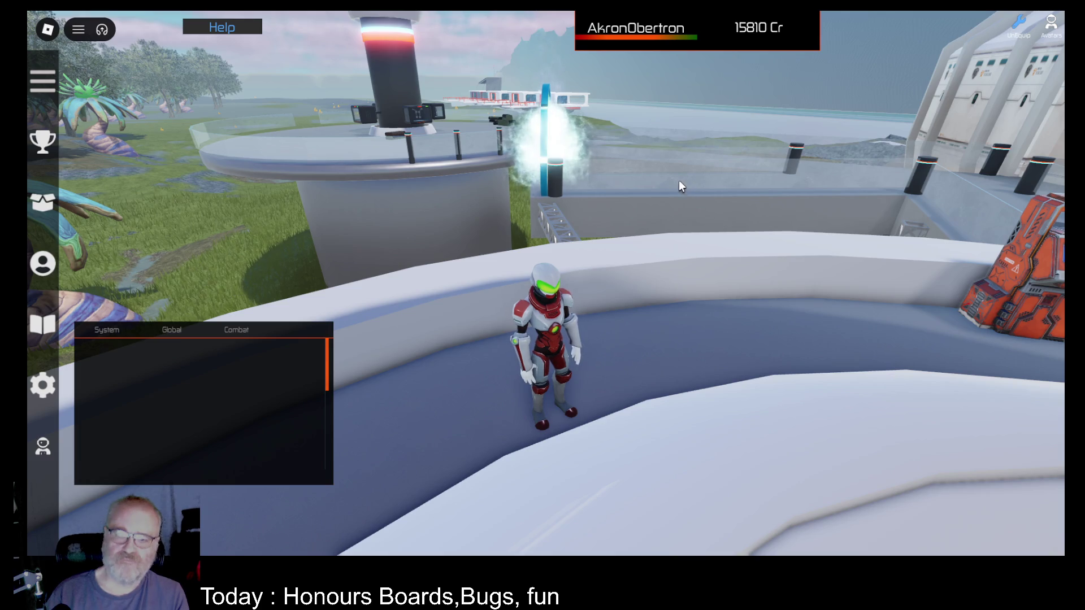
left_click(610, 189)
scroll(573, 260, "down", 5)
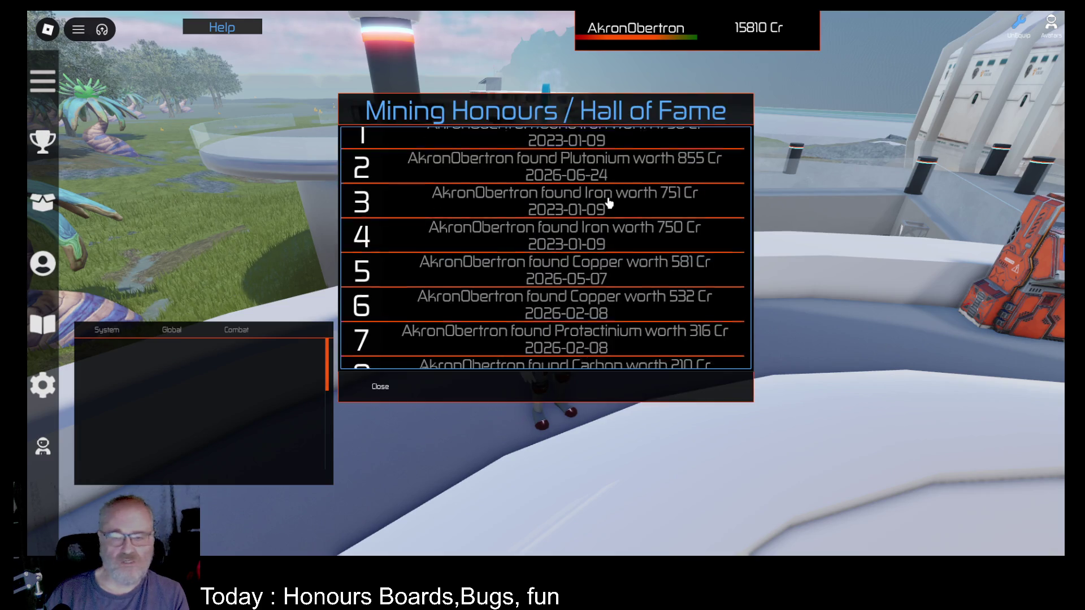
scroll(570, 261, "up", 5)
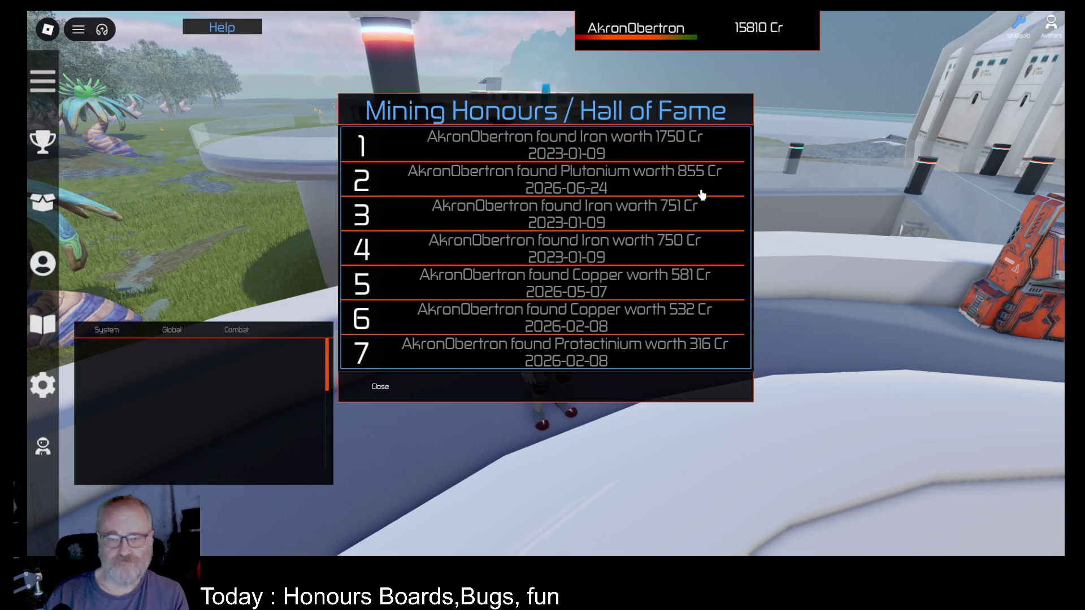
scroll(699, 197, "down", 5)
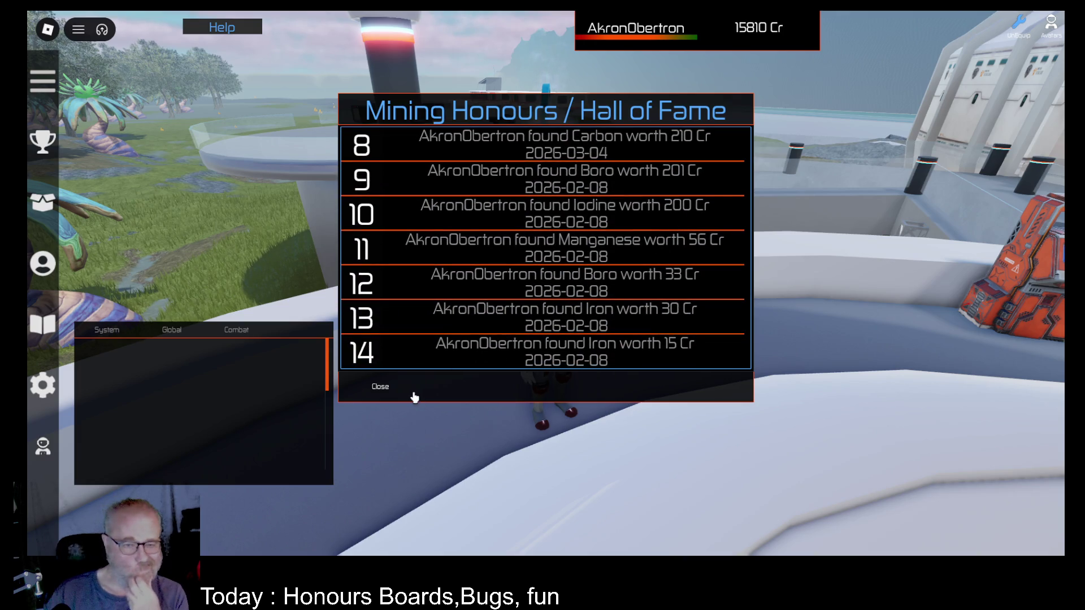
left_click(379, 388)
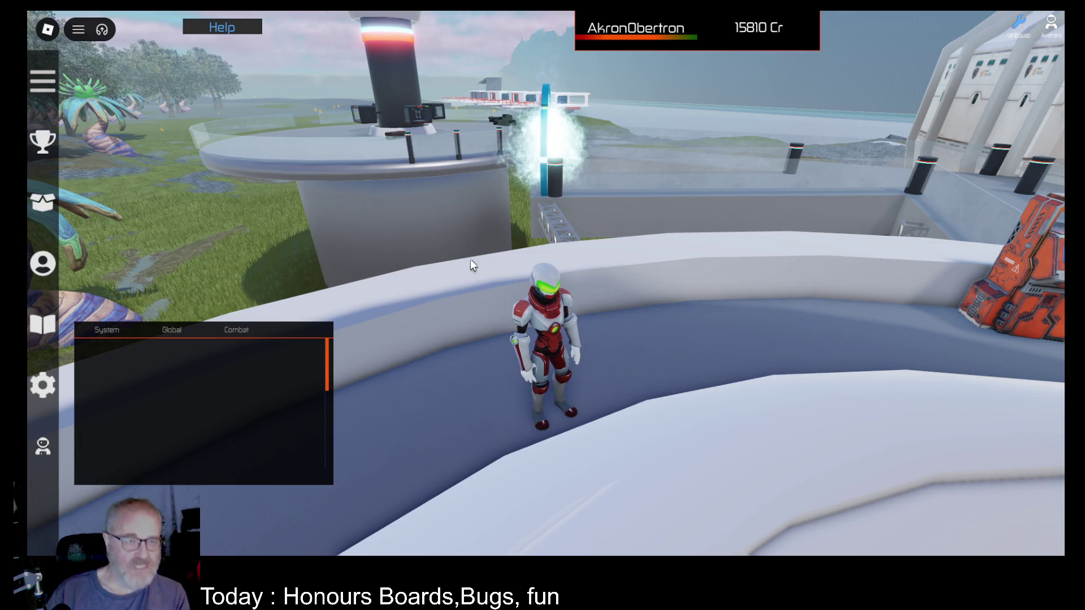
key("Left")
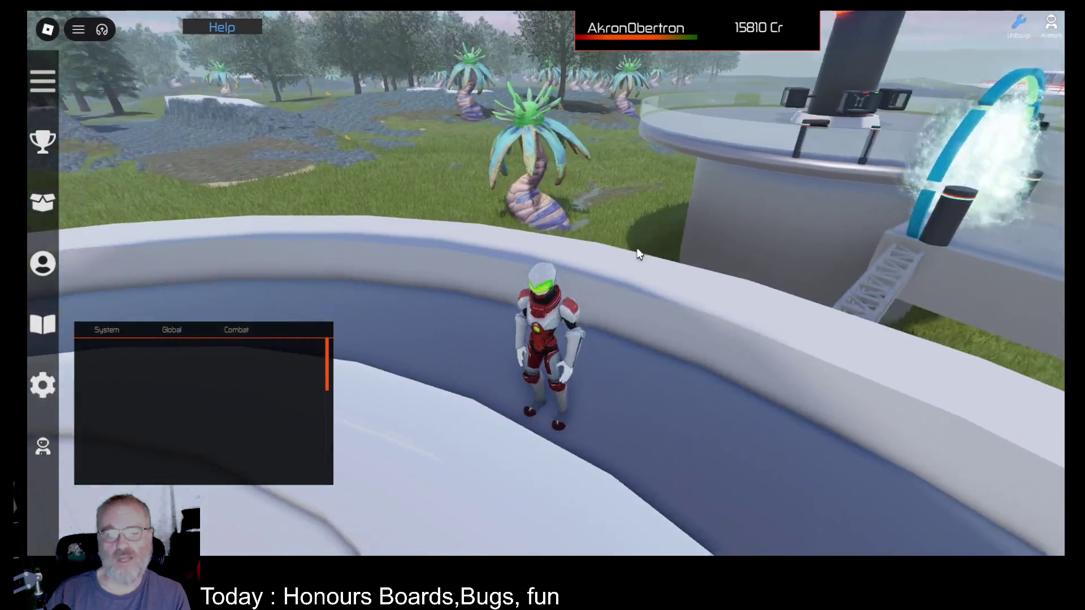
- Run out across the grass, briefly checking the tools inventory
key("w")
key("space")
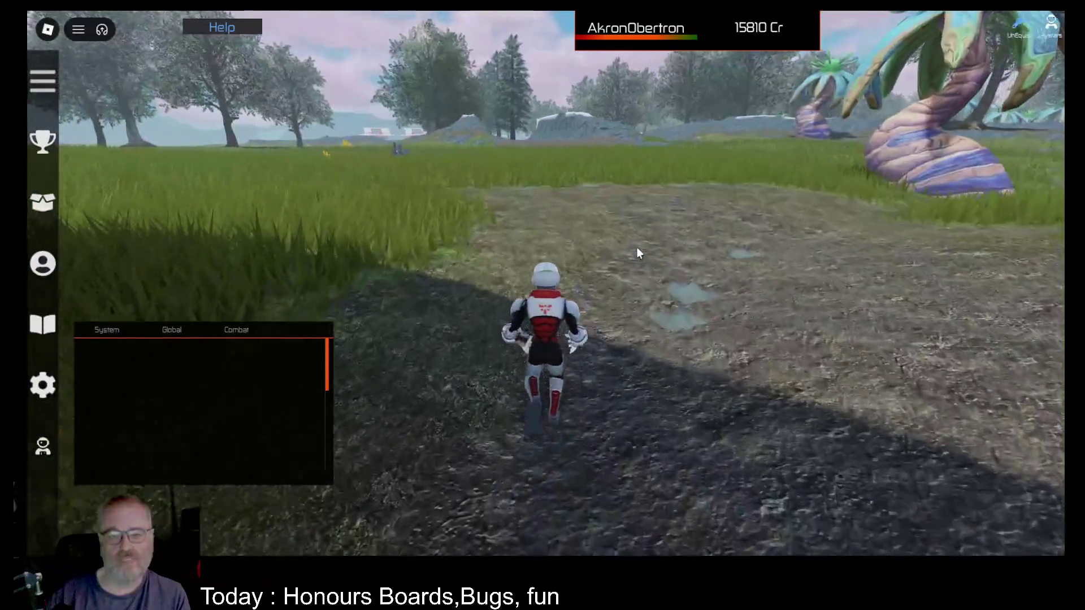
key("i")
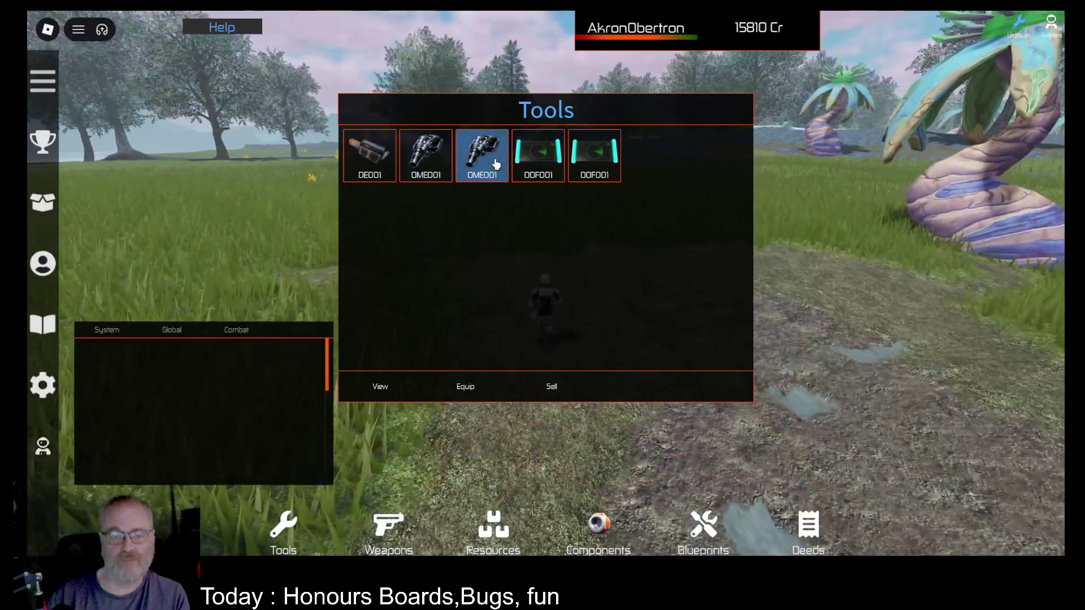
key("i")
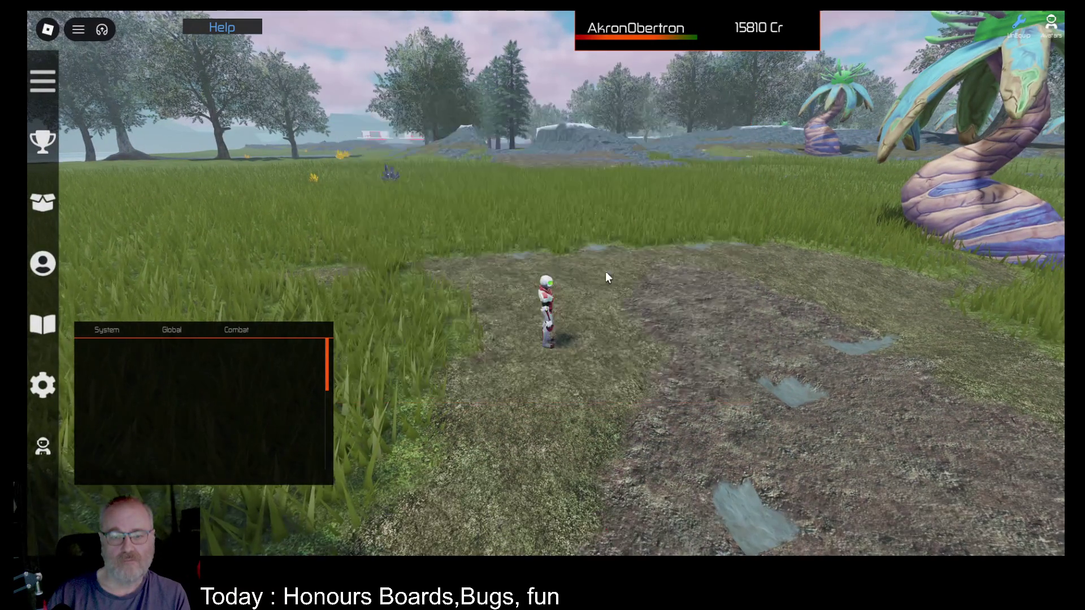
key("w")
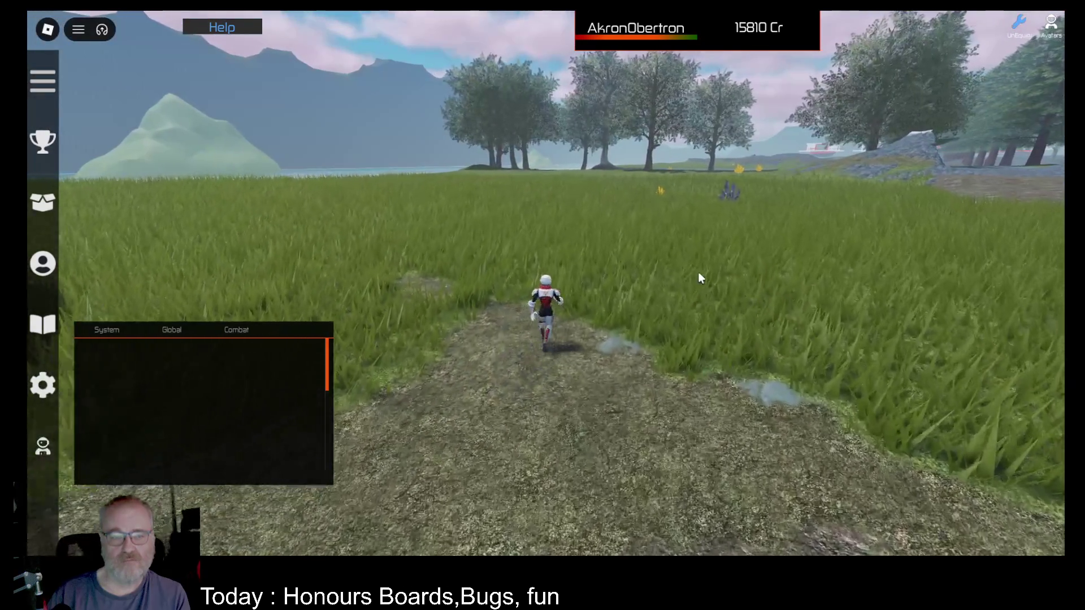
- Equip the second OOF001 tool and deploy the scanner to find 23 Germanium worth 184Cr
key("i")
left_click(547, 164)
left_click(466, 393)
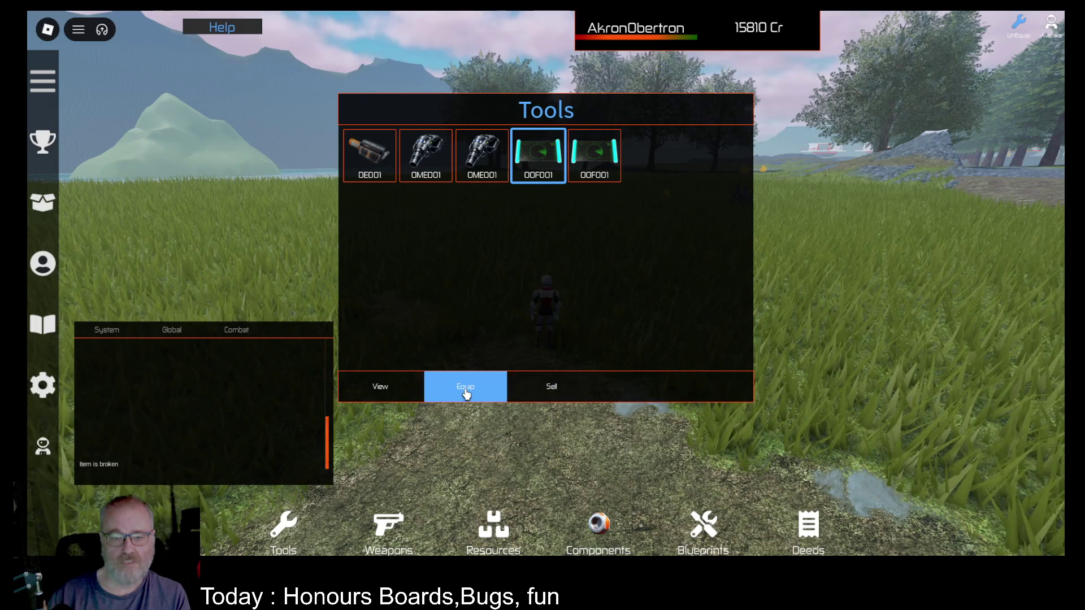
left_click(593, 156)
left_click(463, 386)
left_click(682, 312)
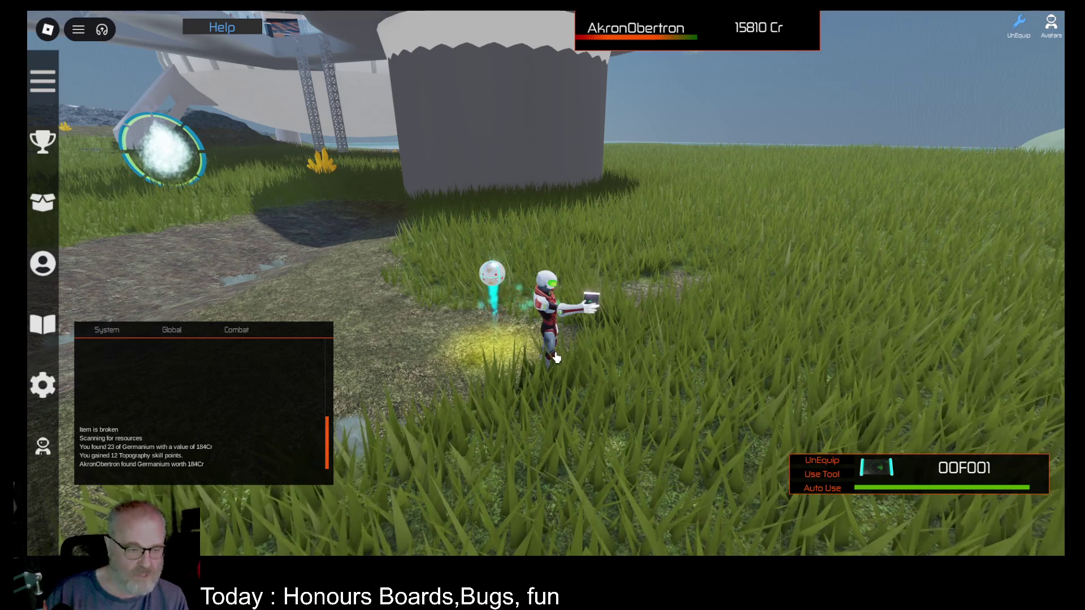
- Open the mining Hall of Fame board and scroll through its ranked finds
key("i")
key("i")
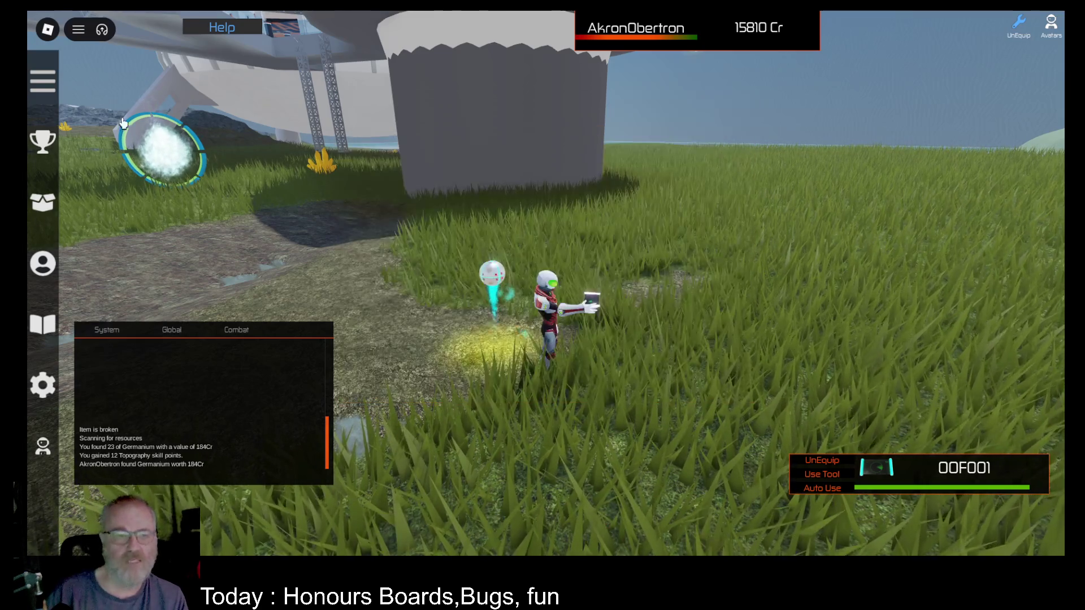
left_click(49, 149)
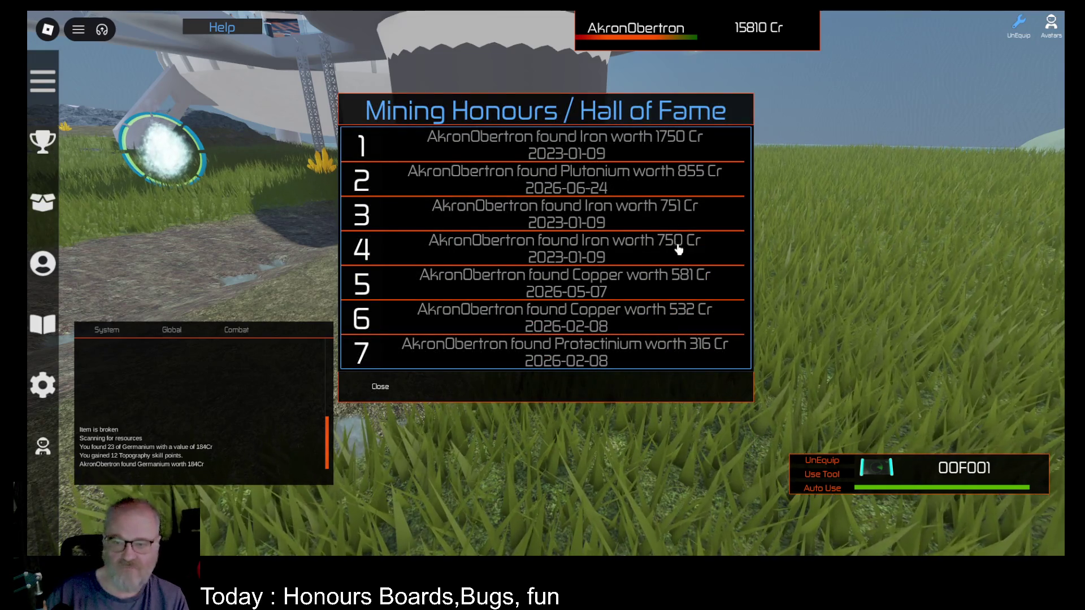
scroll(682, 274, "down", 5)
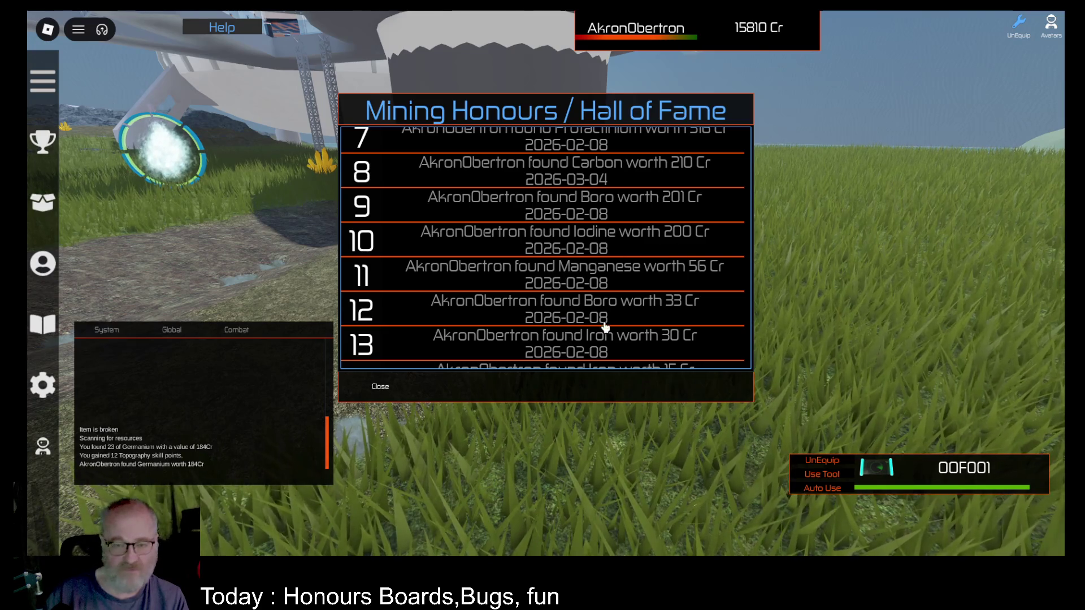
scroll(630, 302, "down", 2)
scroll(633, 303, "up", 5)
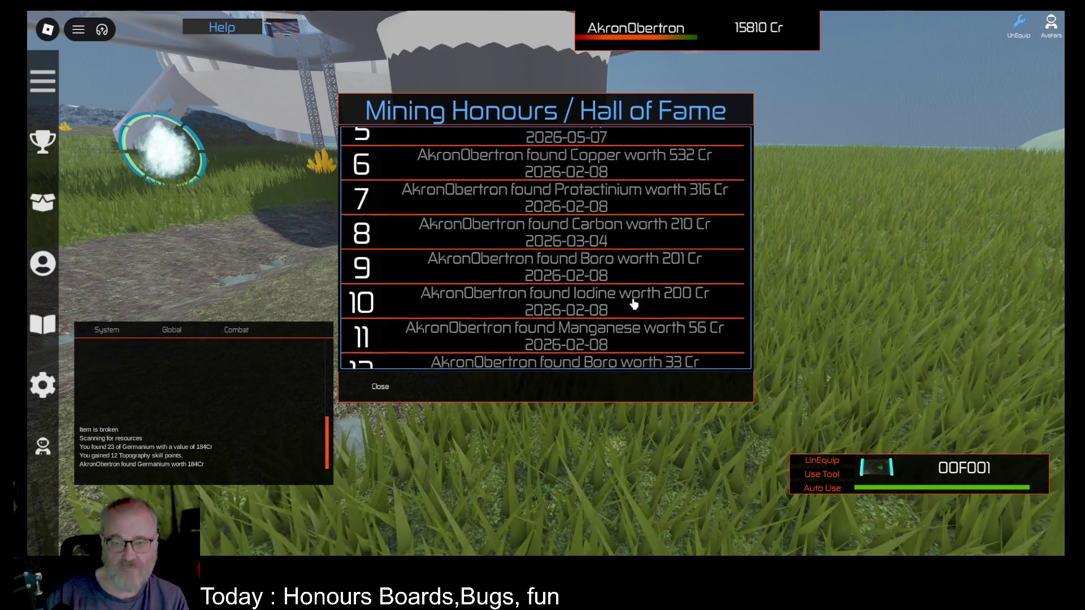
scroll(634, 299, "down", 3)
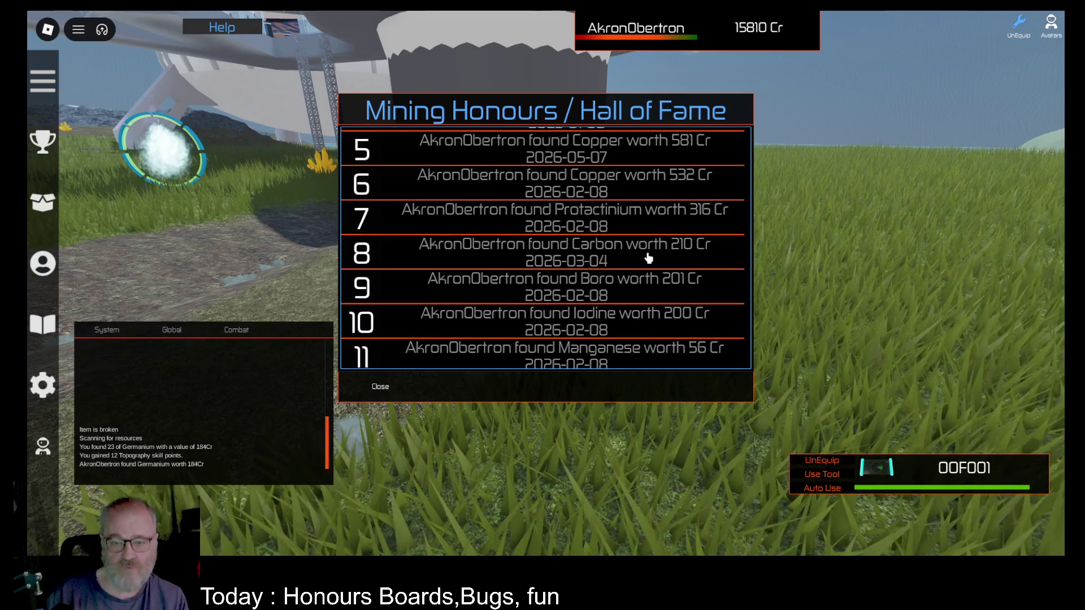
- Finish reviewing the list, close the board, and walk onto the white teleporter platform
scroll(647, 260, "up", 2)
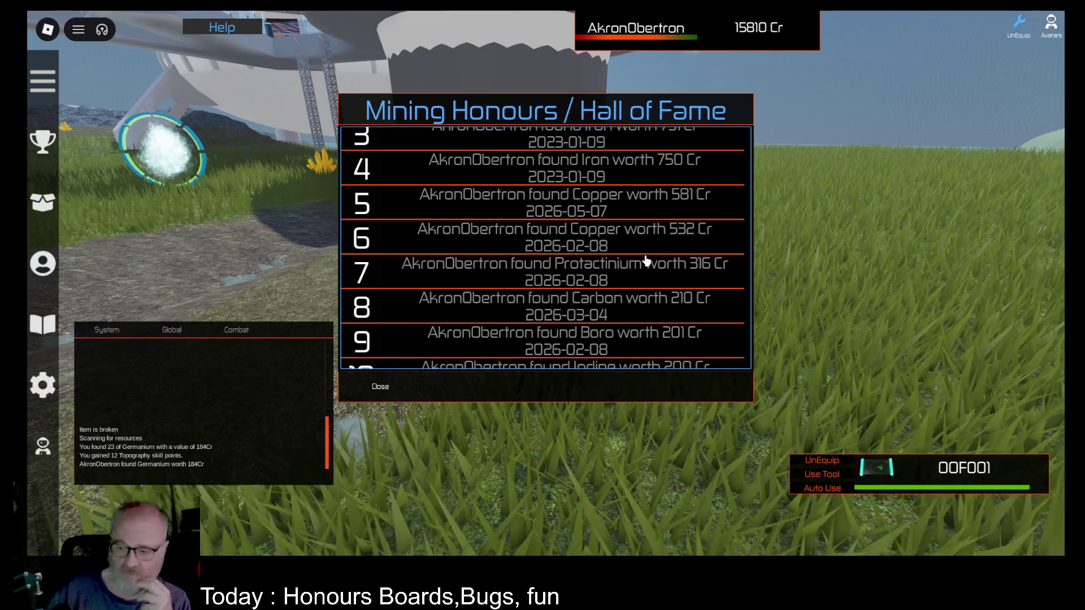
scroll(632, 282, "down", 5)
scroll(581, 294, "up", 5)
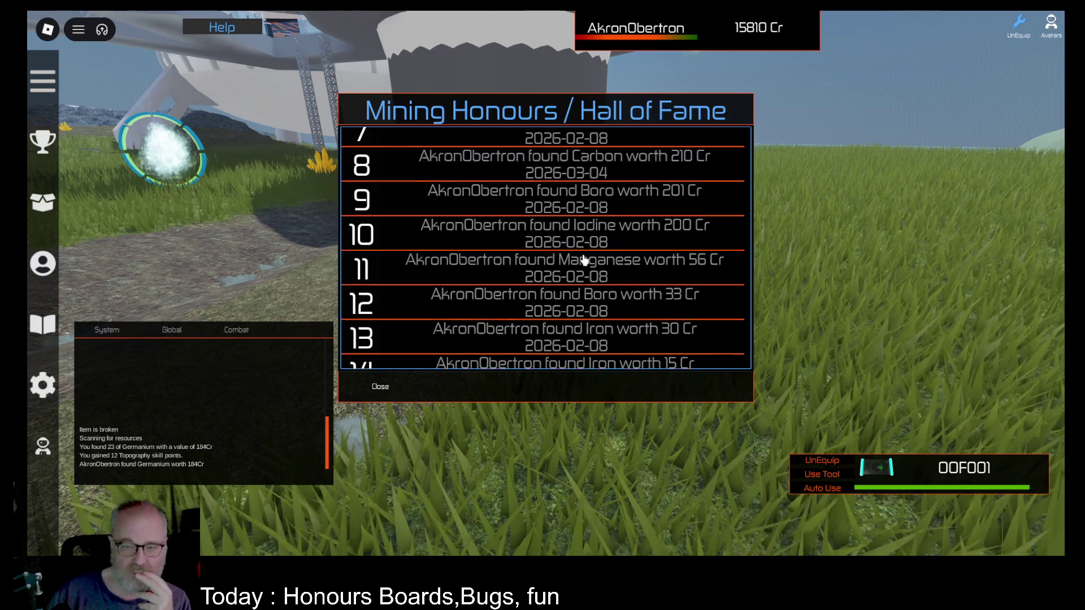
scroll(586, 261, "up", 2)
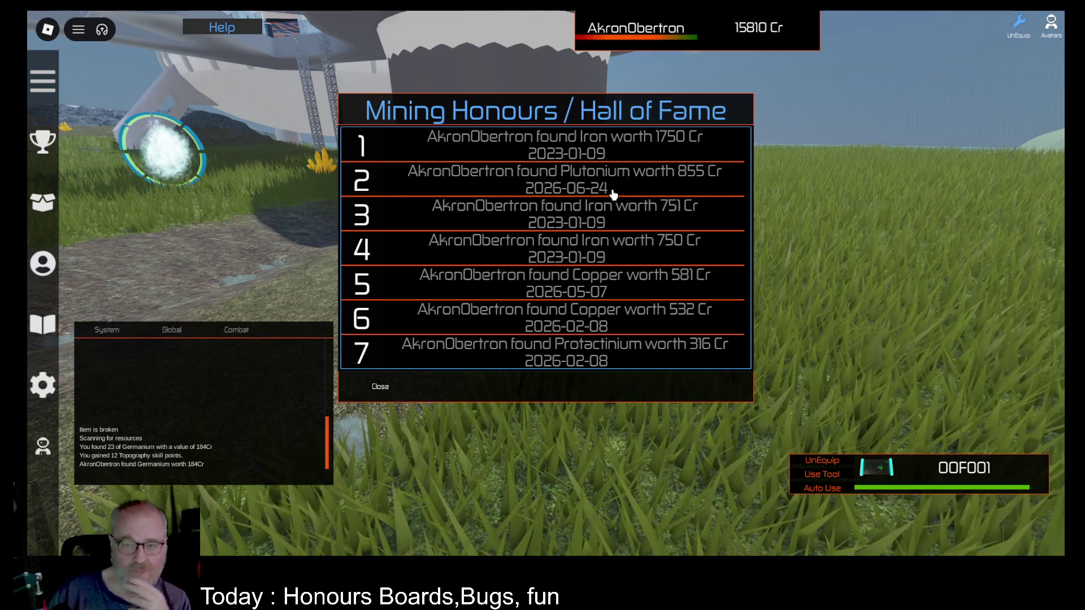
scroll(620, 244, "down", 5)
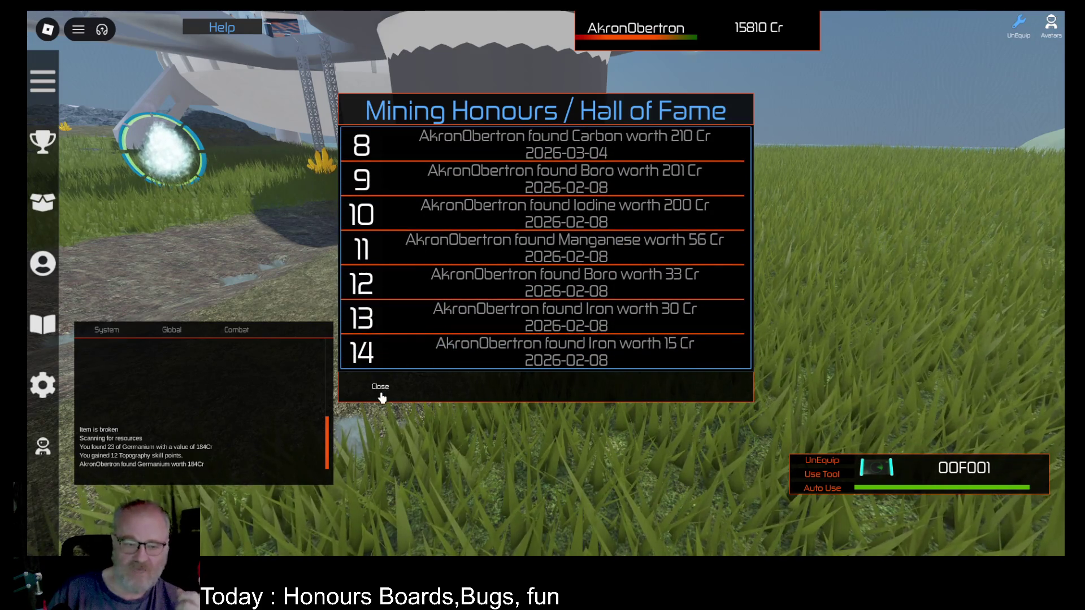
left_click(381, 393)
key("w")
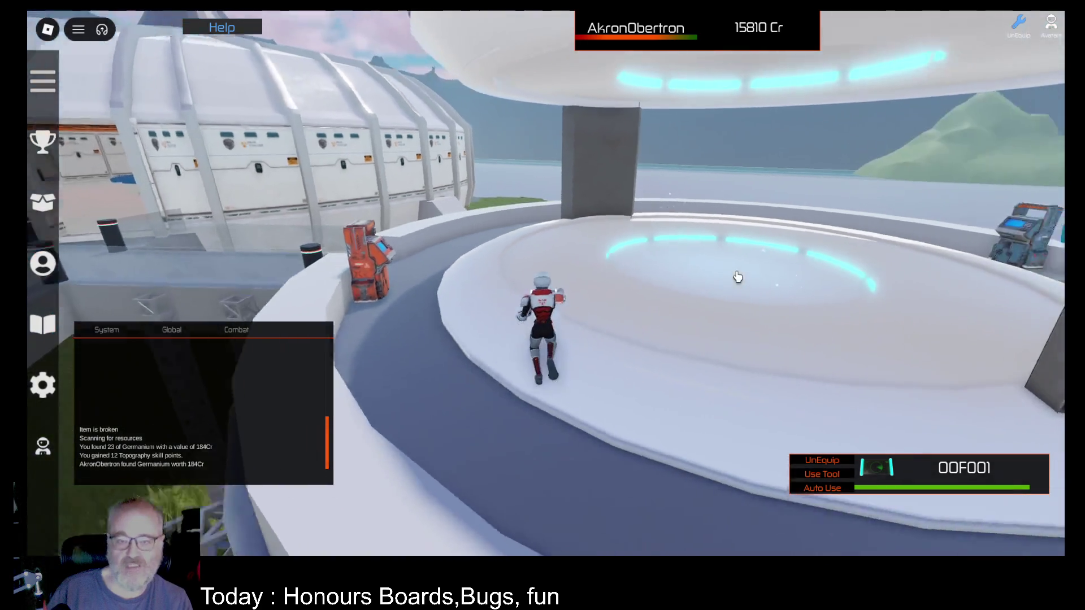
- Teleport from the station to Central Province
key("e")
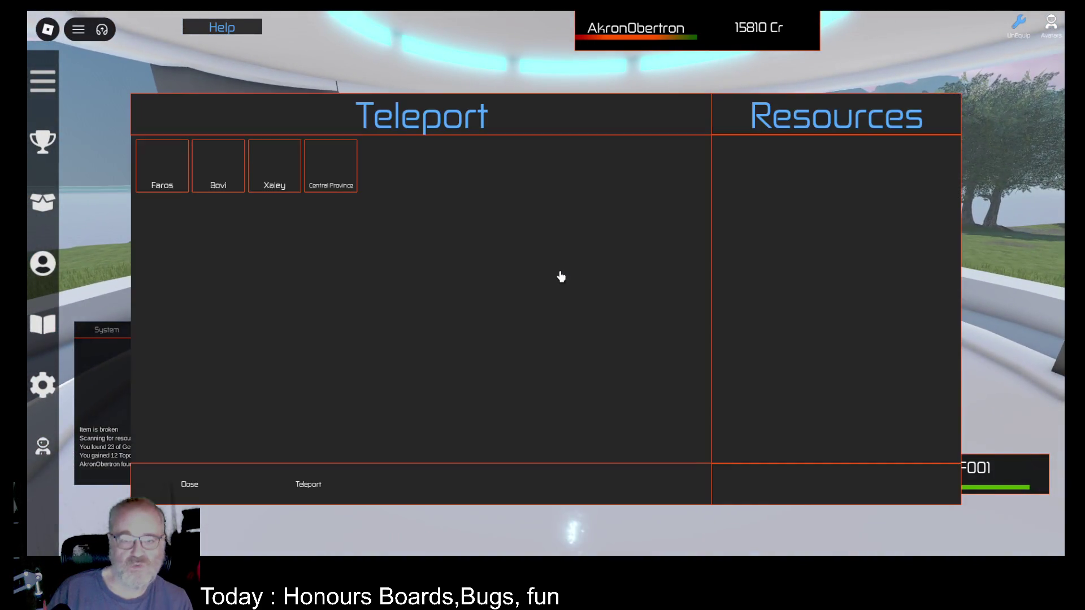
left_click(330, 177)
left_click(338, 492)
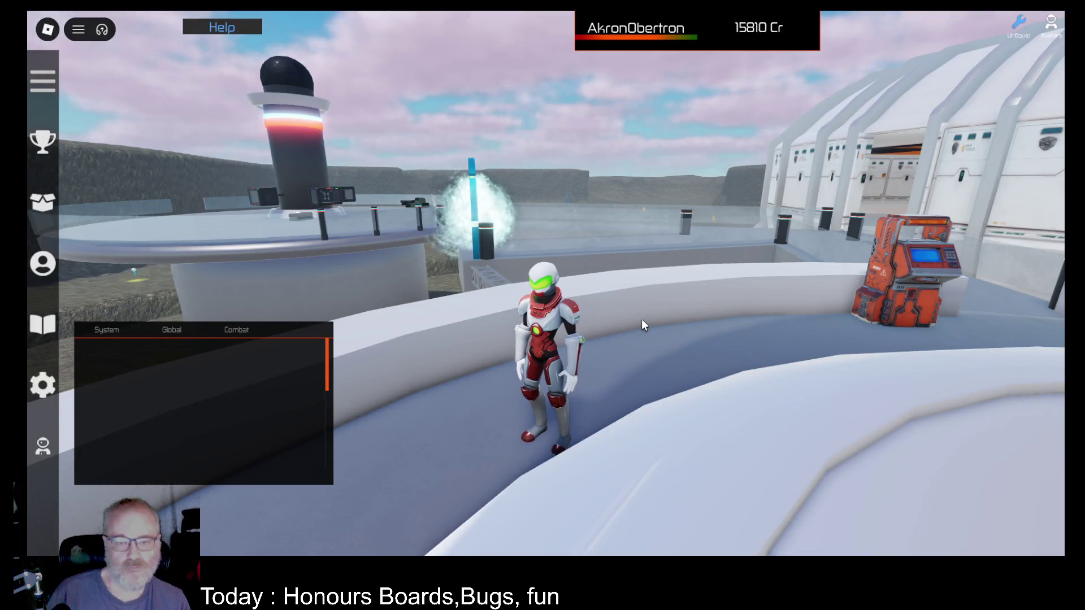
key("Right")
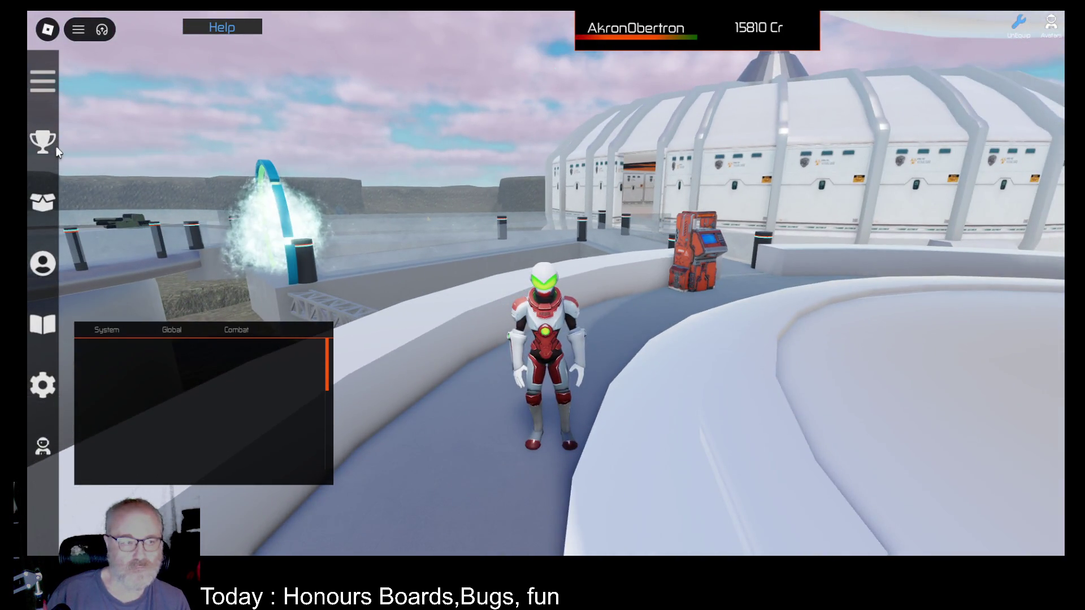
left_click(45, 148)
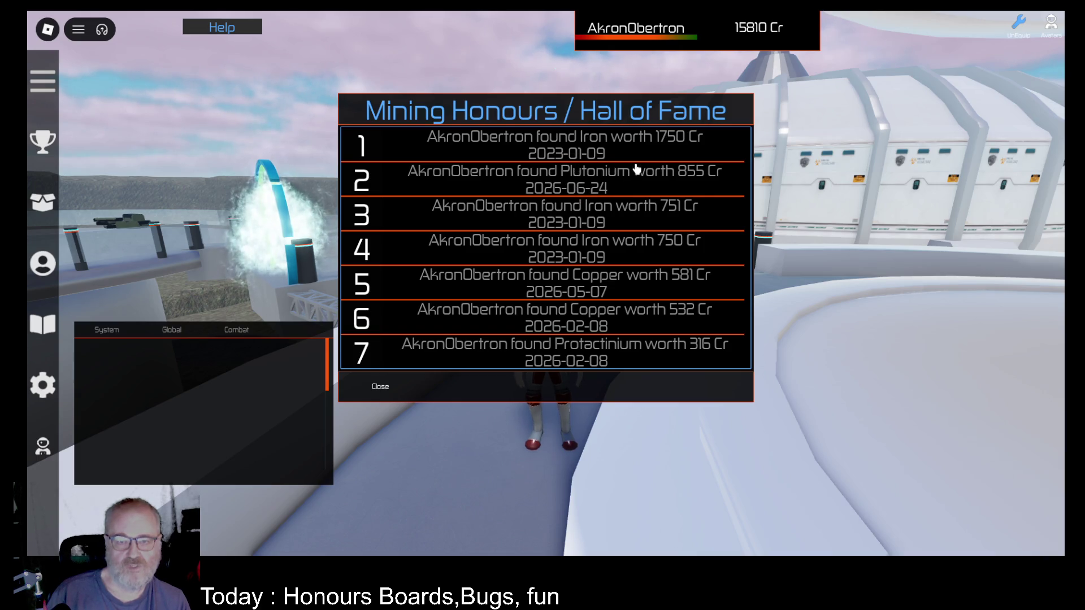
scroll(639, 248, "down", 2)
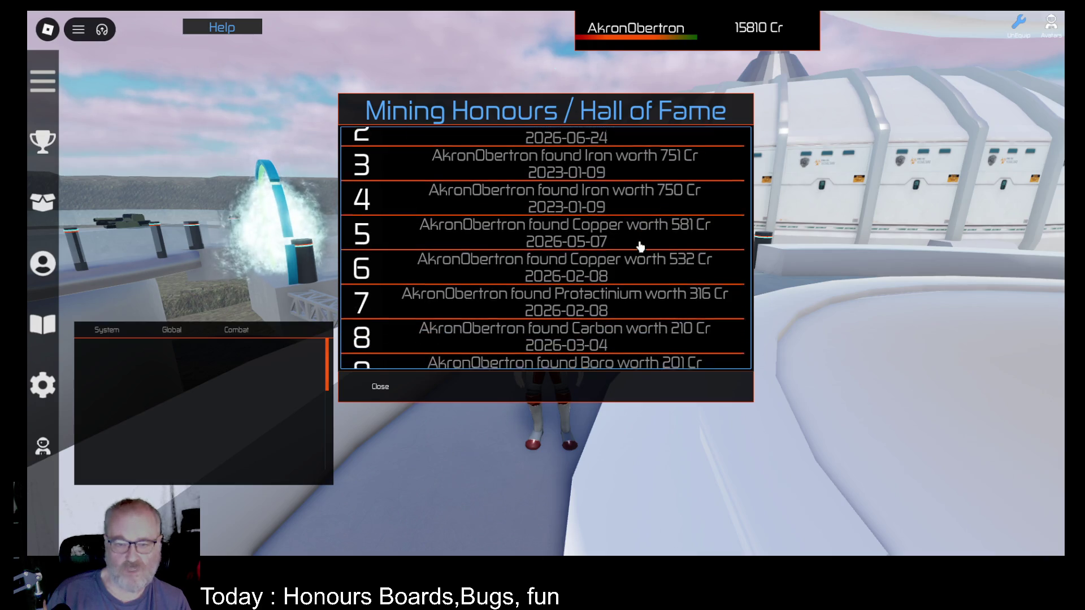
scroll(654, 308, "down", 2)
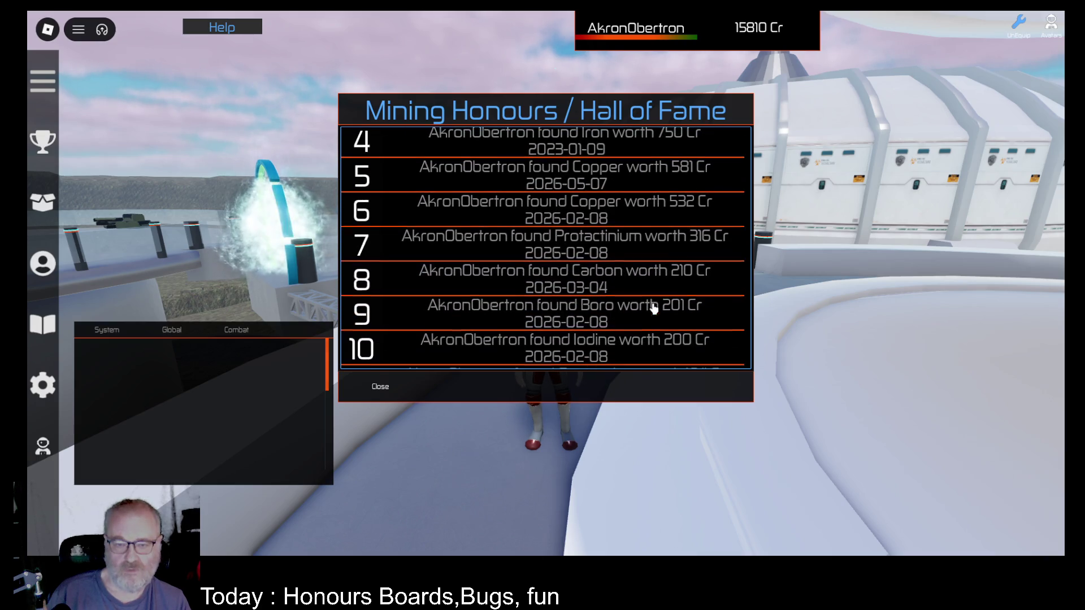
scroll(654, 309, "down", 2)
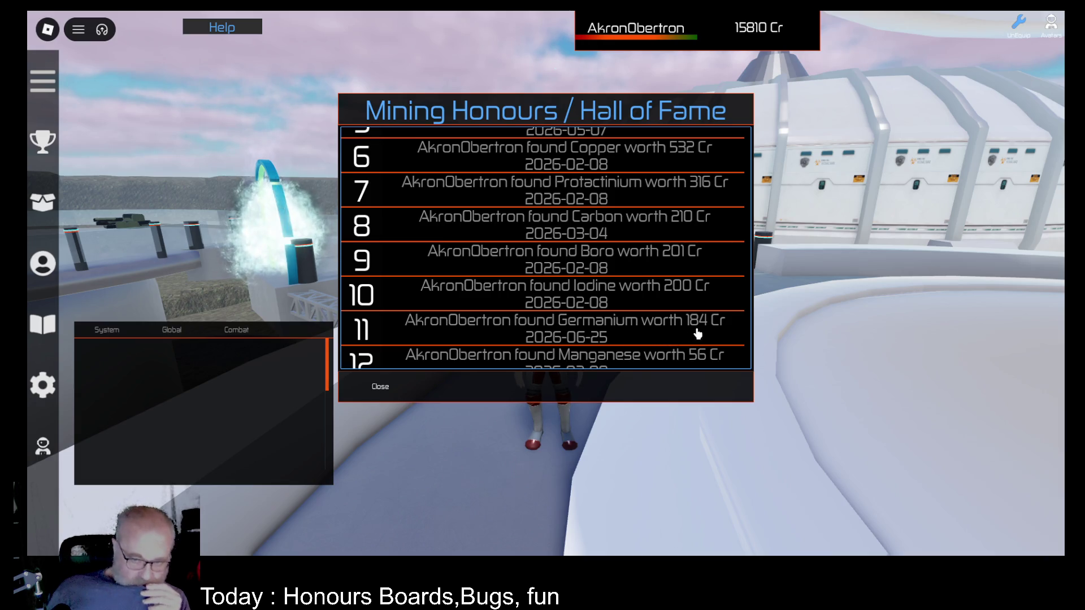
scroll(606, 228, "down", 4)
scroll(613, 237, "up", 6)
scroll(621, 243, "up", 4)
scroll(638, 249, "down", 7)
scroll(637, 249, "down", 3)
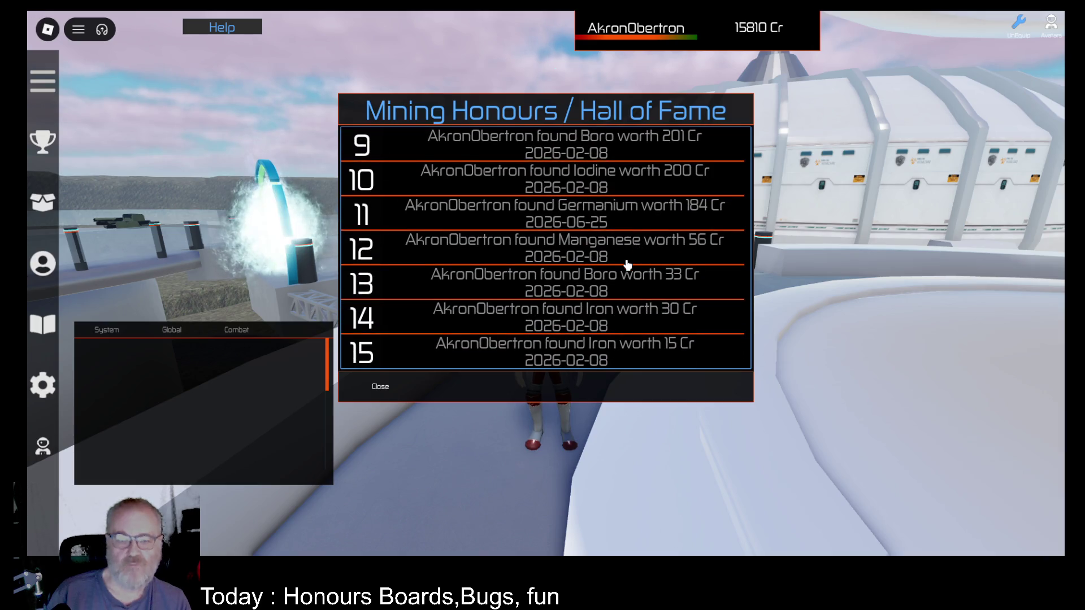
scroll(627, 264, "up", 8)
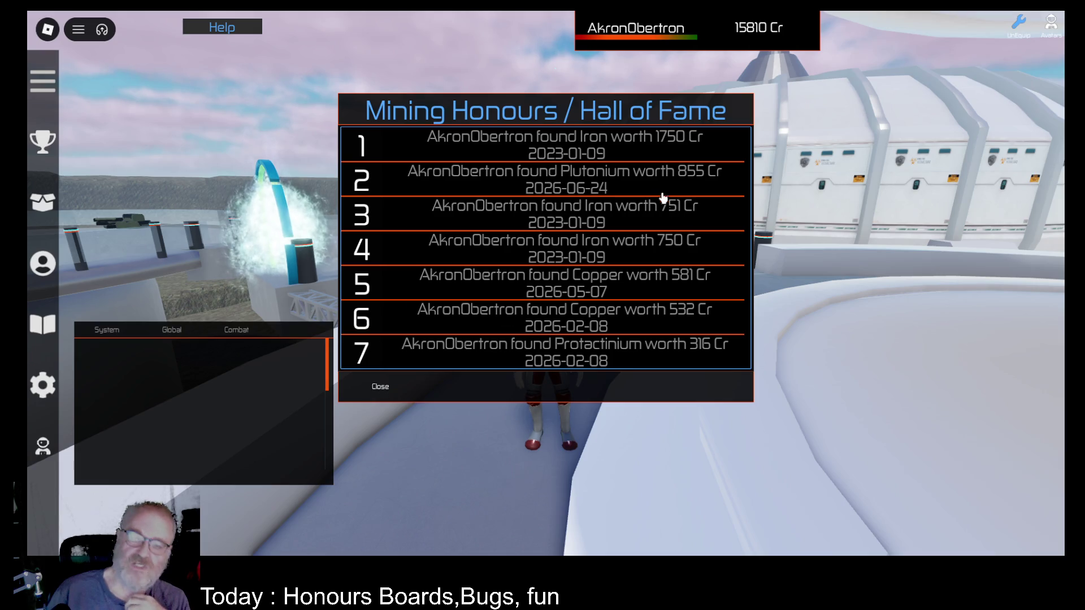
left_click(373, 389)
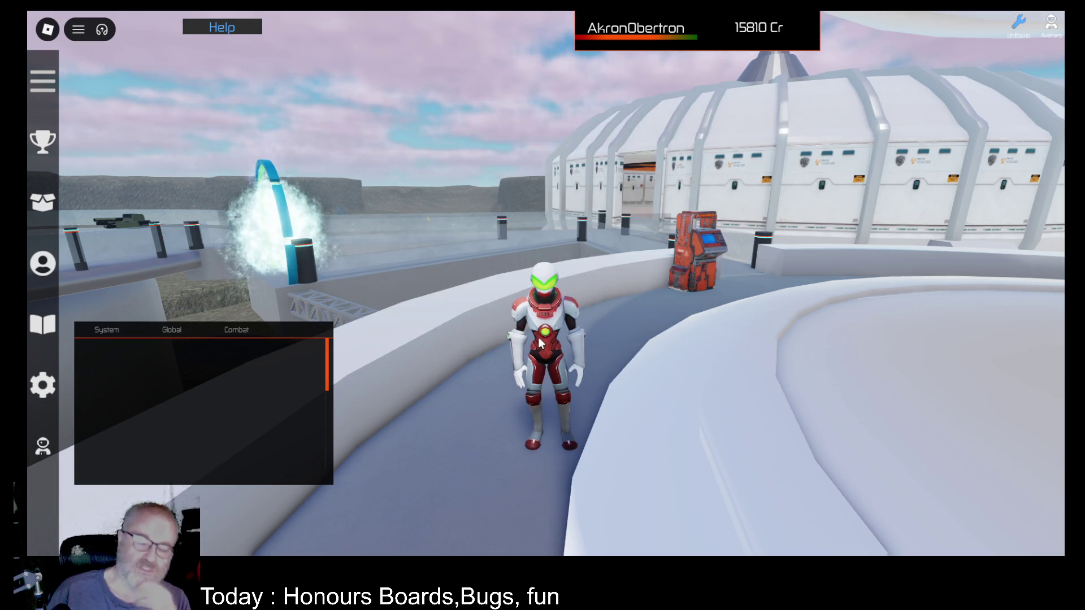
- Run through the cargo doorway to the in-world Hall of Fame board, view its list, and close it
key("w")
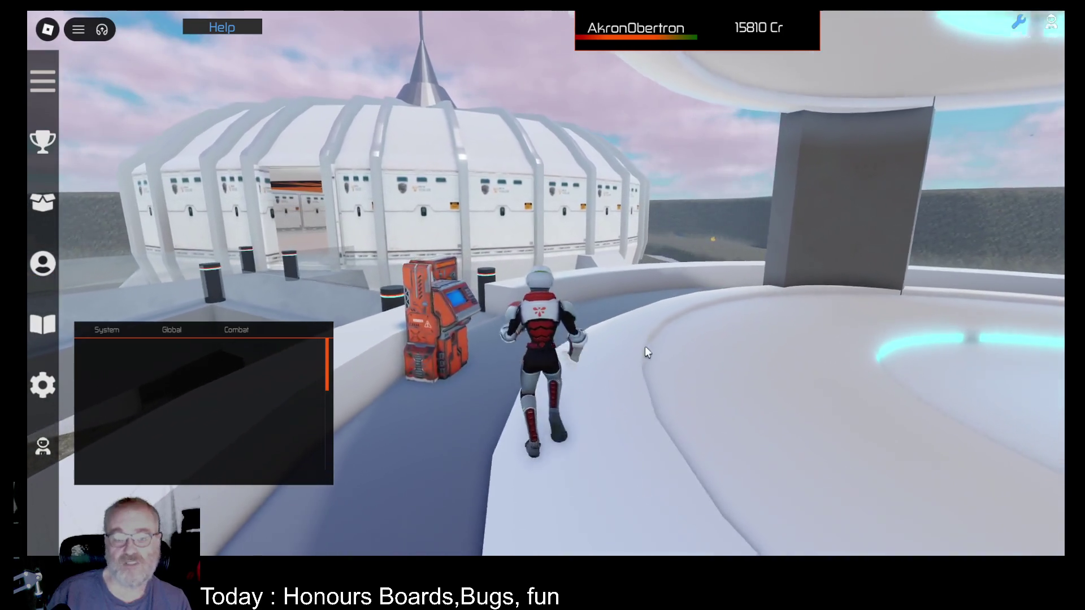
key("a")
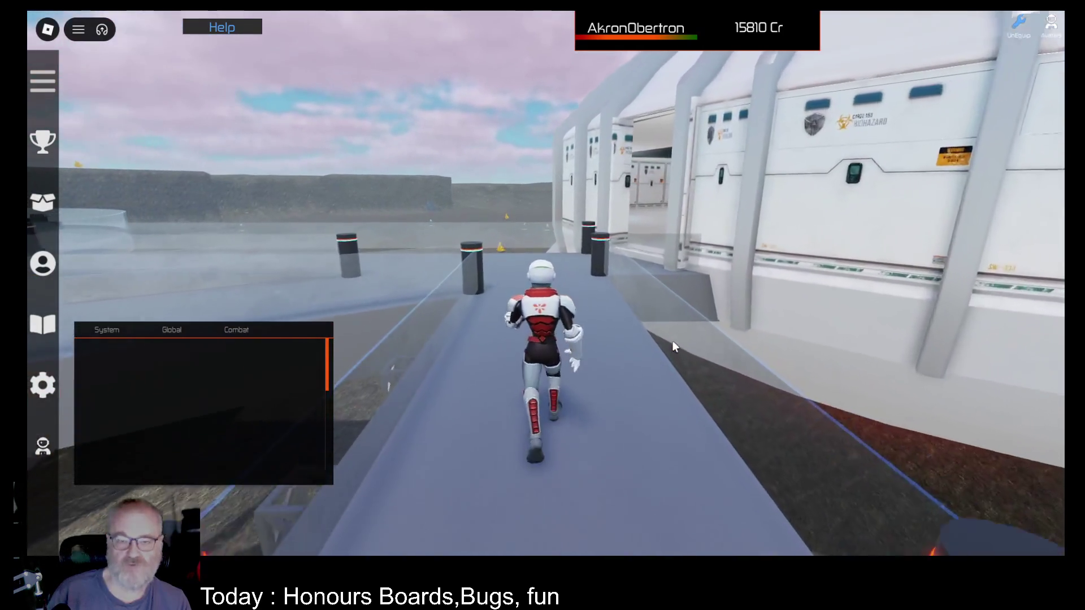
key("d")
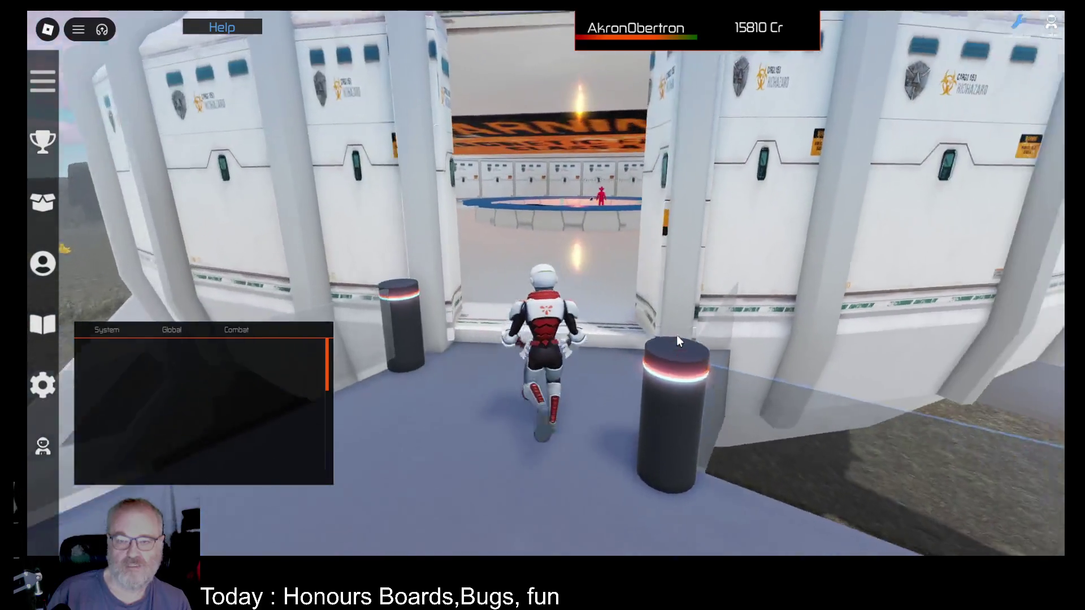
key("a")
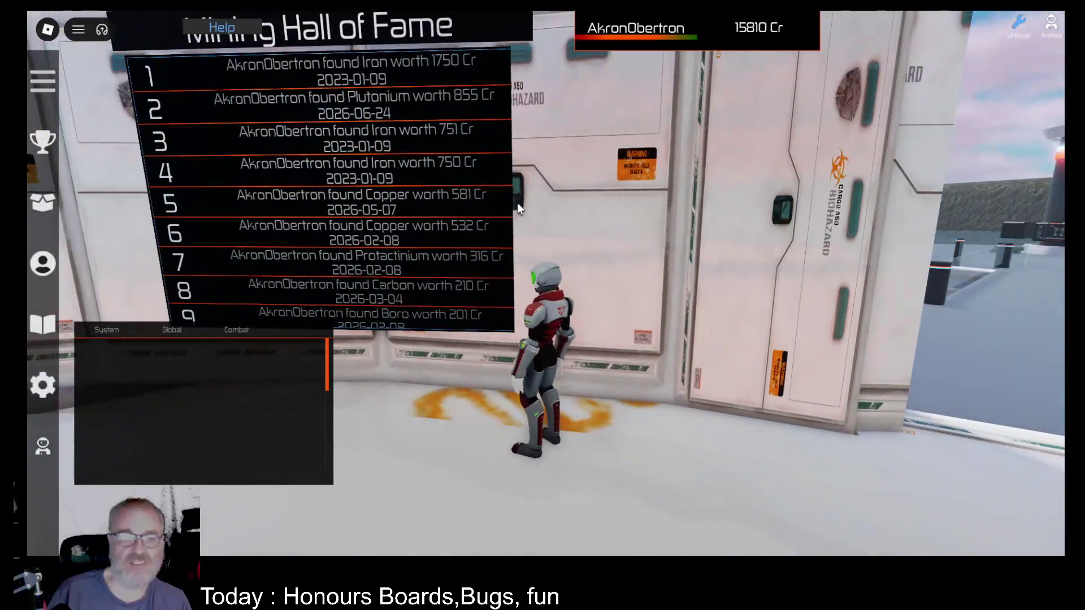
left_click(43, 141)
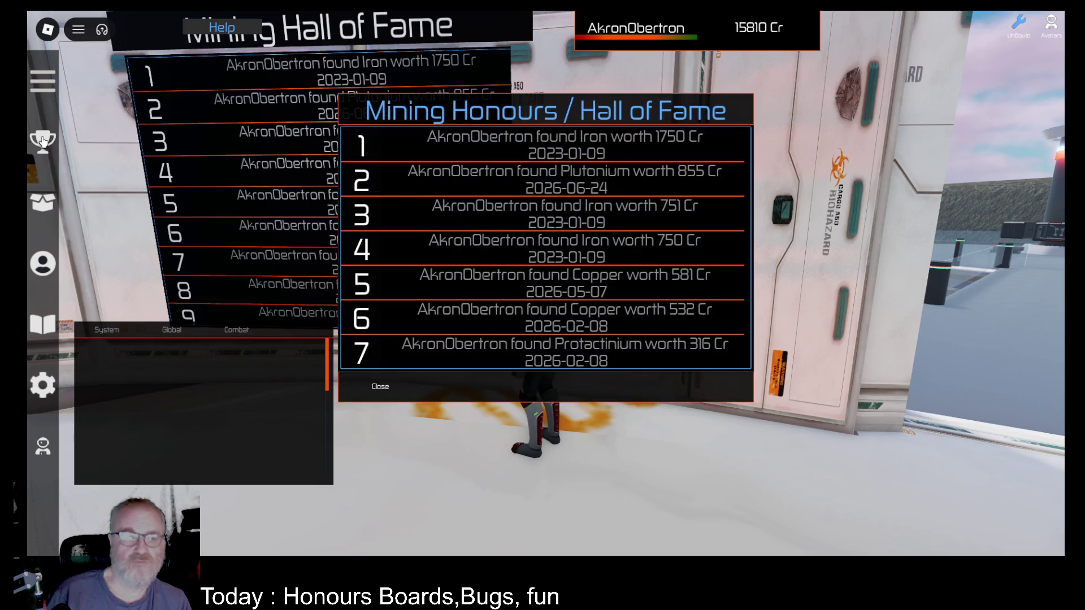
left_click(382, 386)
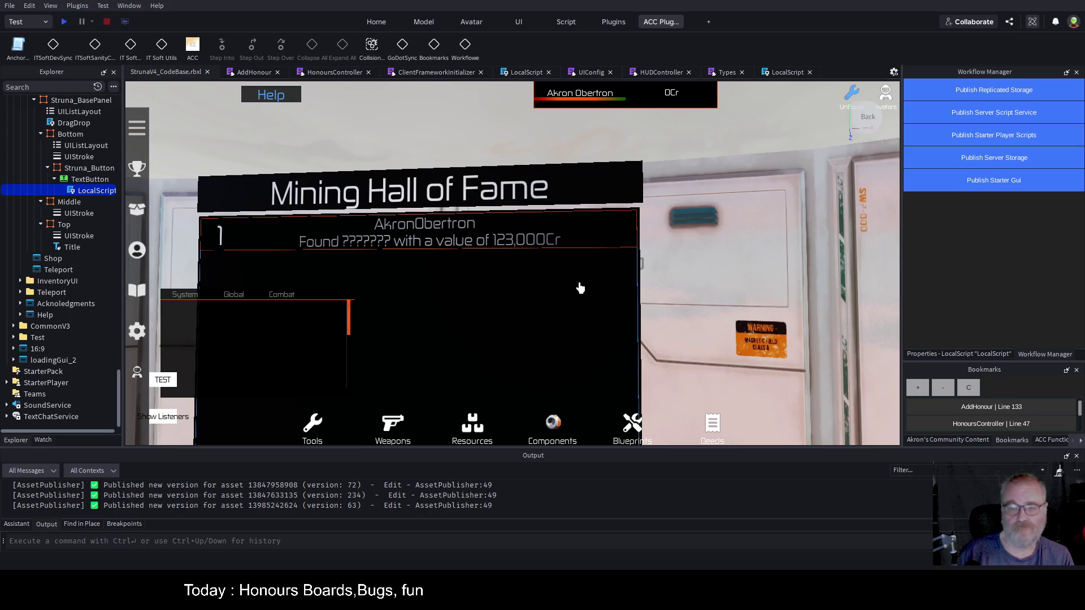
- Return to AddHonour, close the later script tabs, and review the SaveHonours code
left_click(328, 76)
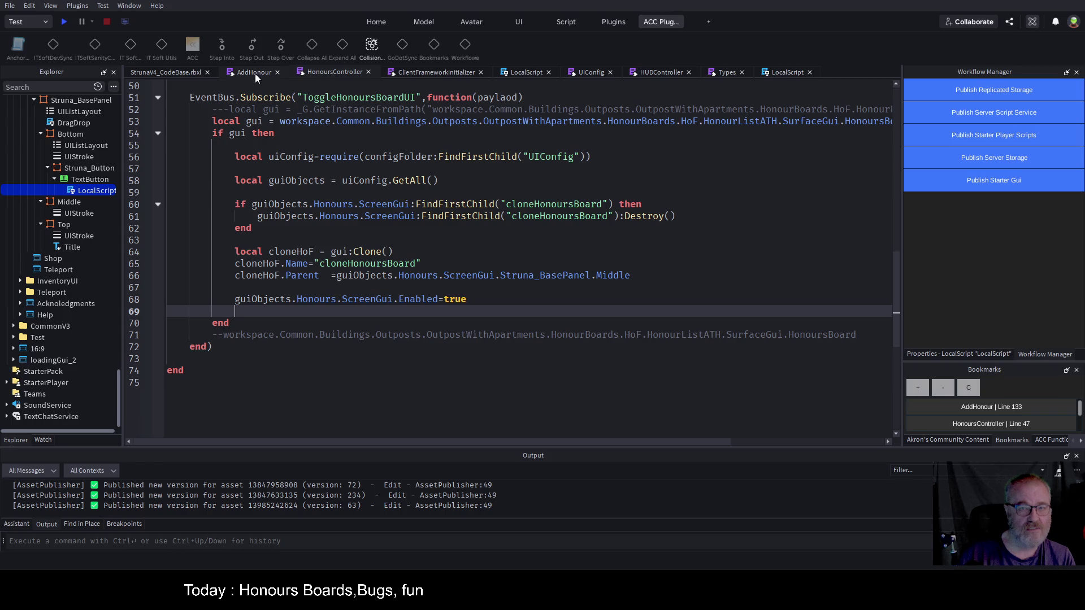
left_click(256, 73)
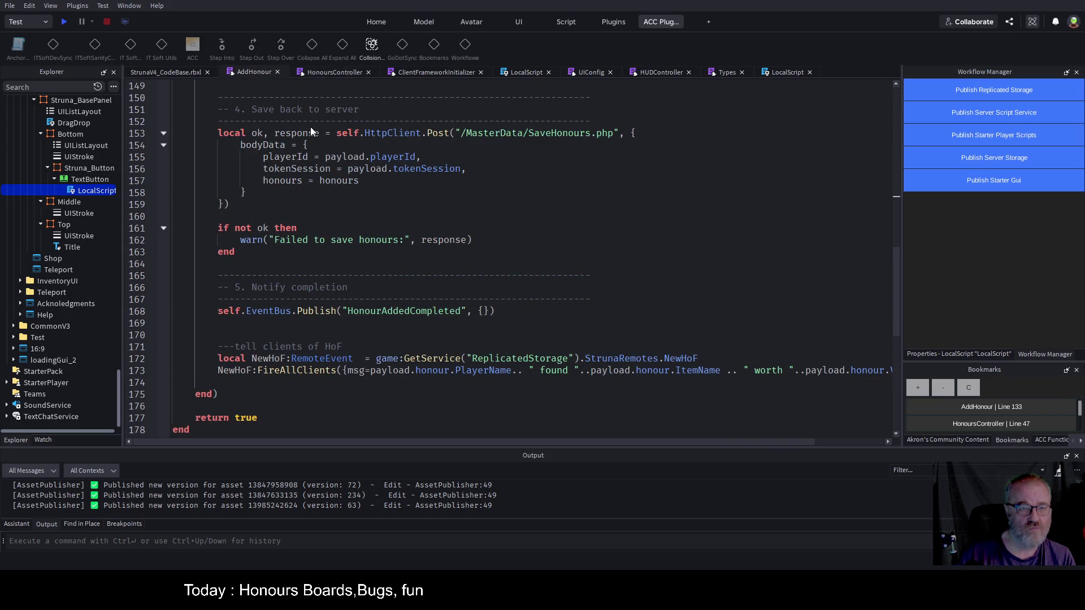
left_click(508, 251)
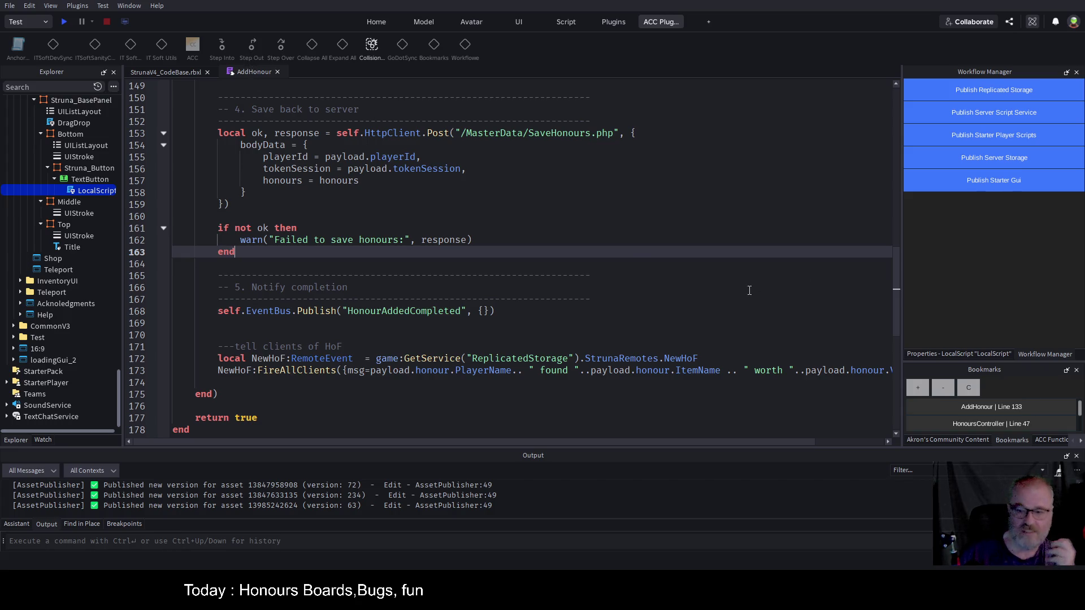
double_click(570, 133)
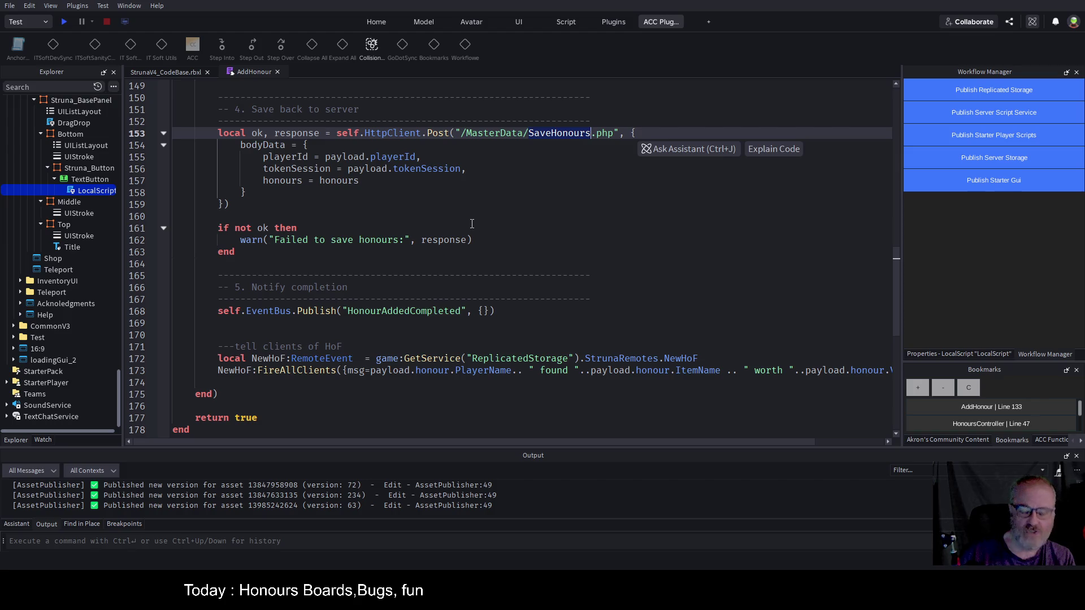
scroll(574, 259, "down", 1)
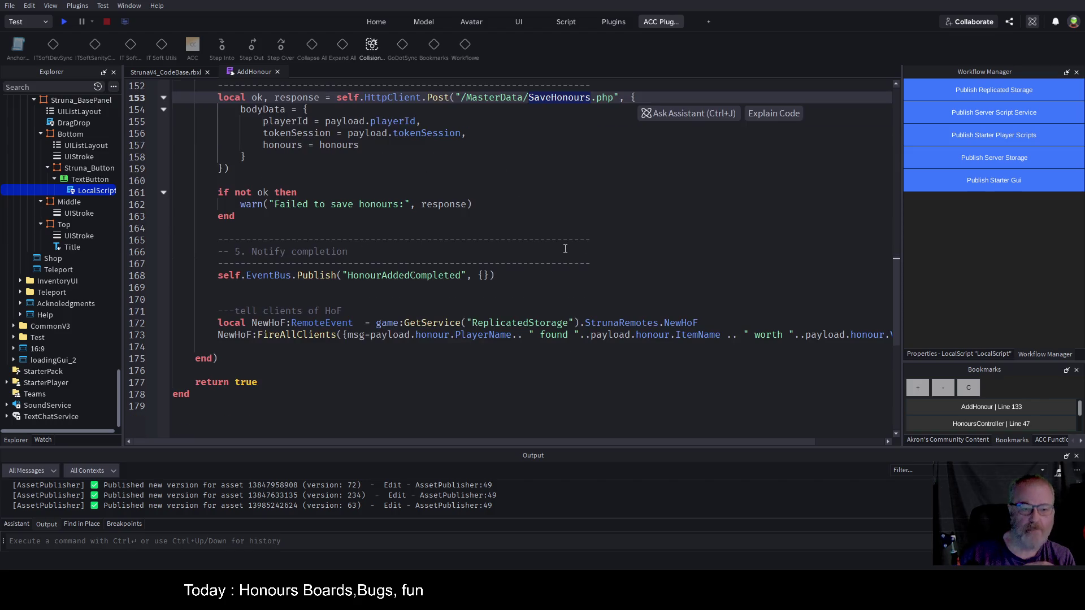
left_click_drag(501, 439, 716, 442)
left_click_drag(637, 442, 467, 441)
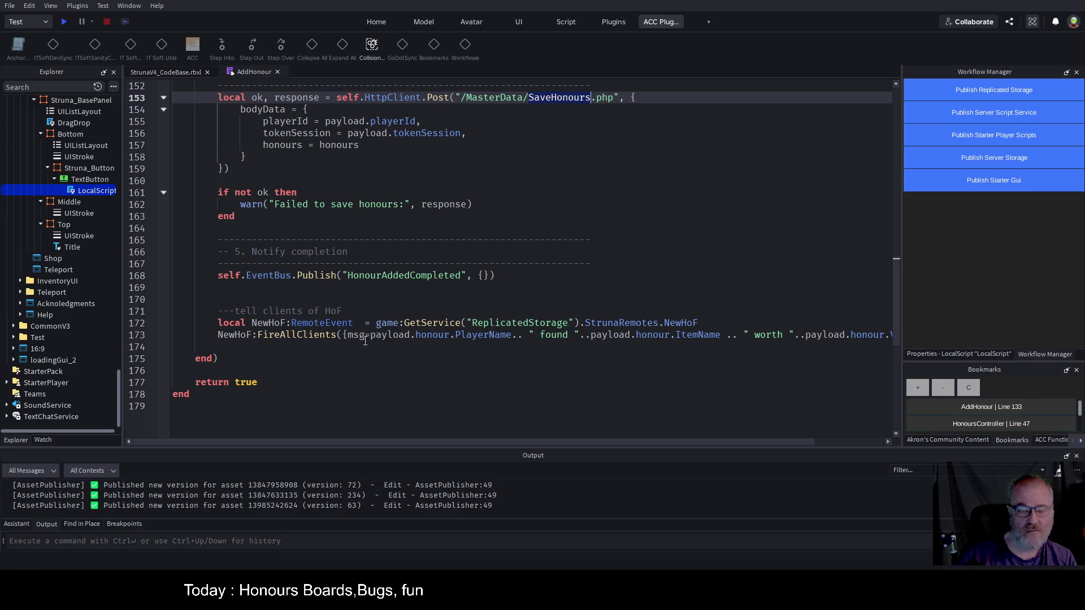
- Select NewHoF on the FireAllClients line and search all scripts for it
double_click(306, 336)
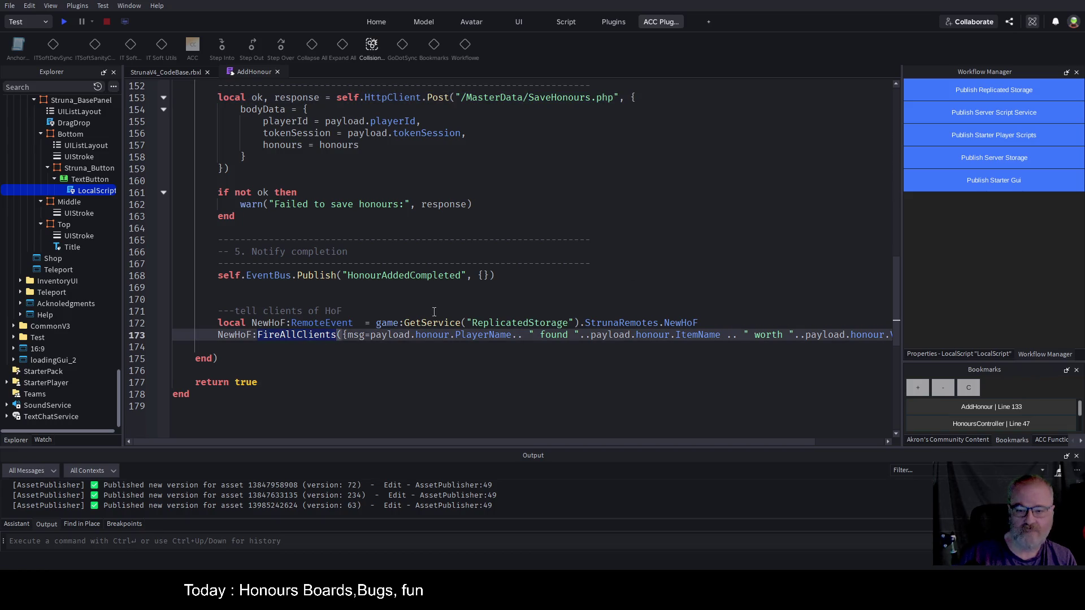
double_click(682, 322)
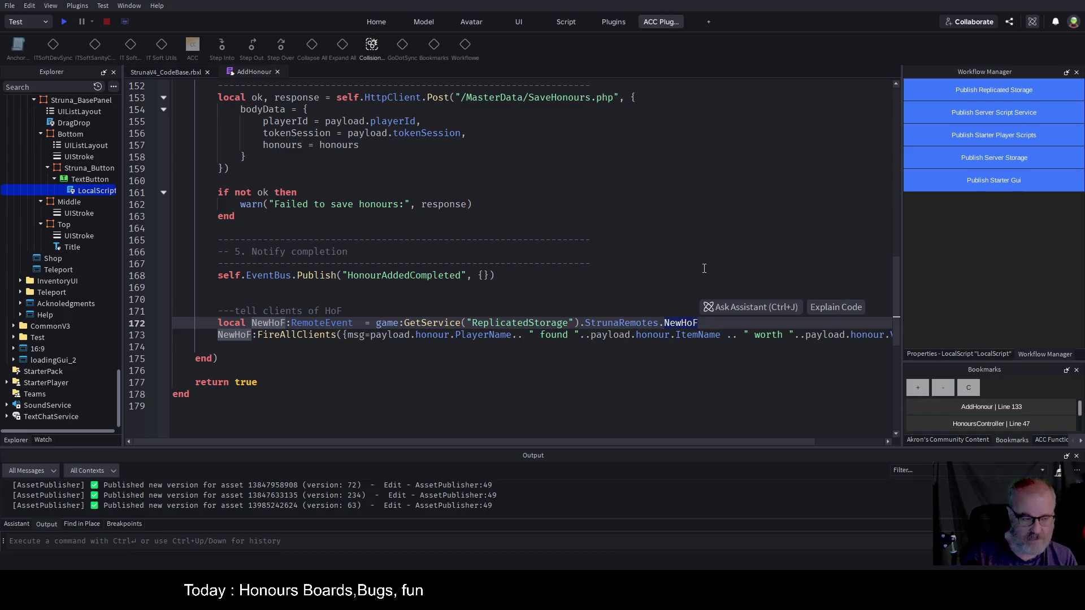
key("ctrl+shift+f")
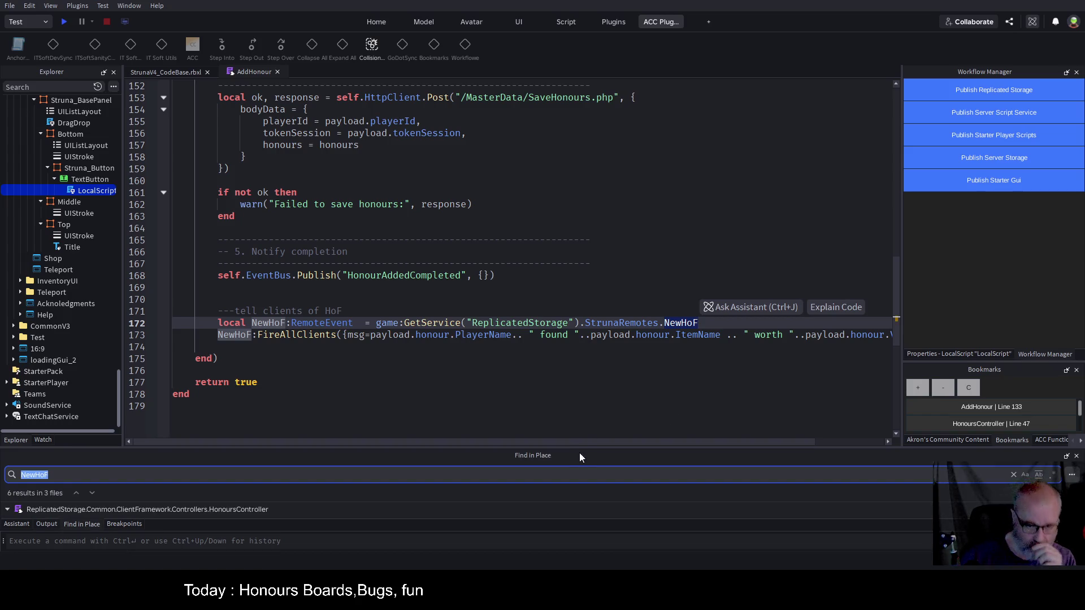
- Expand the NewHoF results, inspect data.msg in HonoursController line 45, then return to AddHonour
left_click_drag(587, 447, 586, 299)
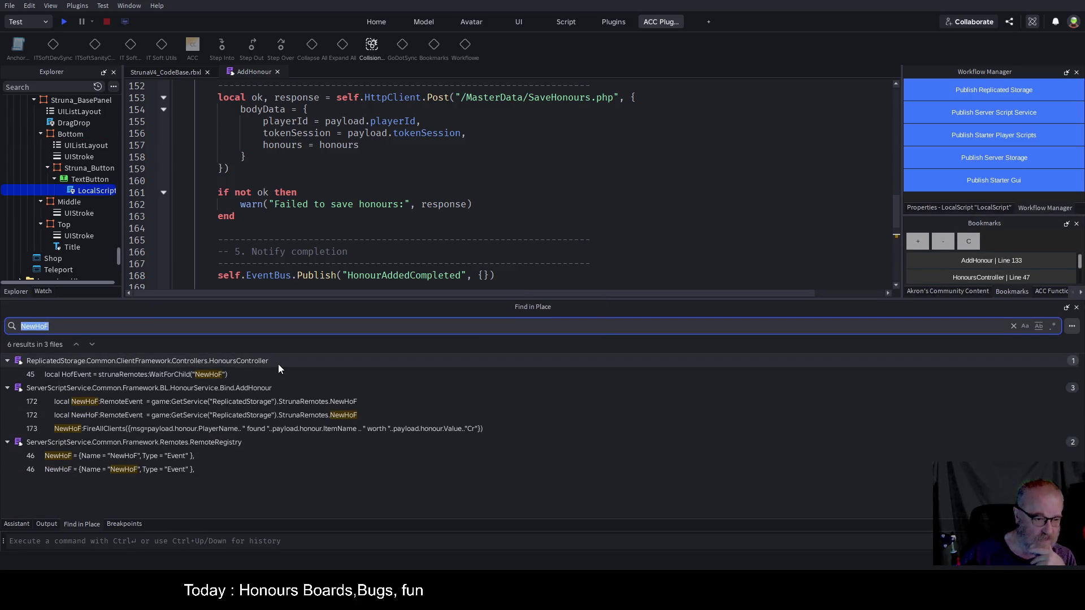
left_click(179, 374)
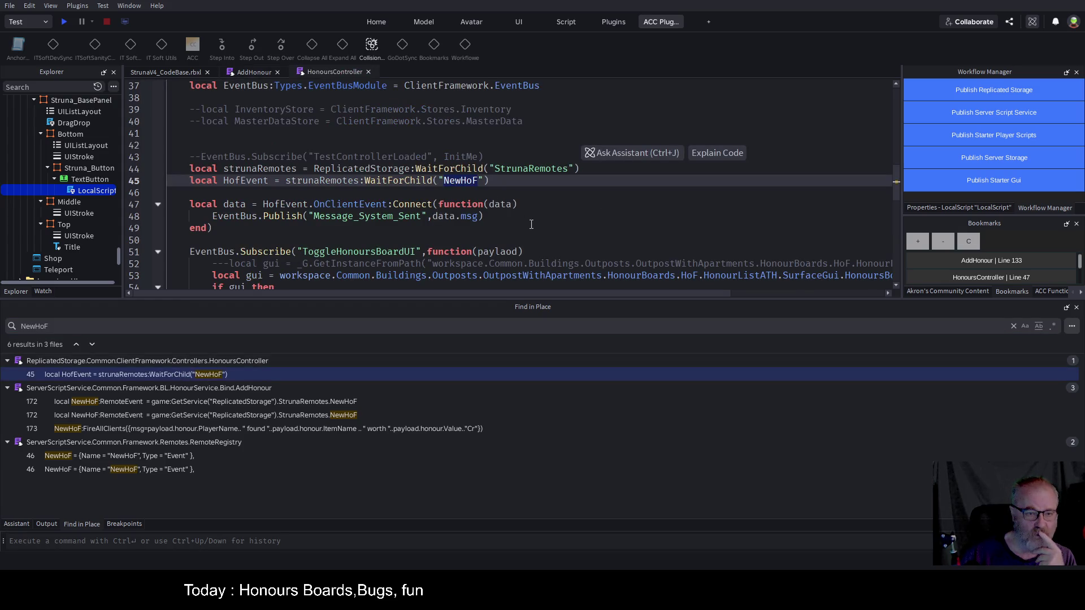
left_click(514, 219)
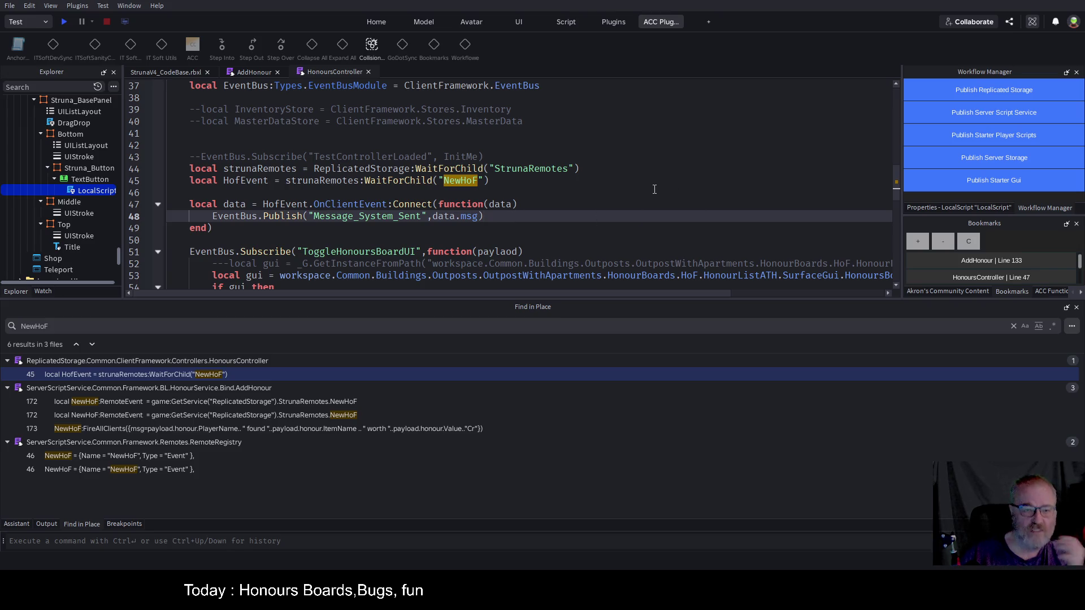
scroll(628, 191, "down", 1)
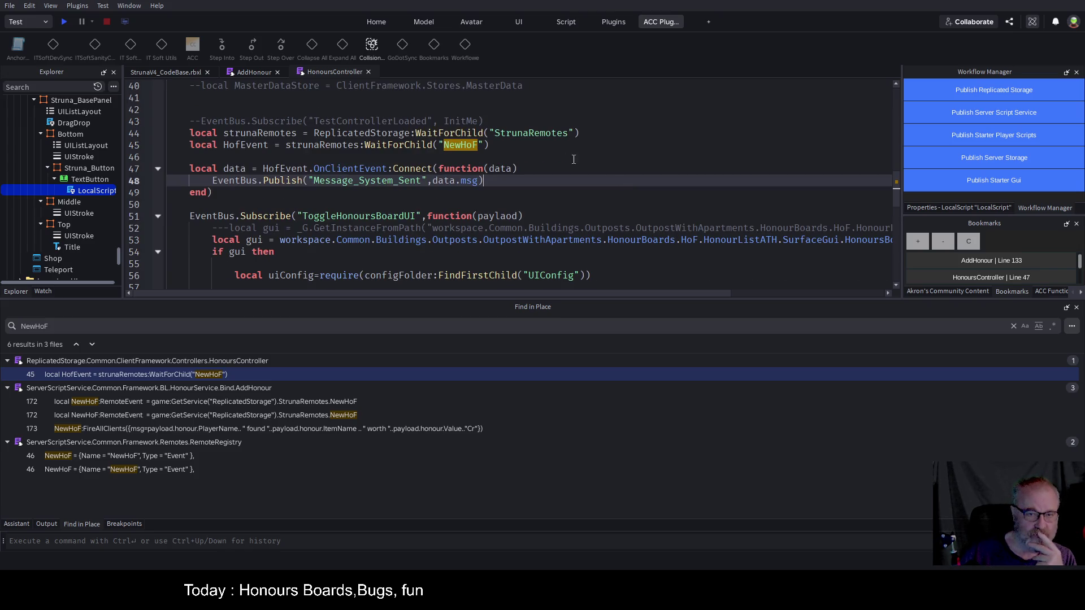
scroll(554, 166, "down", 1)
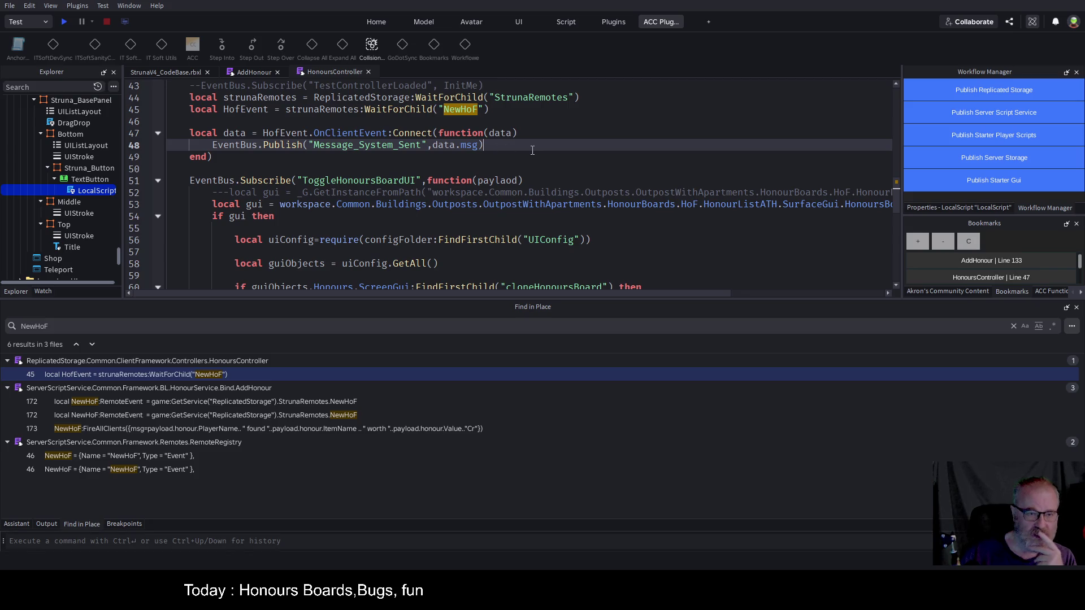
double_click(502, 133)
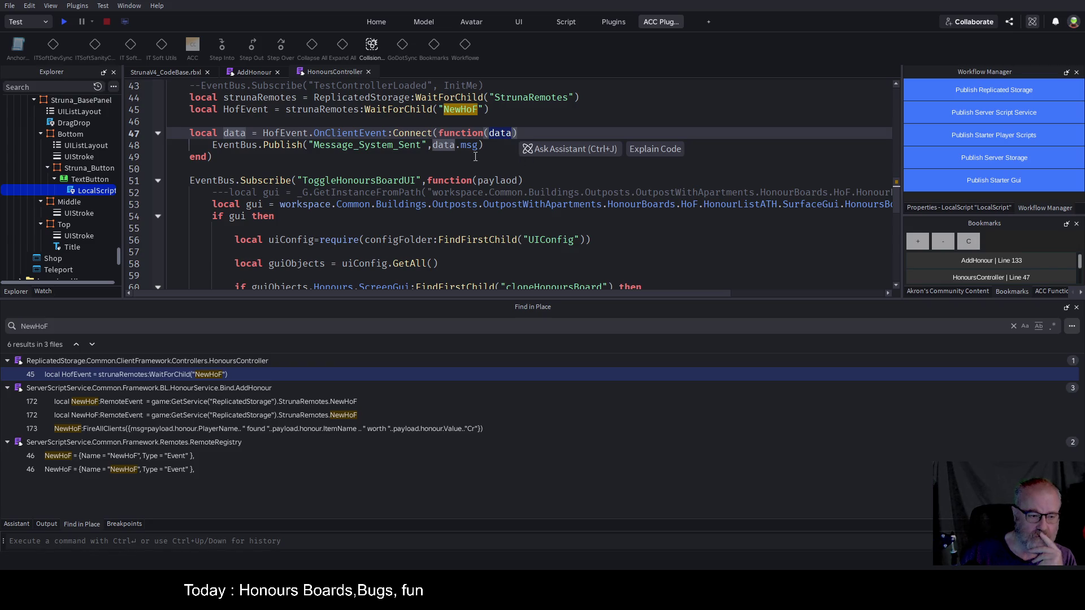
left_click(259, 72)
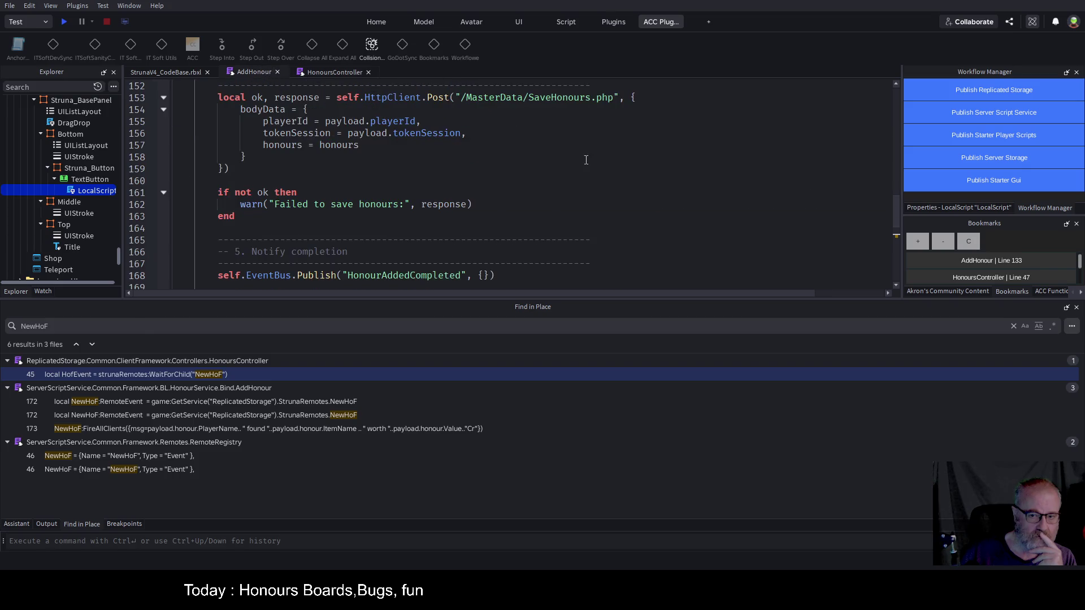
- Add a local payloadForClient table above the HoF comment with a message= field
scroll(509, 205, "down", 2)
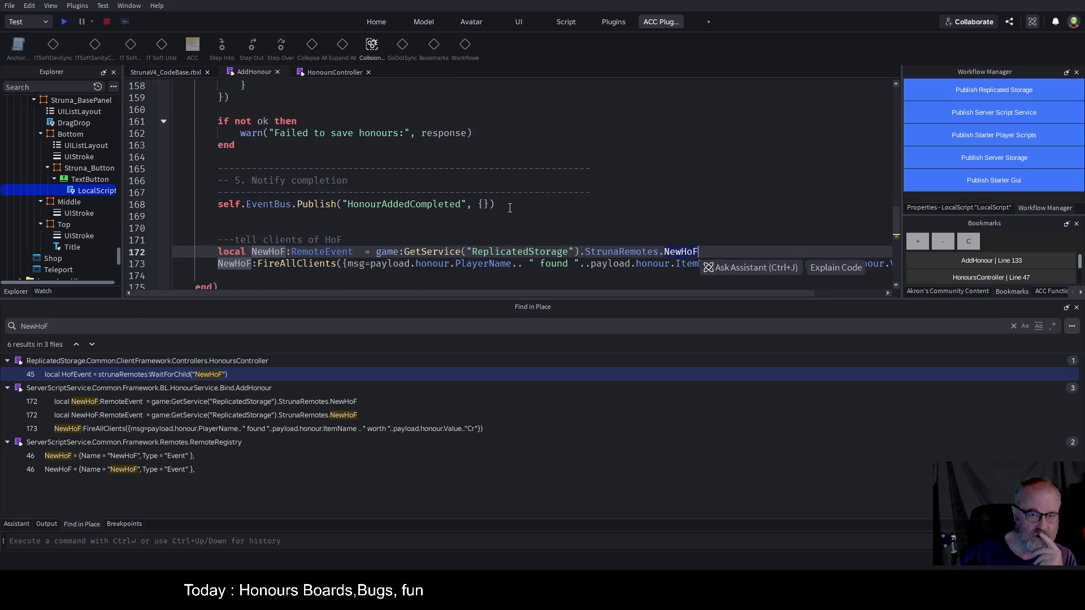
left_click(696, 216)
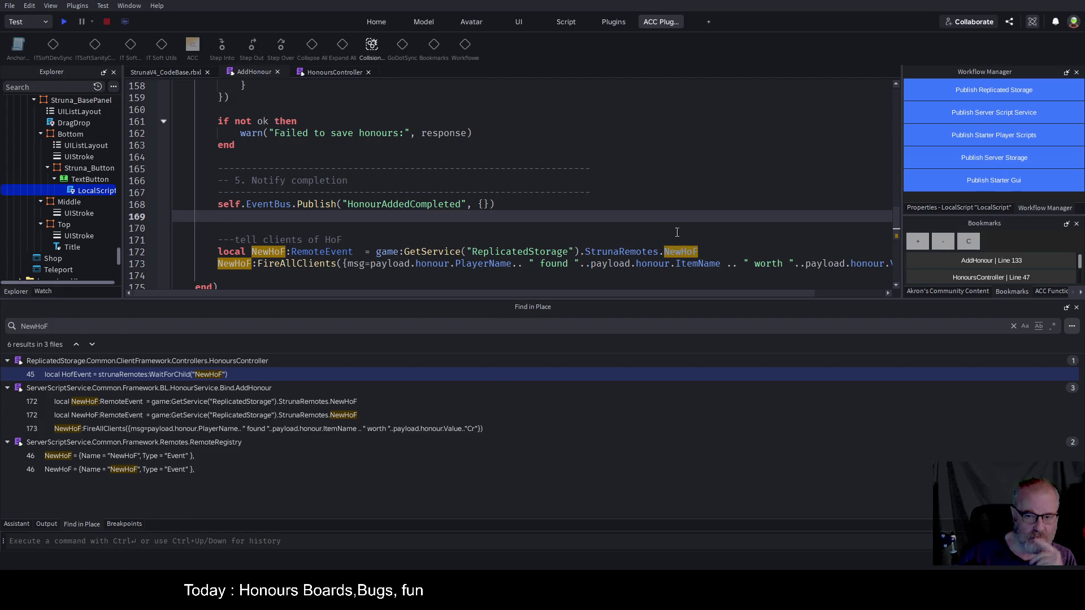
left_click(731, 250)
key("Up")
key("Up")
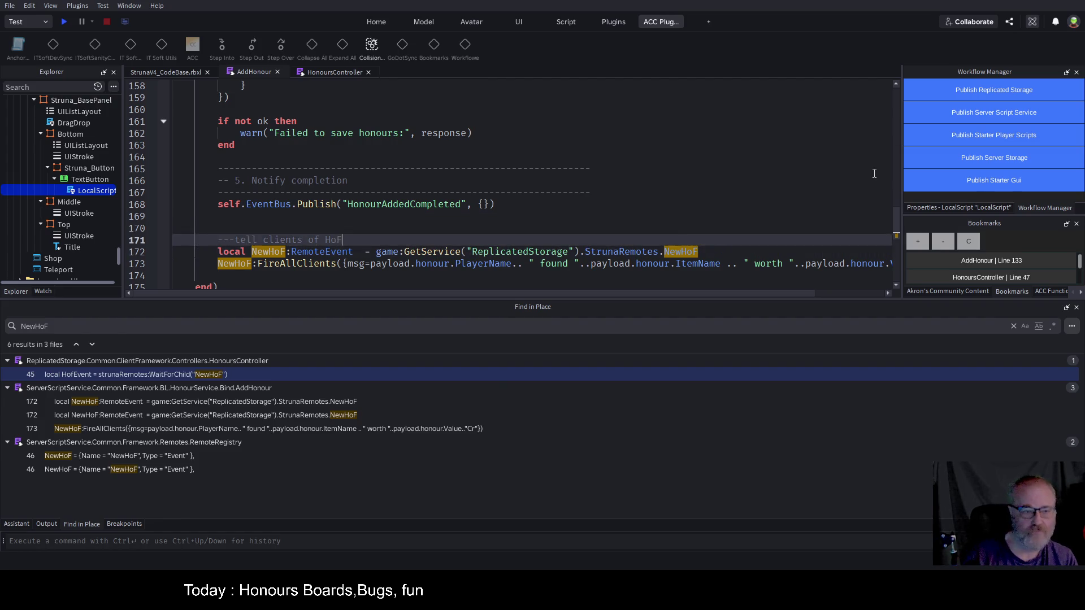
key("Return")
key("Return")
key("Up")
key("Up")
type("local payloadForClient={}")
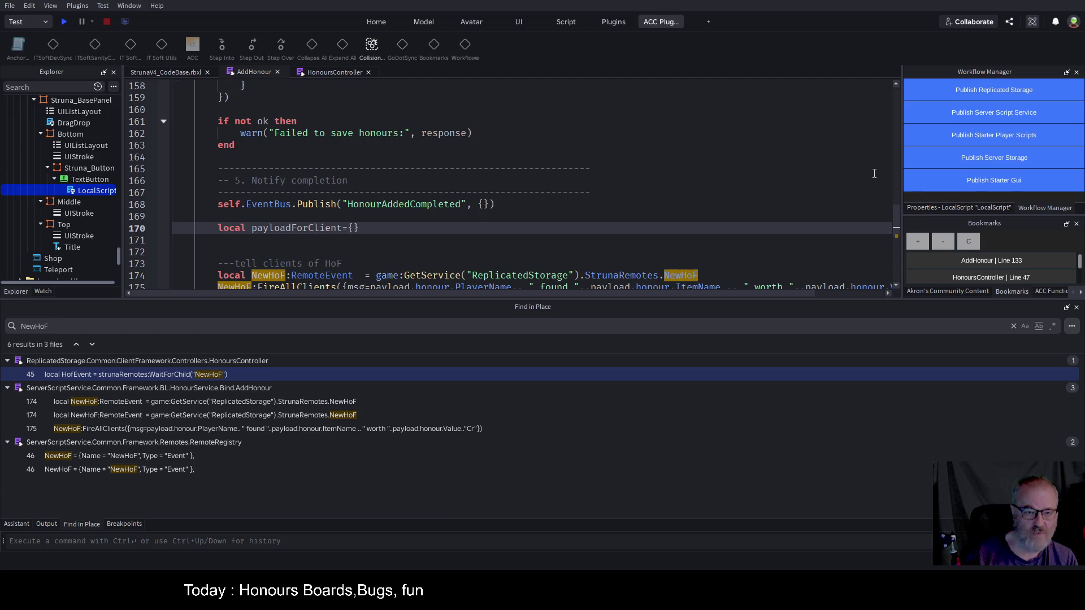
key("Return")
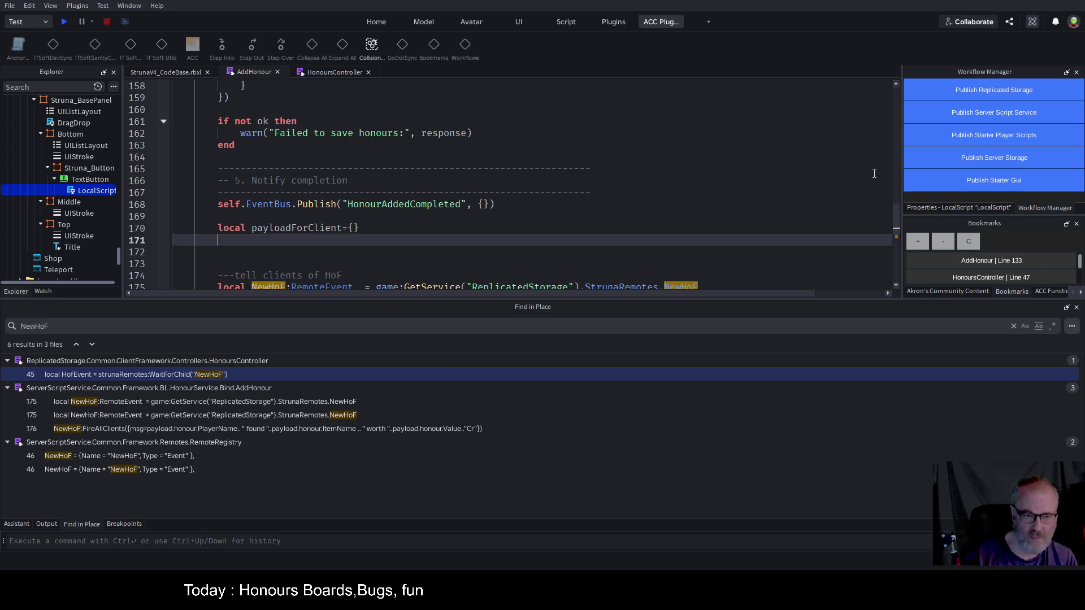
key("Up")
key("End")
key("Left")
key("Return")
key("Return")
key("Up")
type("message=")
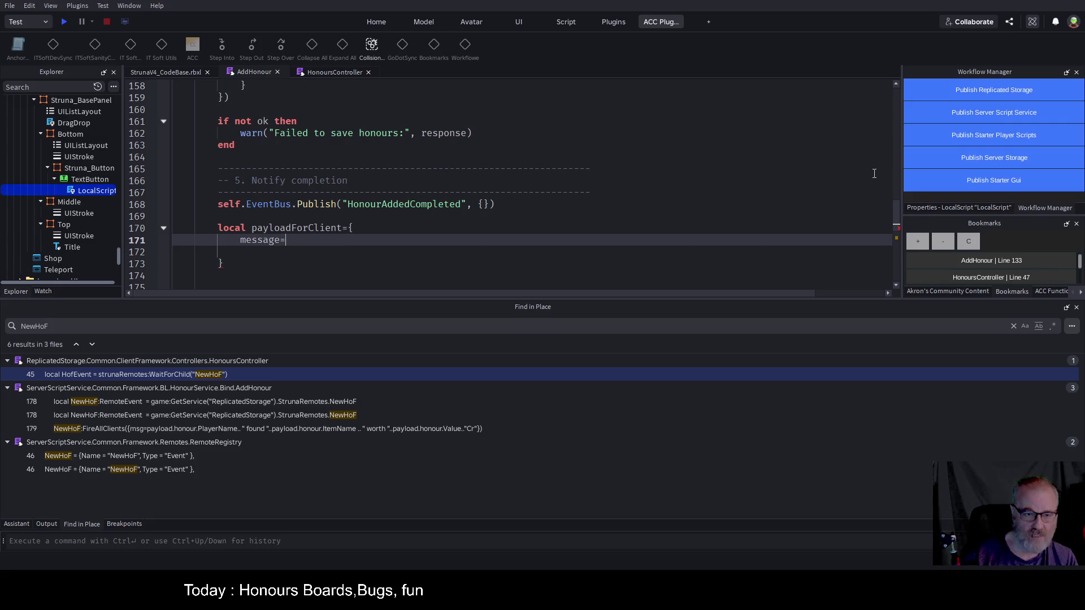
- Move the msg string from FireAllClients into message=, and add an honours= field
scroll(439, 151, "down", 4)
double_click(355, 192)
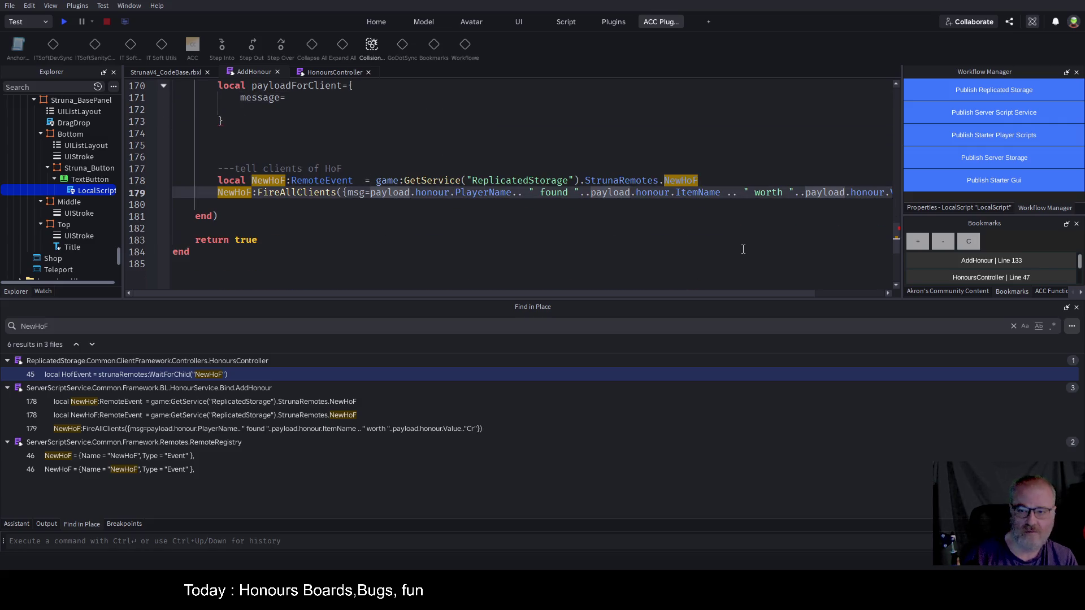
key("shift+End")
key("shift+Left")
key("shift+Left")
key("ctrl+c")
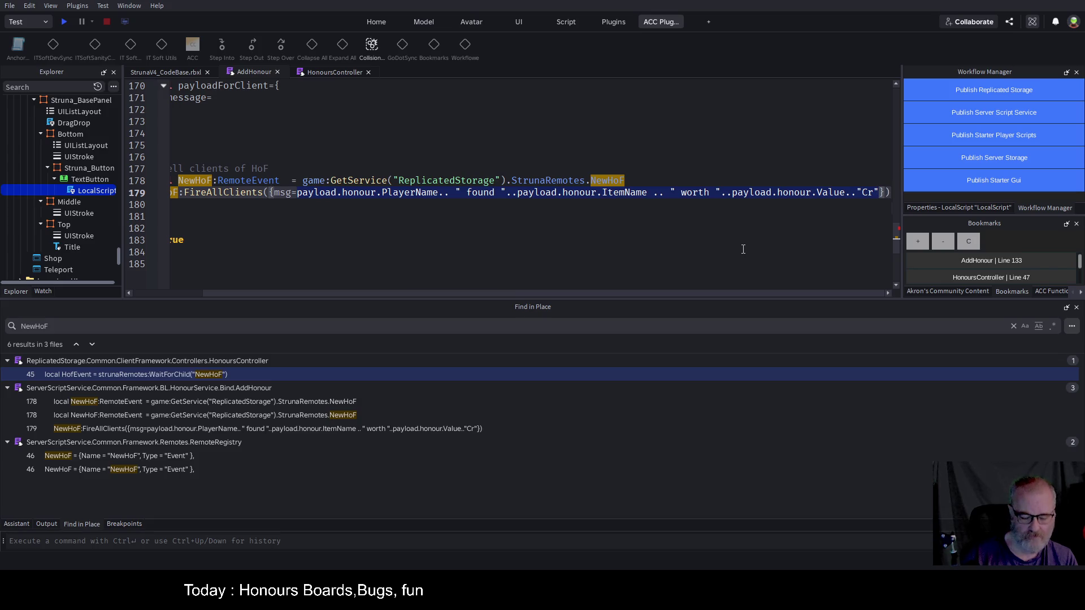
key("BackSpace")
key("Up")
key("Up")
key("Up")
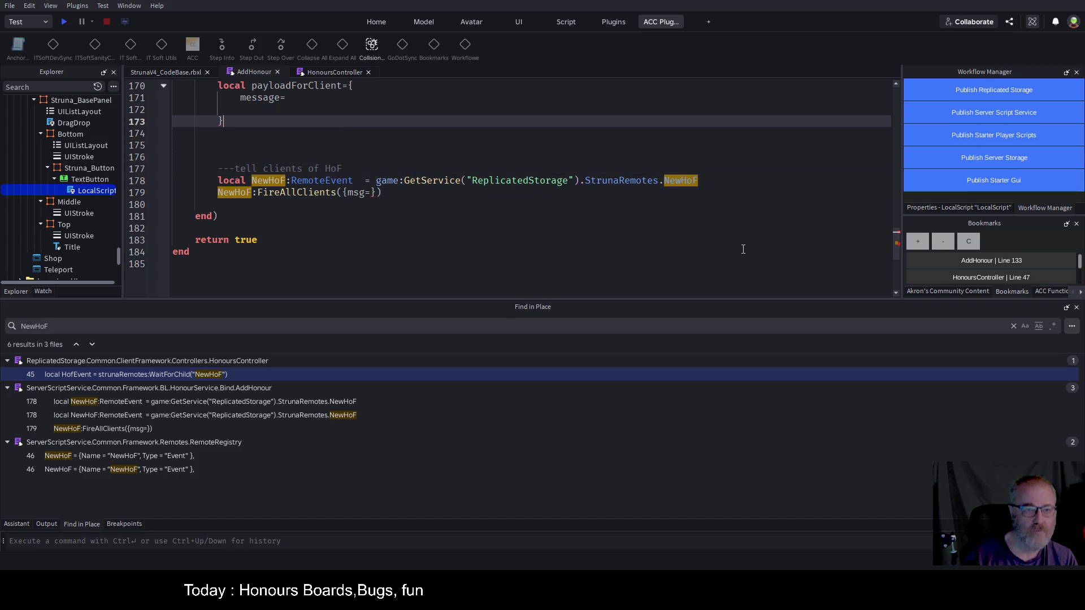
key("Up")
key("Up")
key("End")
key("ctrl+v")
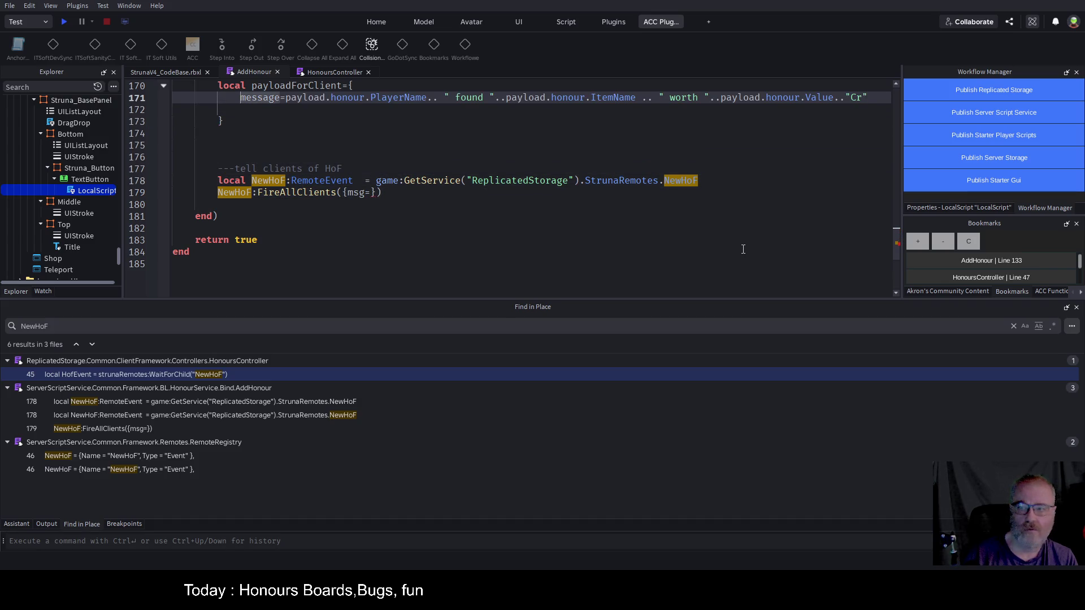
key("Down")
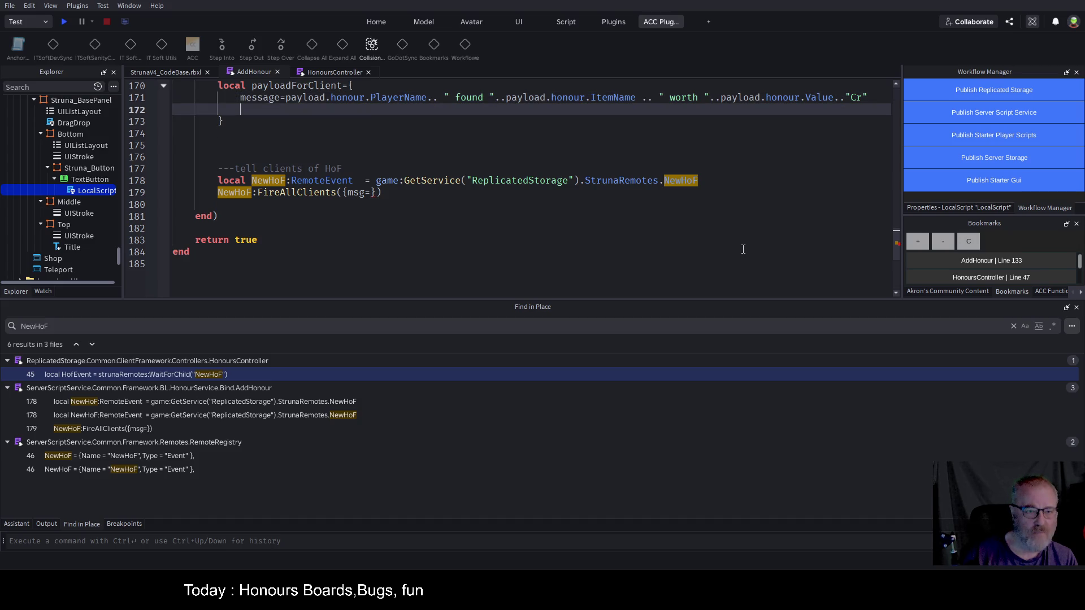
type("hon")
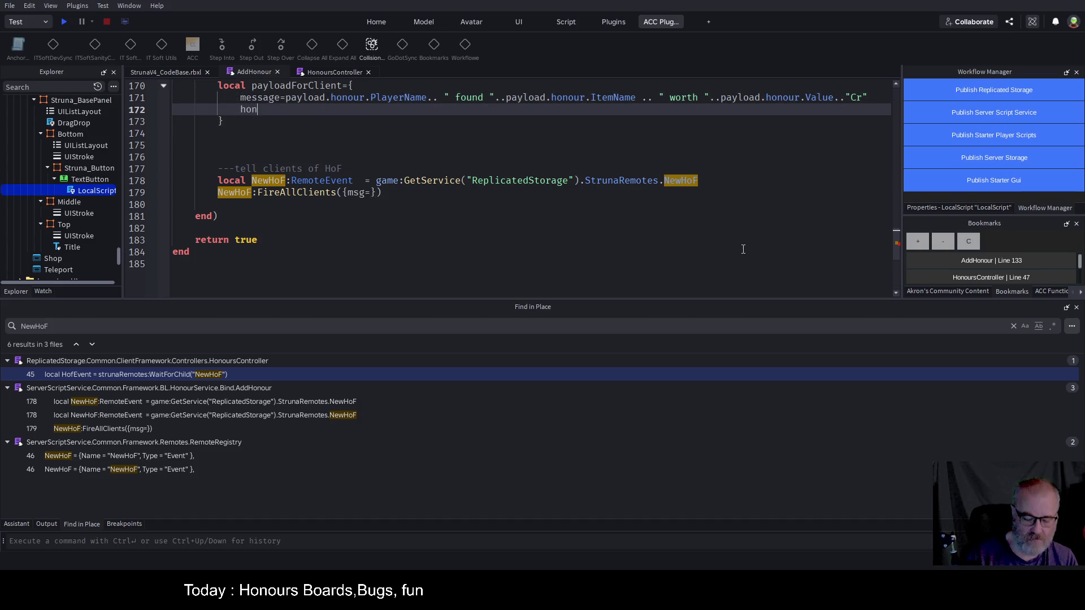
type("ours=")
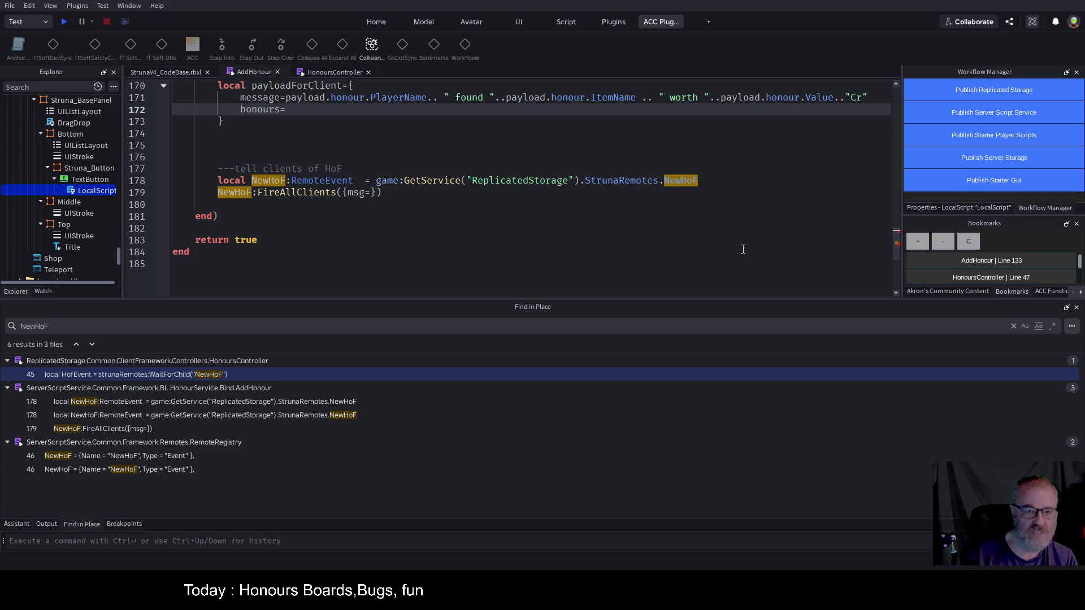
- Make NewHoF:FireAllClients send payload instead of the msg table, and save the place
key("Down")
key("Down")
key("Down")
key("Up")
key("End")
key("Left")
key("BackSpace")
key("BackSpace")
key("BackSpace")
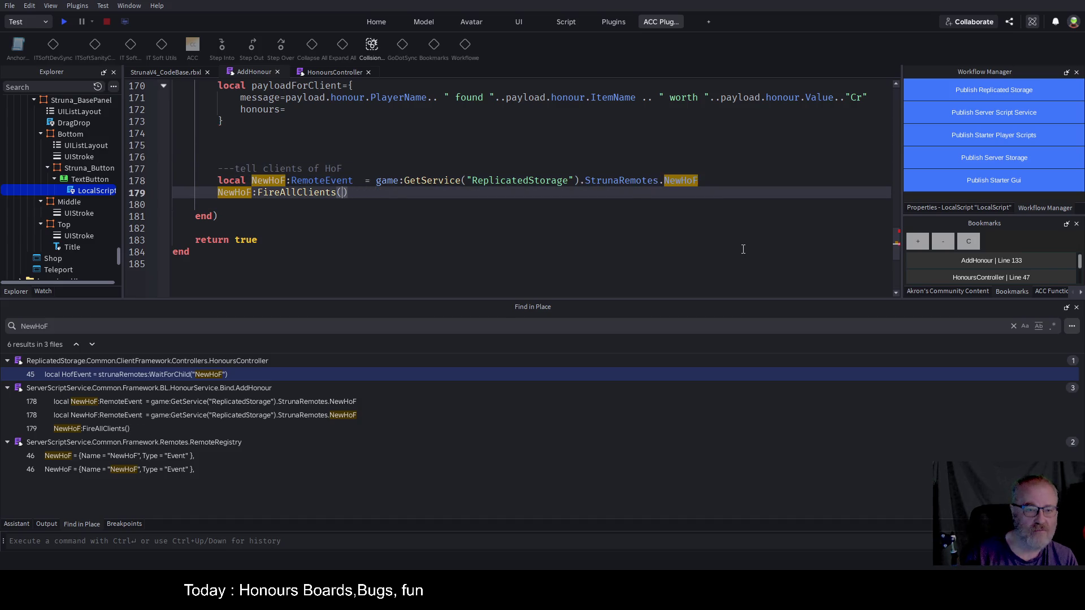
type("payload")
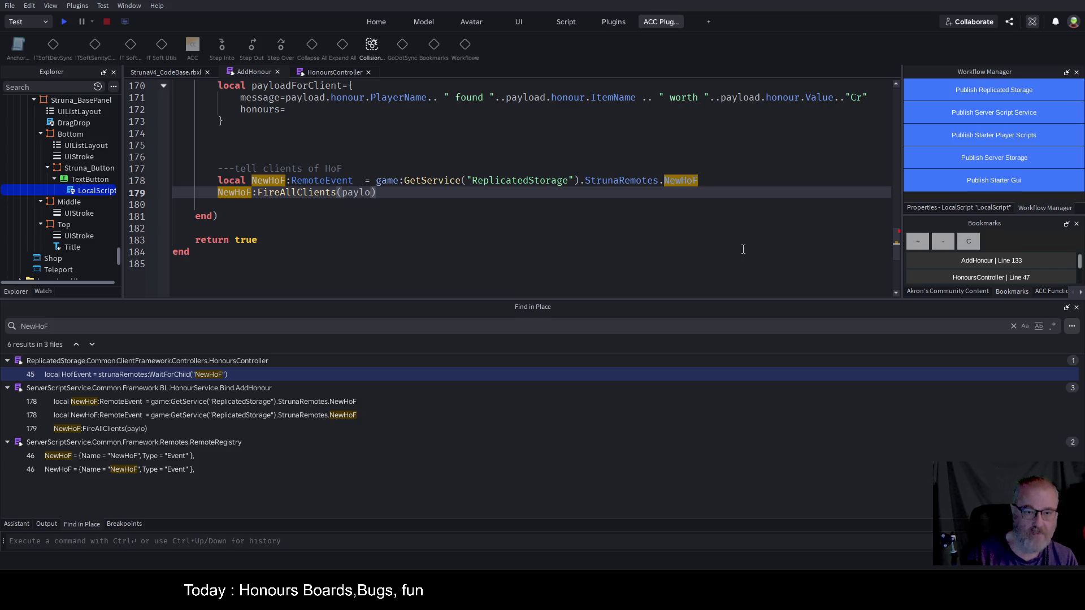
key("ctrl+s")
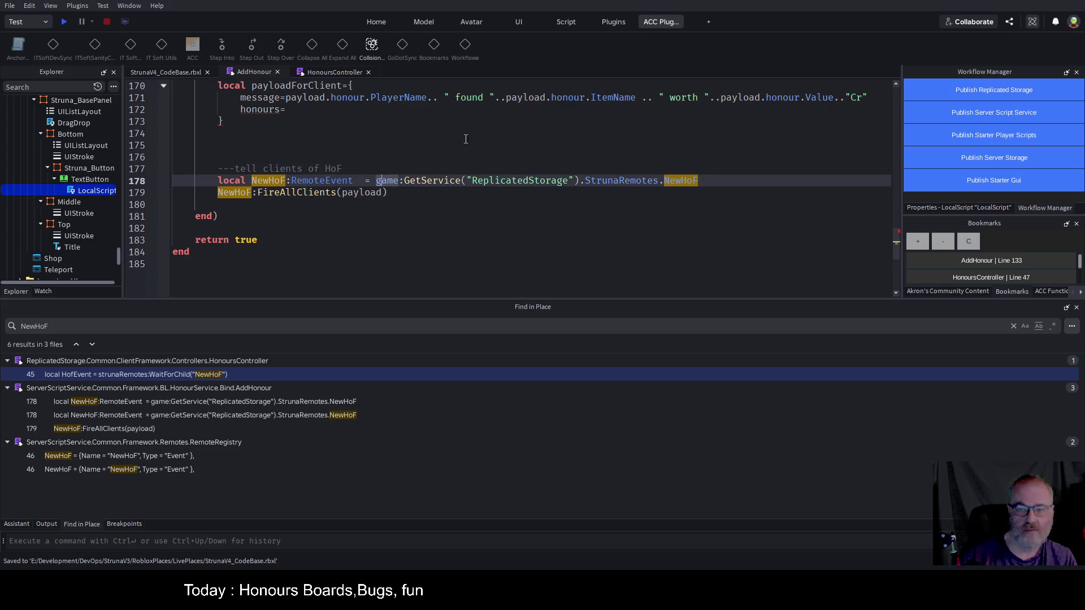
left_click(406, 154)
scroll(406, 154, "up", 4)
scroll(329, 151, "up", 5)
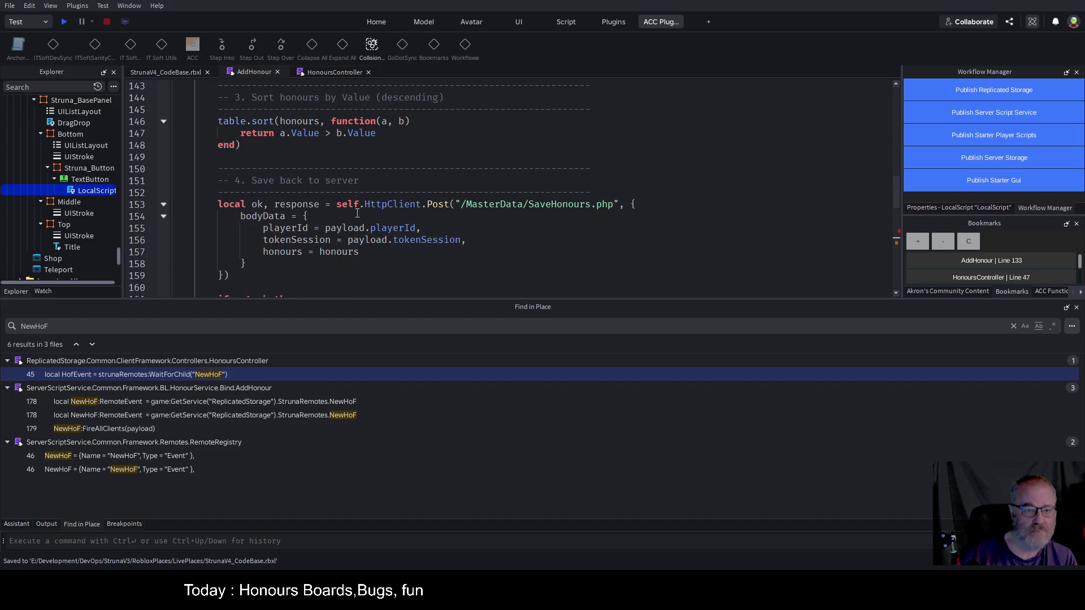
- Set honours=honours in the client payload and save the place
double_click(339, 251)
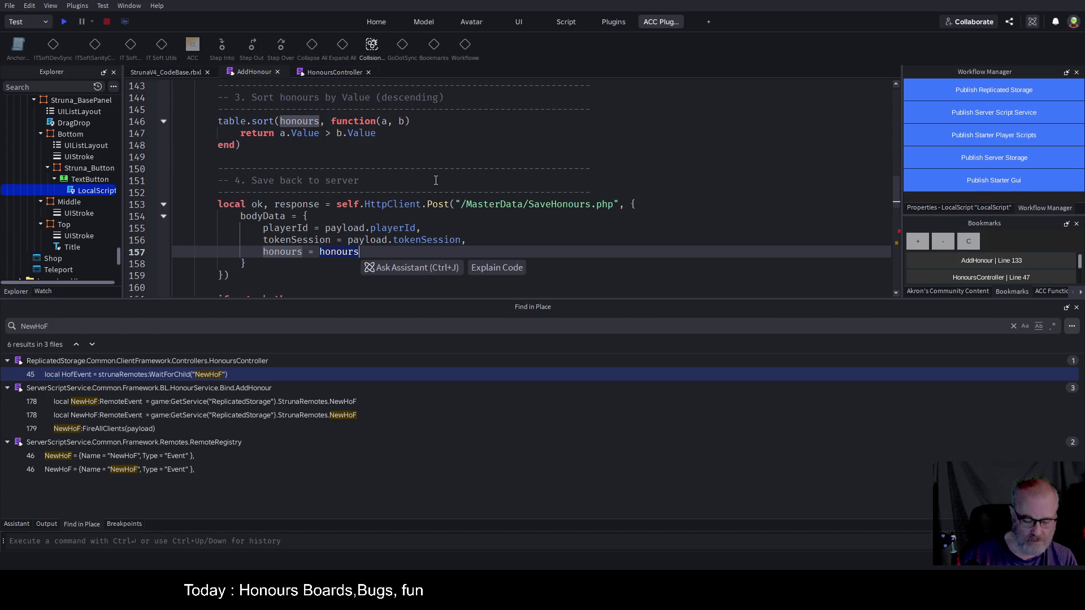
scroll(436, 180, "down", 5)
left_click(297, 254)
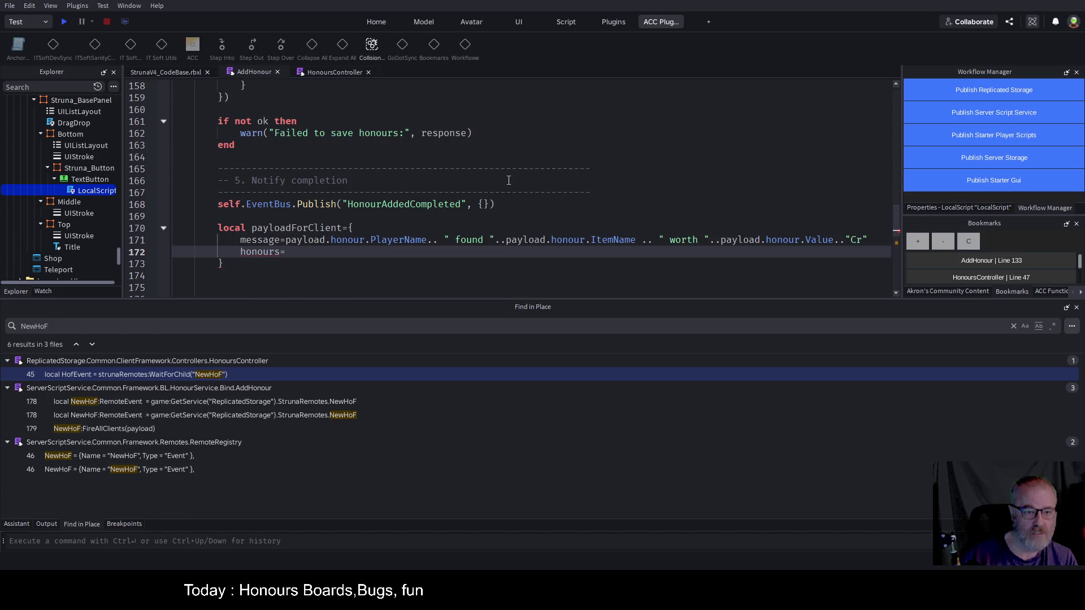
type("honours")
left_click(538, 170)
key("ctrl+s")
- Review the payload description comment and the honour insertion and sorting code
scroll(538, 172, "up", 4)
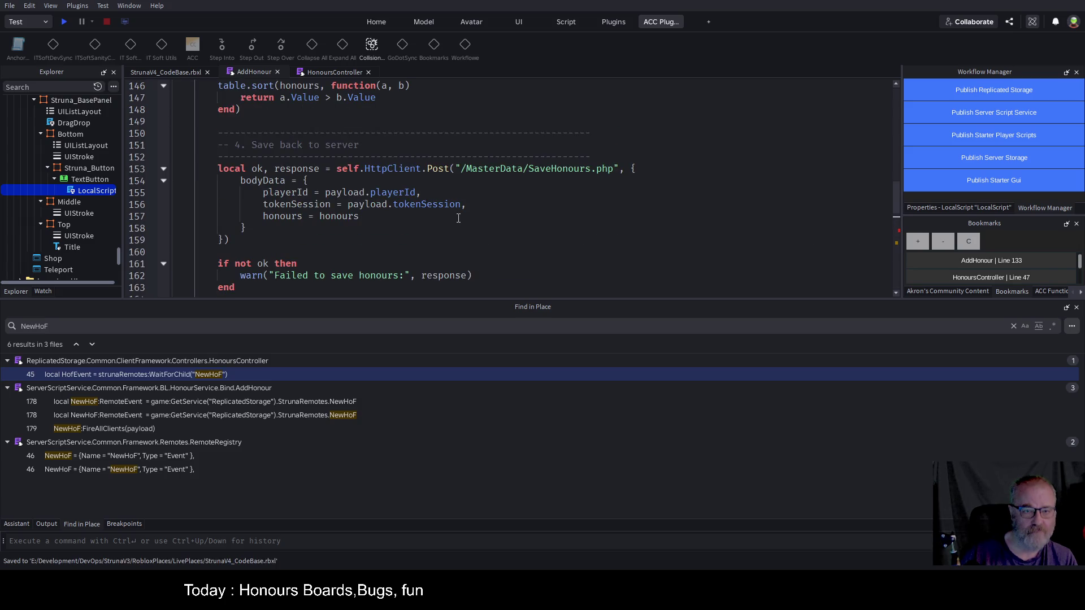
scroll(458, 218, "up", 3)
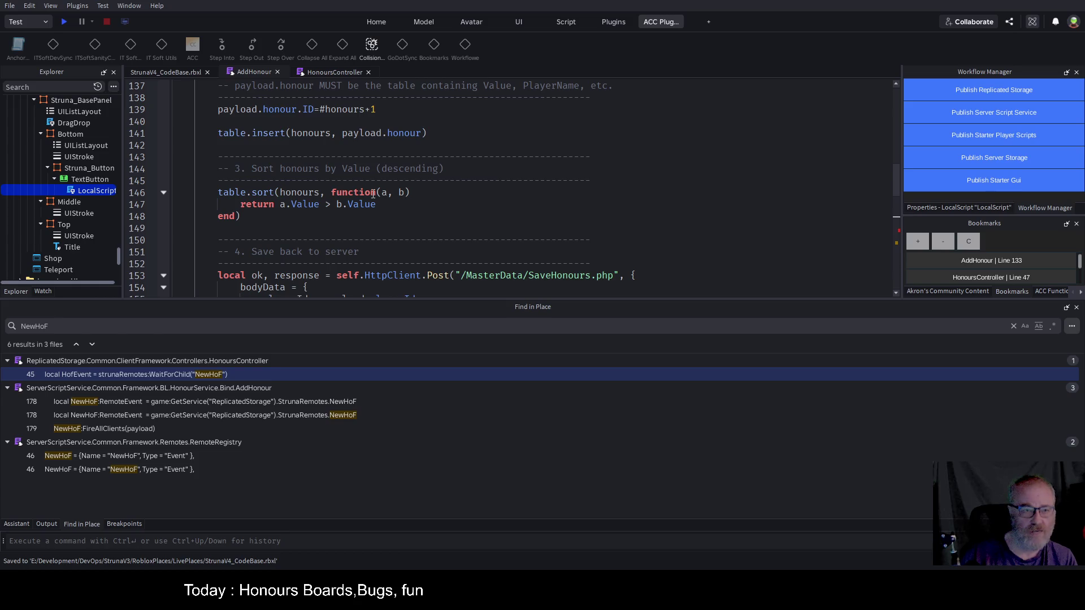
scroll(489, 193, "up", 6)
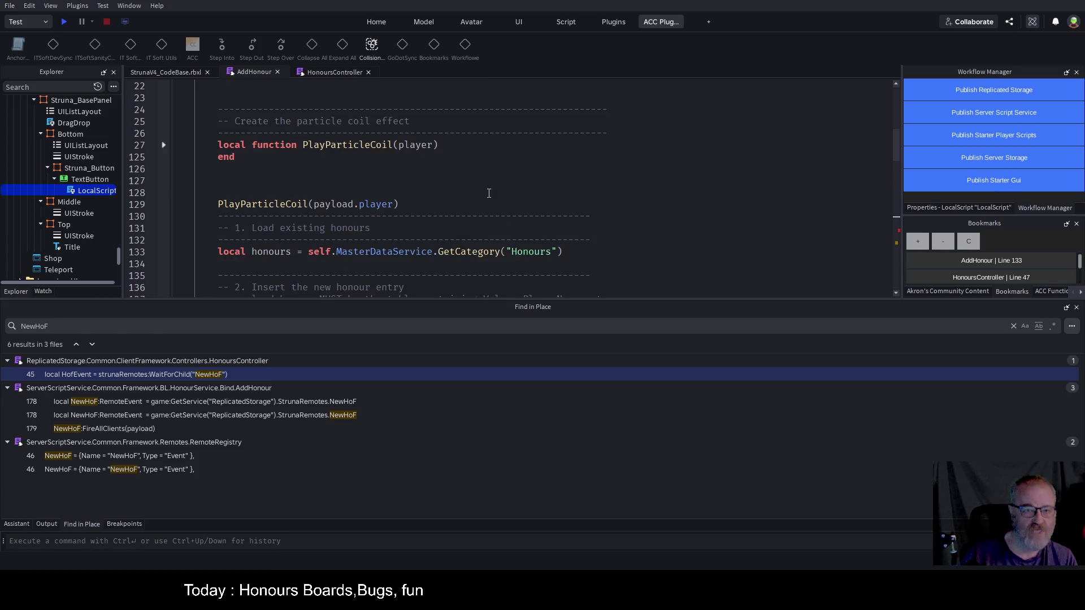
scroll(488, 194, "up", 5)
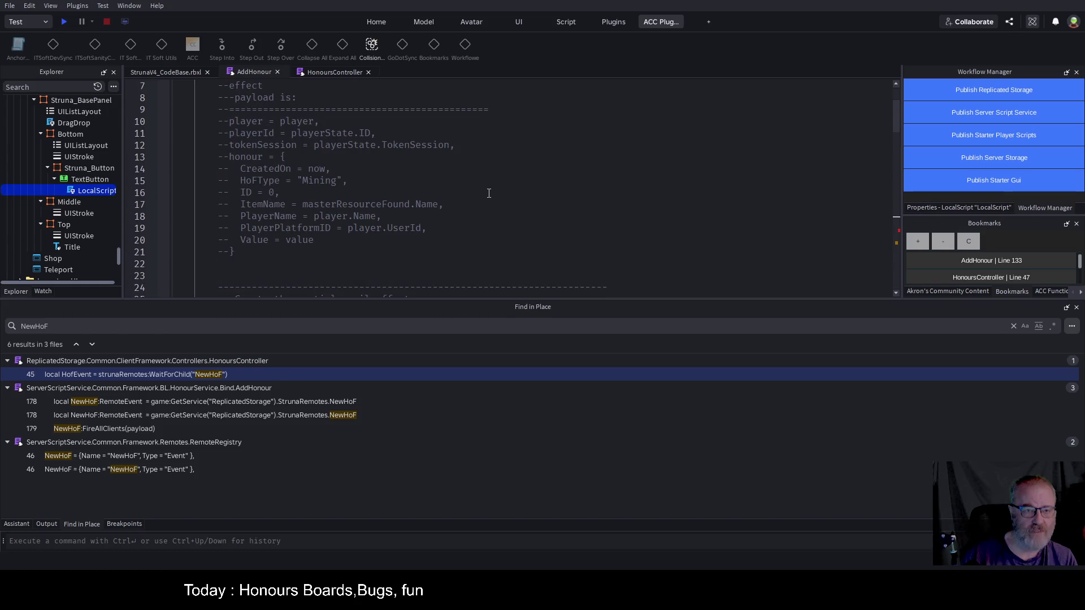
double_click(286, 169)
scroll(323, 236, "up", 2)
scroll(328, 171, "down", 8)
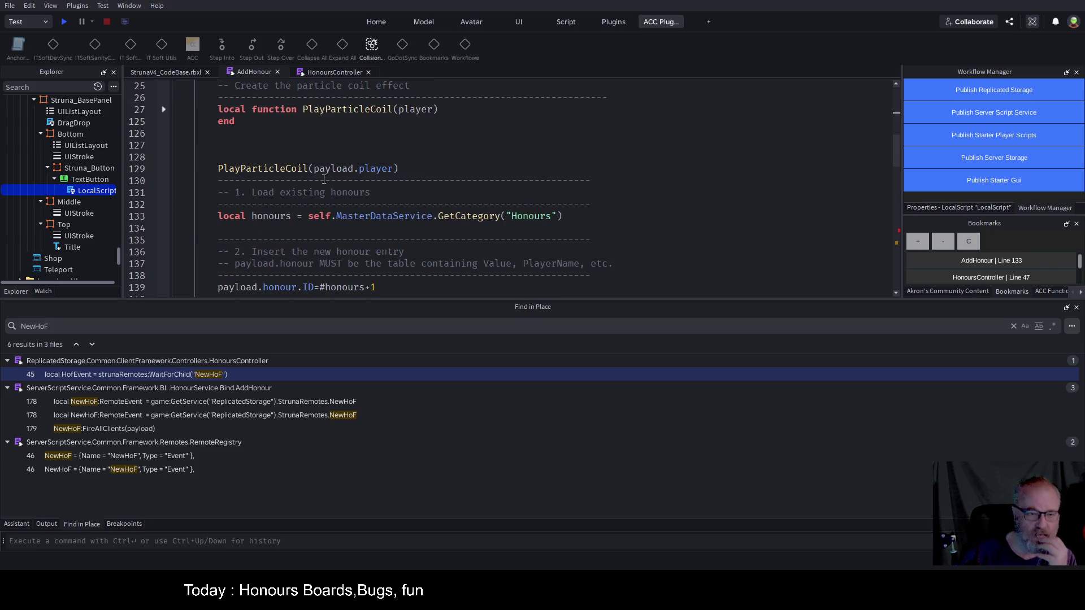
scroll(403, 239, "down", 2)
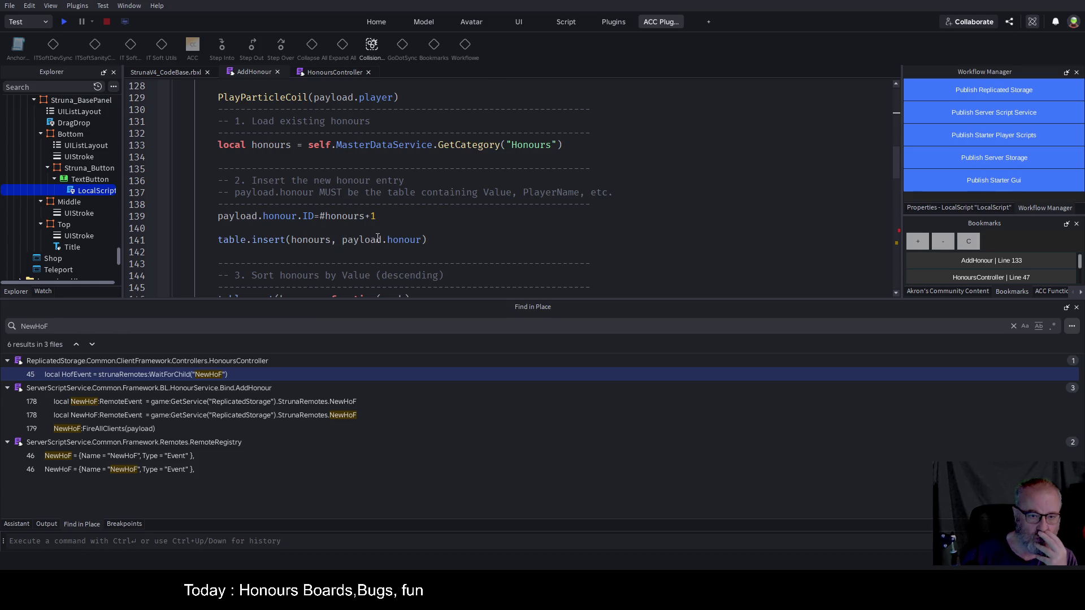
double_click(407, 241)
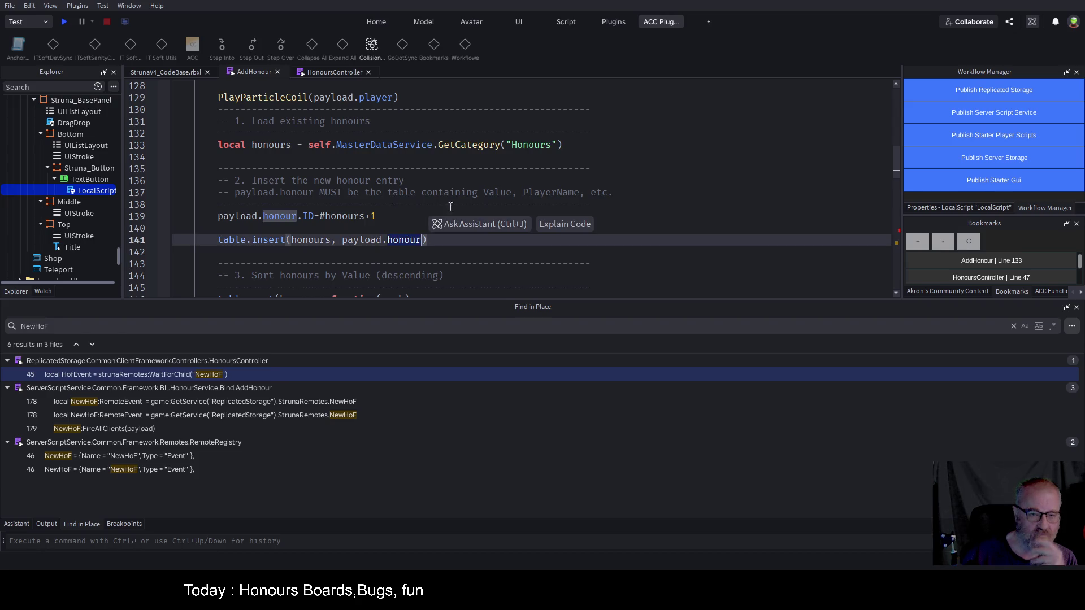
scroll(497, 170, "down", 4)
scroll(497, 170, "down", 1)
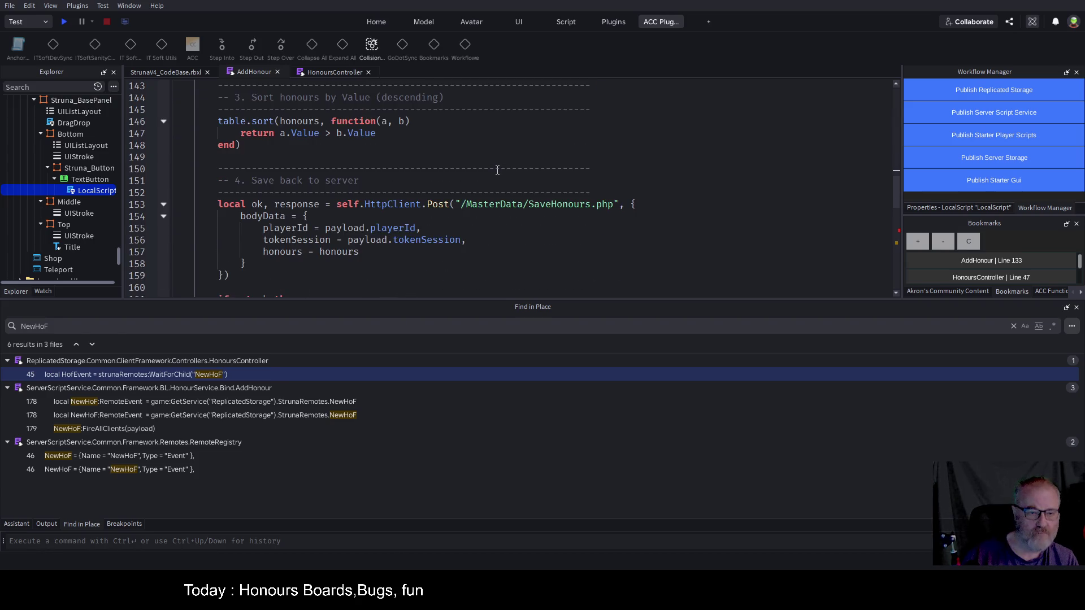
scroll(497, 170, "up", 20)
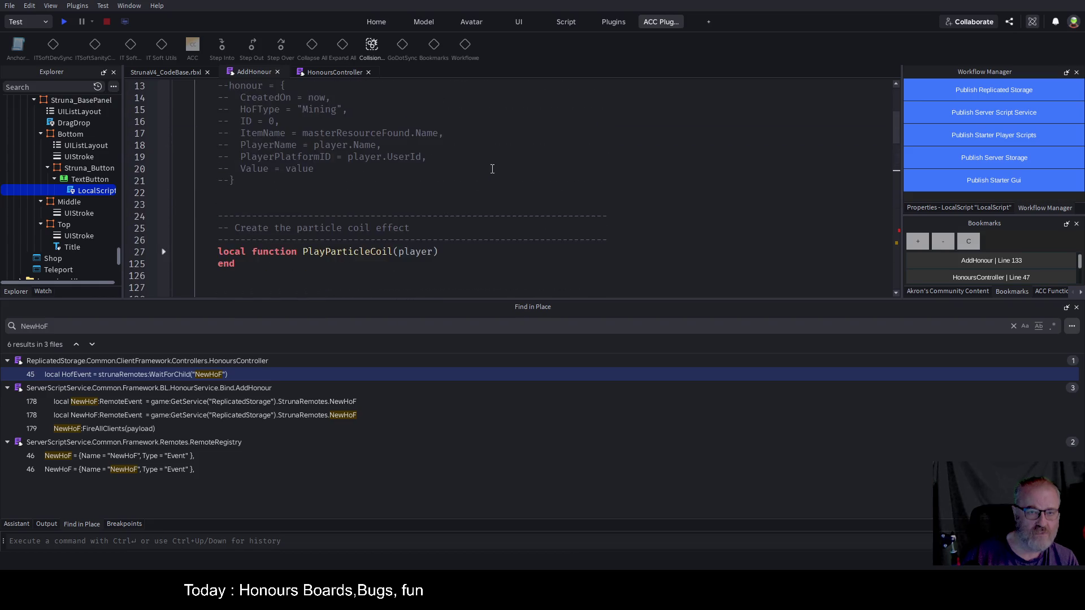
scroll(489, 169, "up", 1)
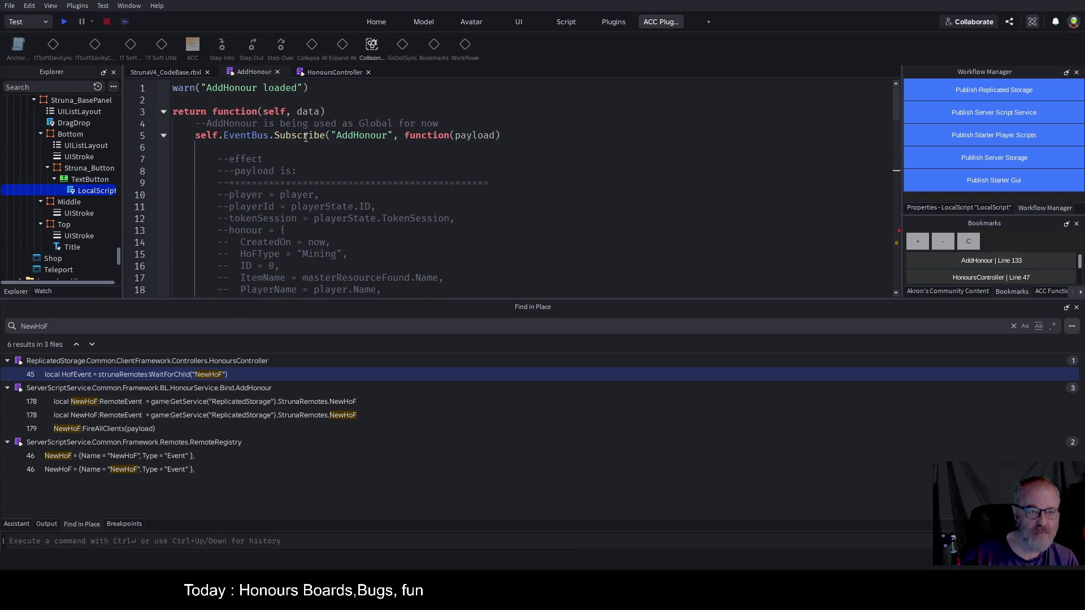
- Search all scripts for Publish("AddHonour" with Find in Place
left_click(387, 136)
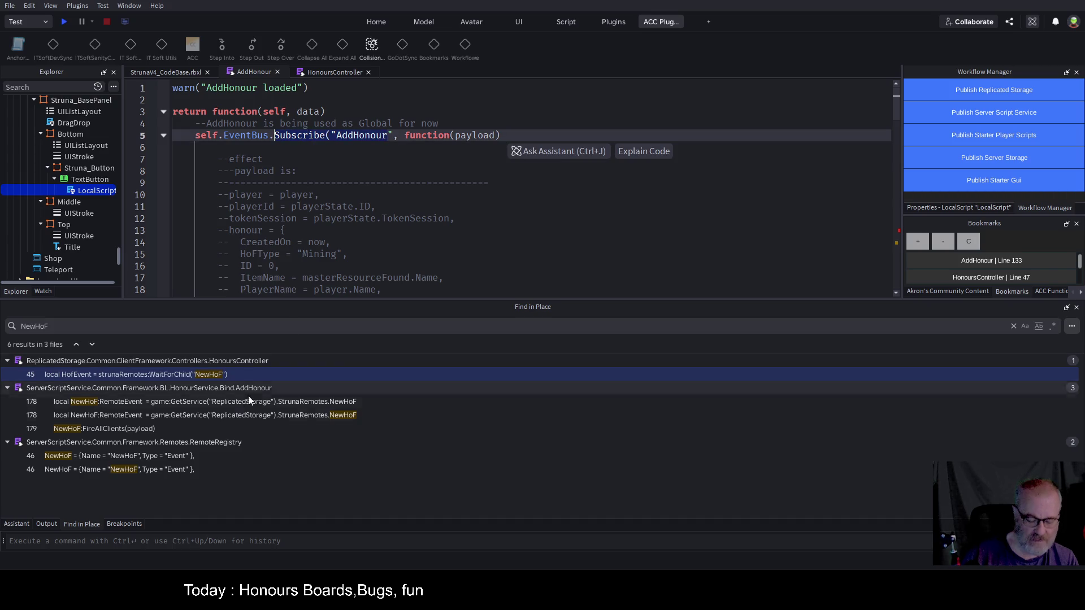
key("ctrl+shift+f")
type("Subscribe(\"AddHonour")
key("Home")
key("Delete")
key("Delete")
key("Delete")
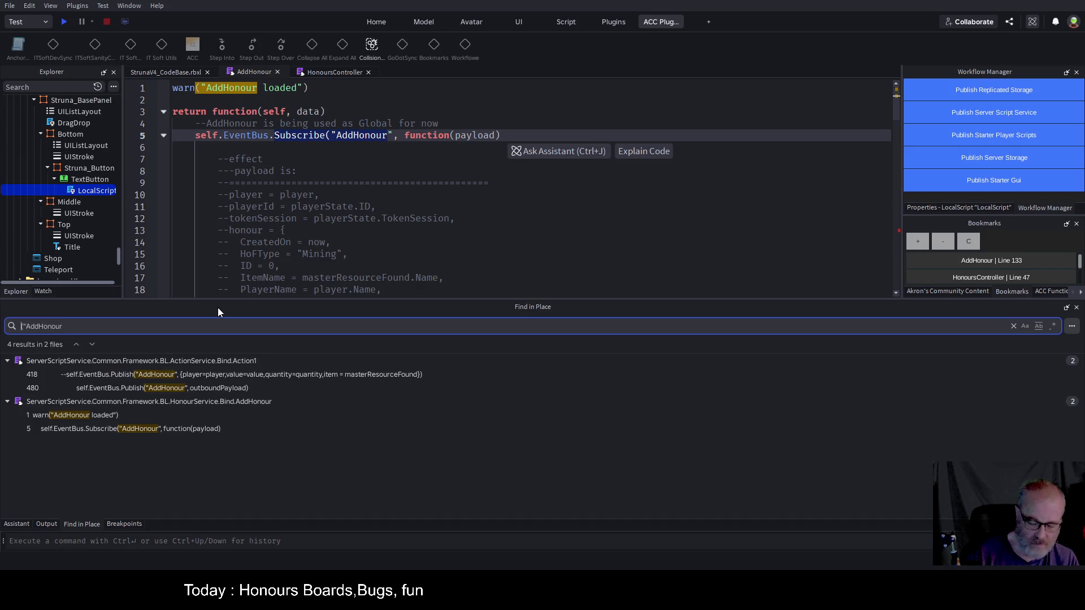
type("Publish")
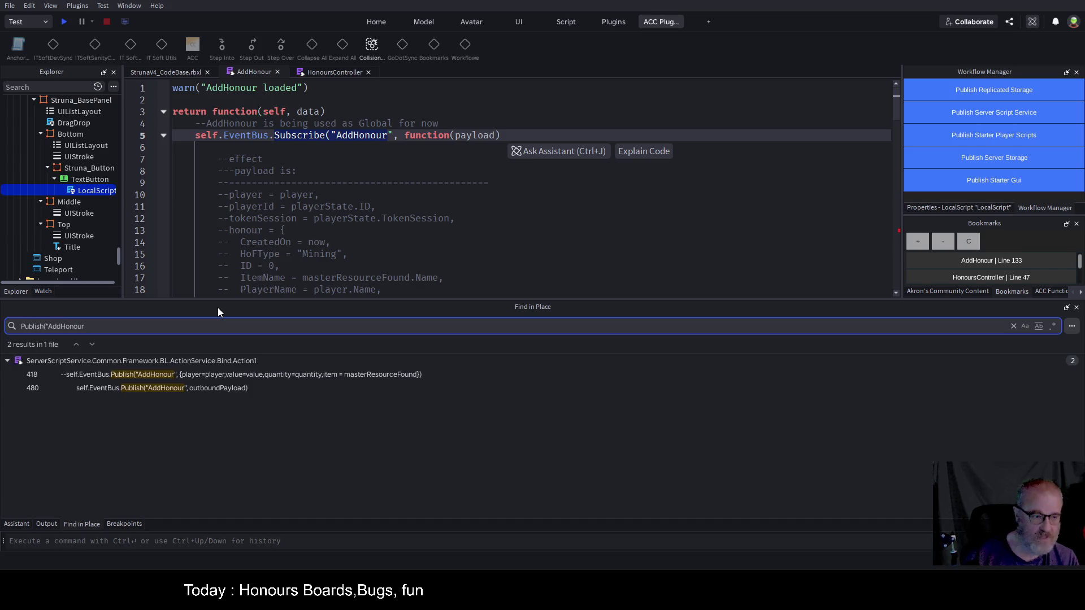
- Inspect outboundPayload in the Action1 line-480 result, then go to HonoursController
left_click(184, 391)
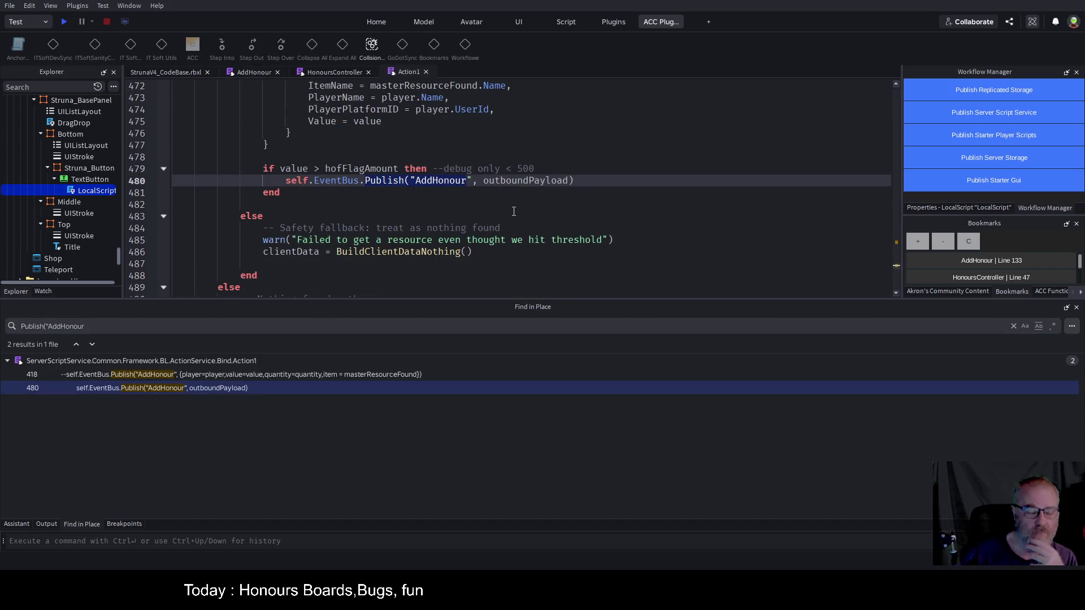
scroll(379, 131, "up", 3)
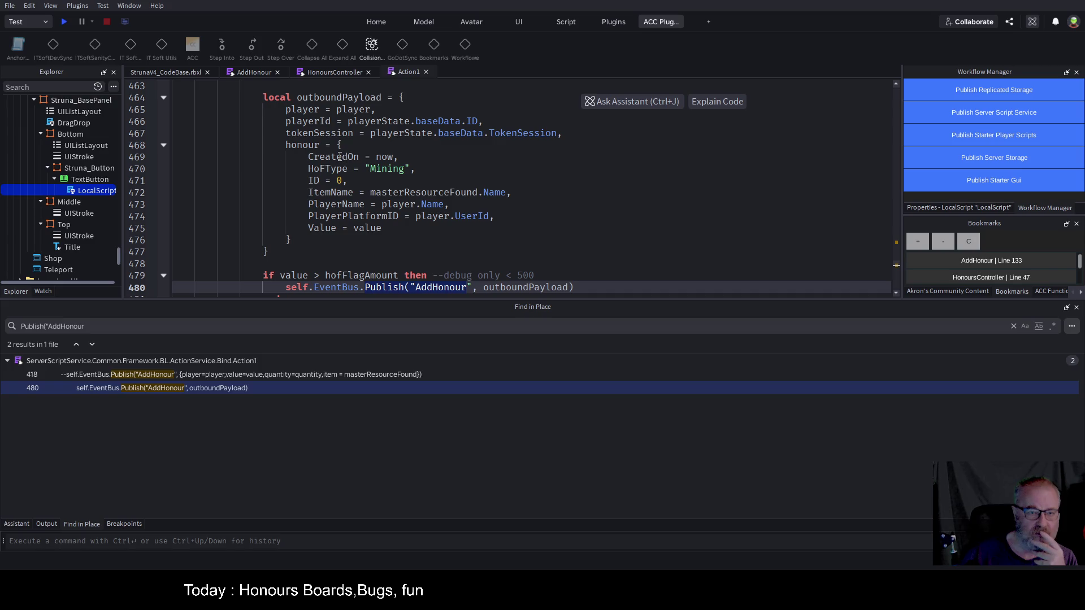
double_click(340, 156)
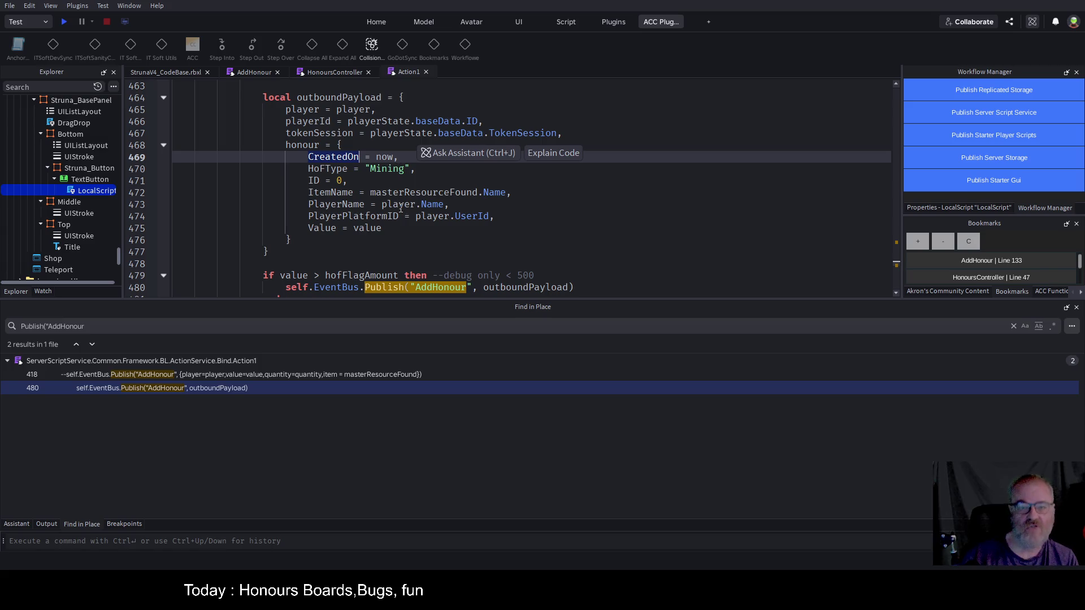
scroll(504, 204, "down", 1)
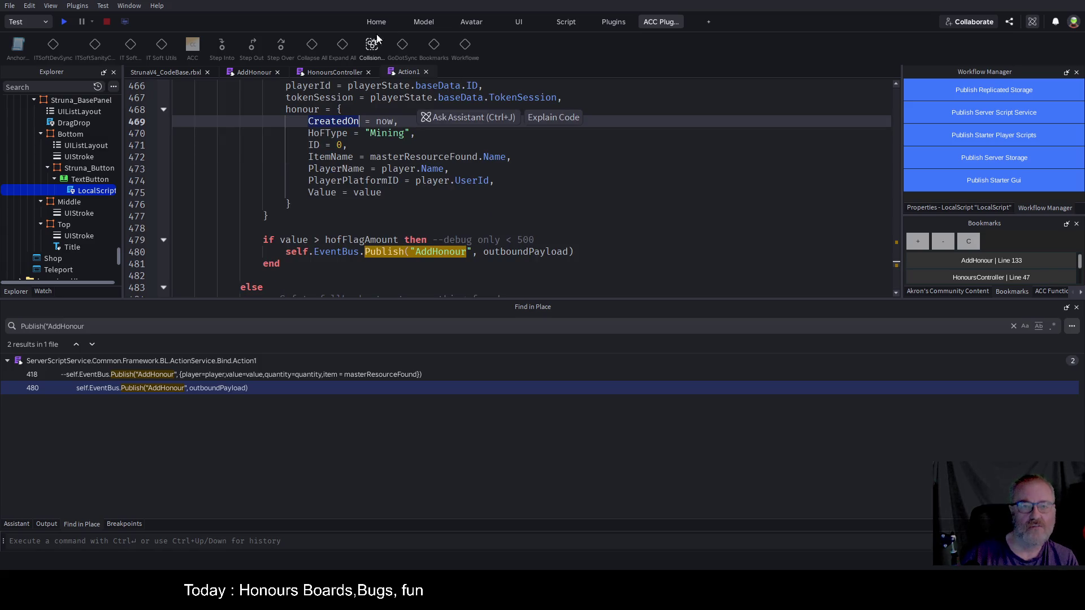
left_click(313, 71)
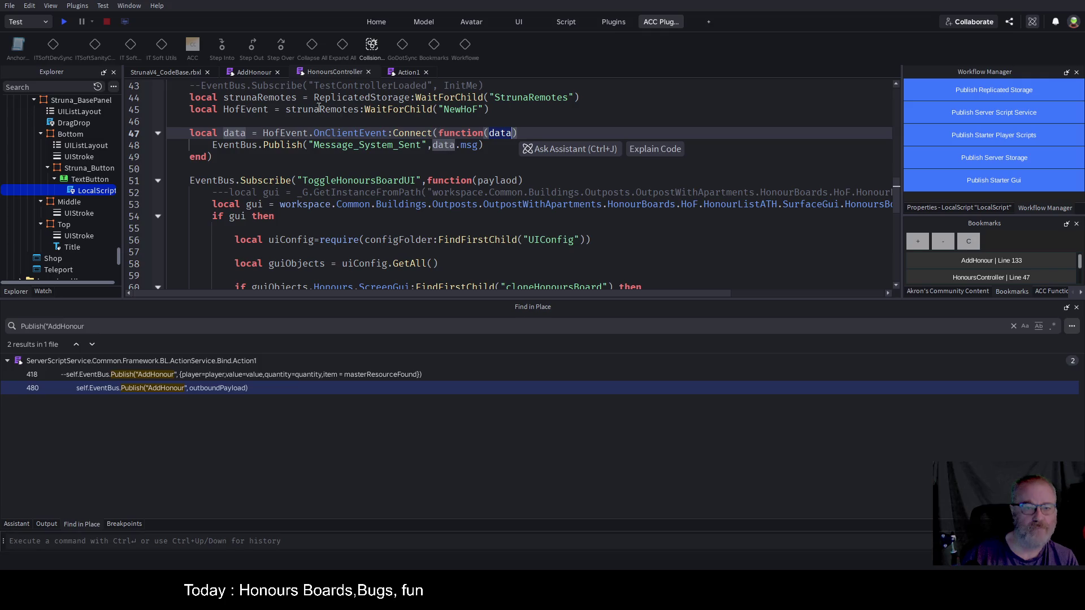
- In AddHonour, add a comma after the "Cr" message line on line 171 and save
left_click(259, 74)
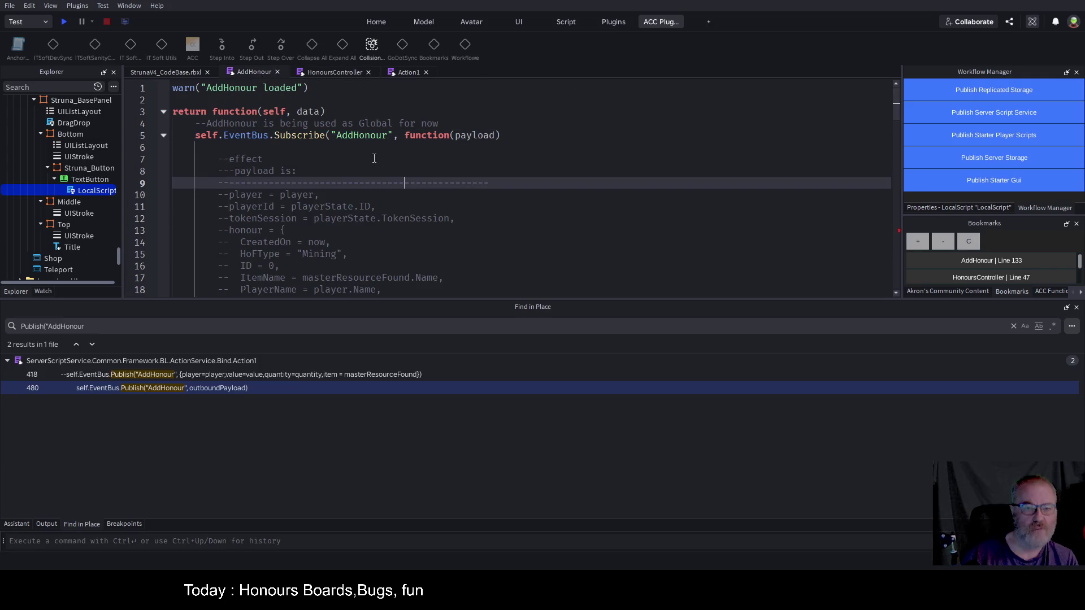
scroll(347, 216, "up", 6)
scroll(346, 217, "down", 2)
scroll(346, 216, "down", 13)
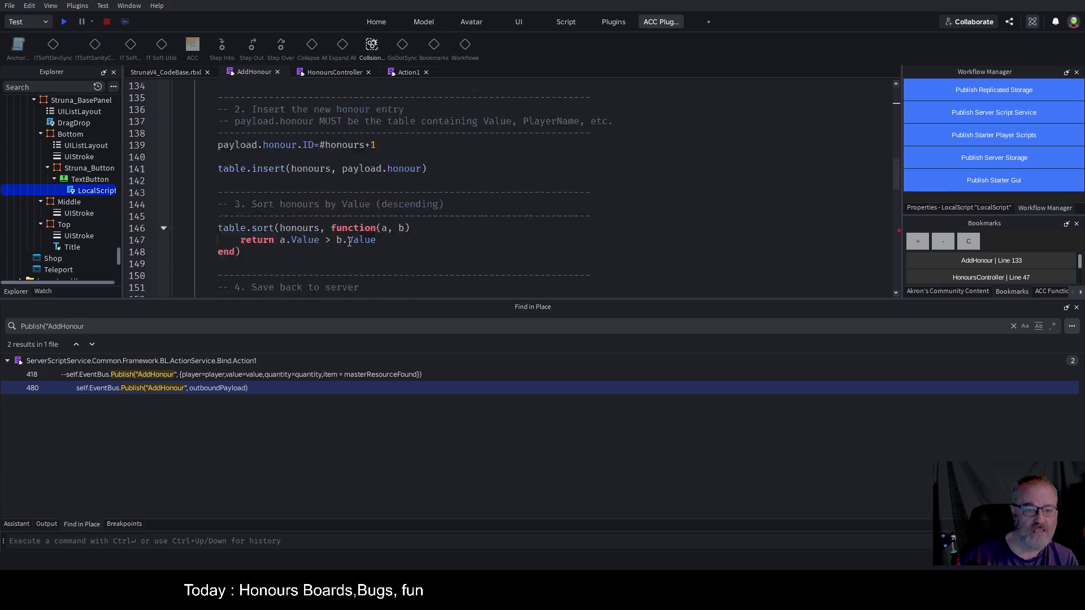
scroll(349, 242, "down", 2)
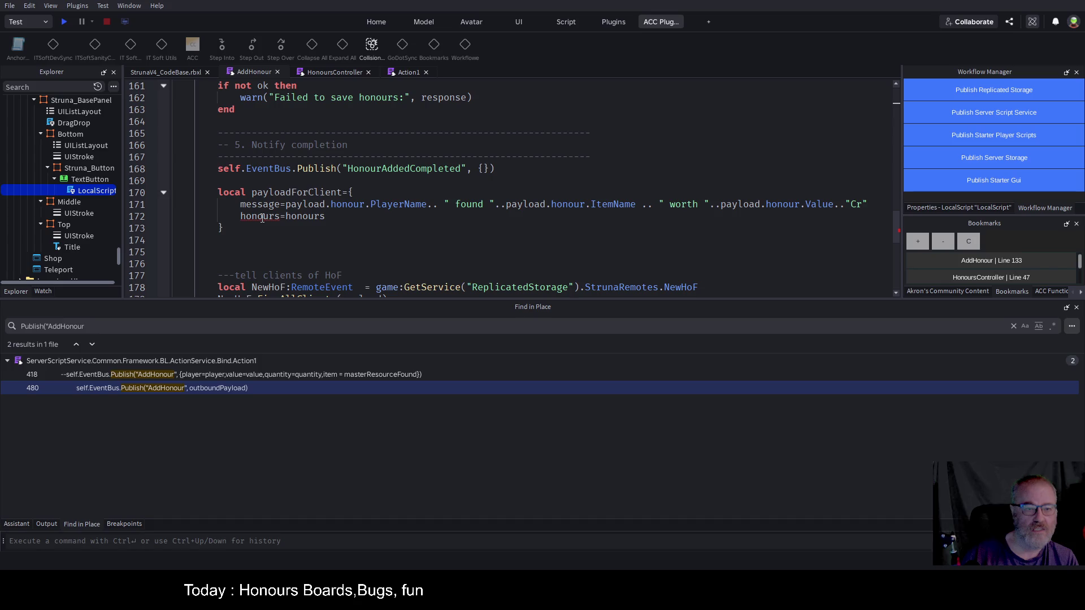
left_click(552, 204)
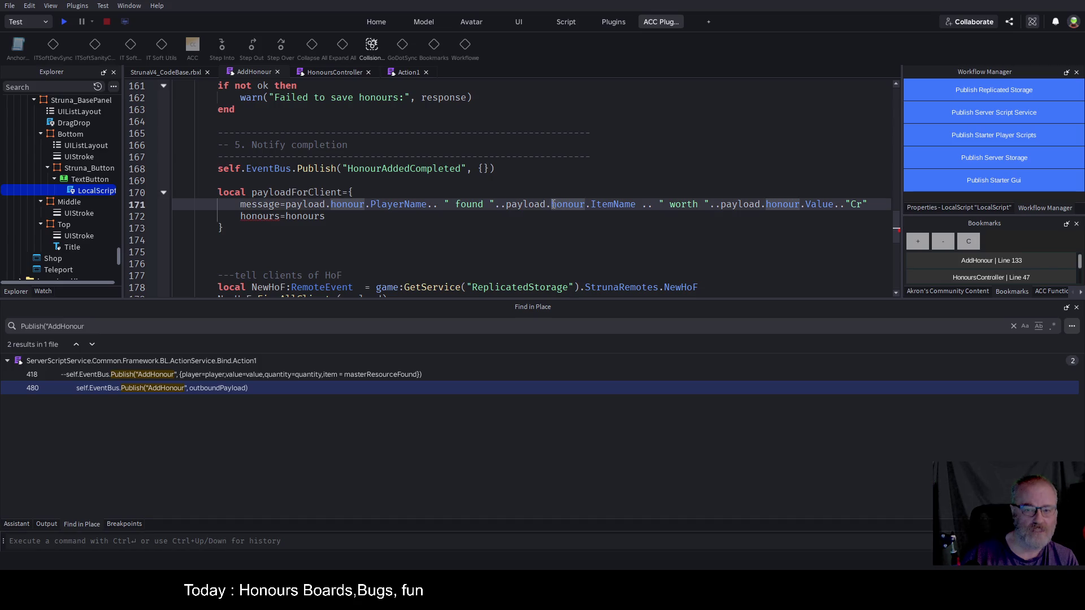
key("End")
type(",")
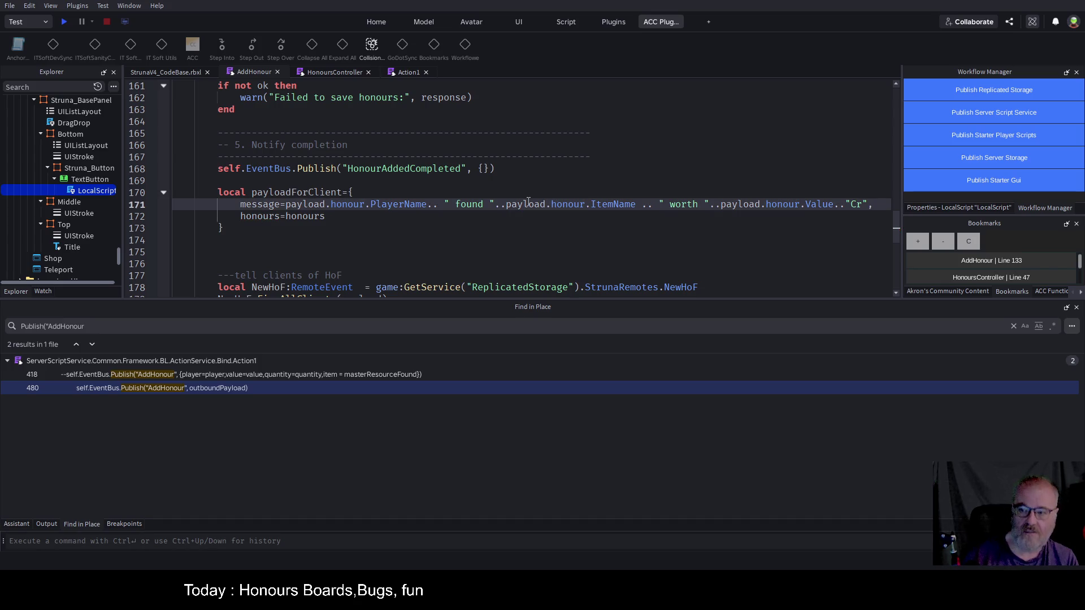
left_click(337, 227)
key("ctrl+s")
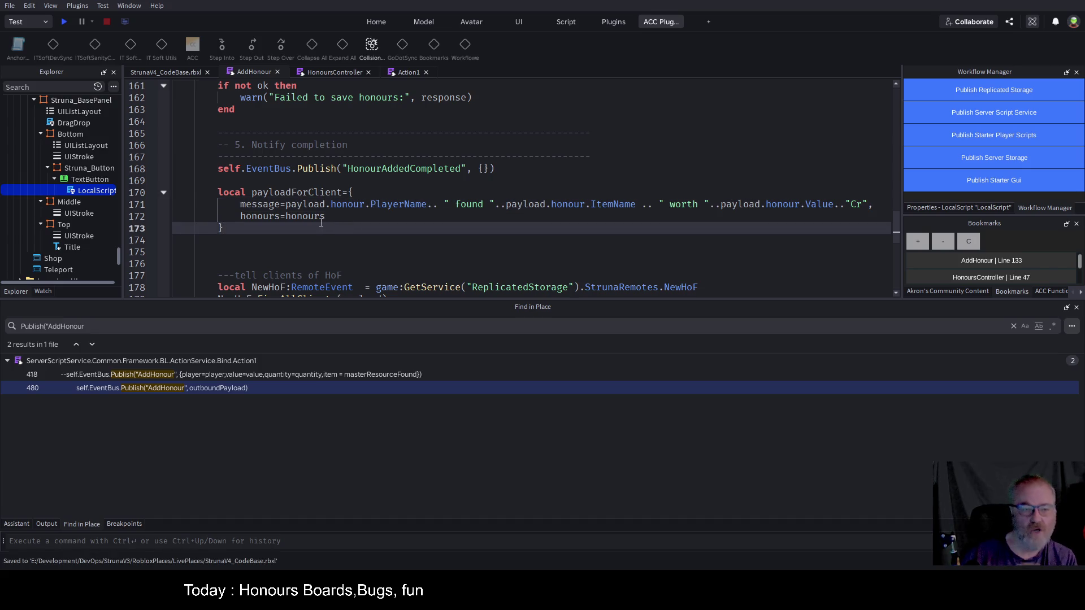
scroll(460, 191, "down", 2)
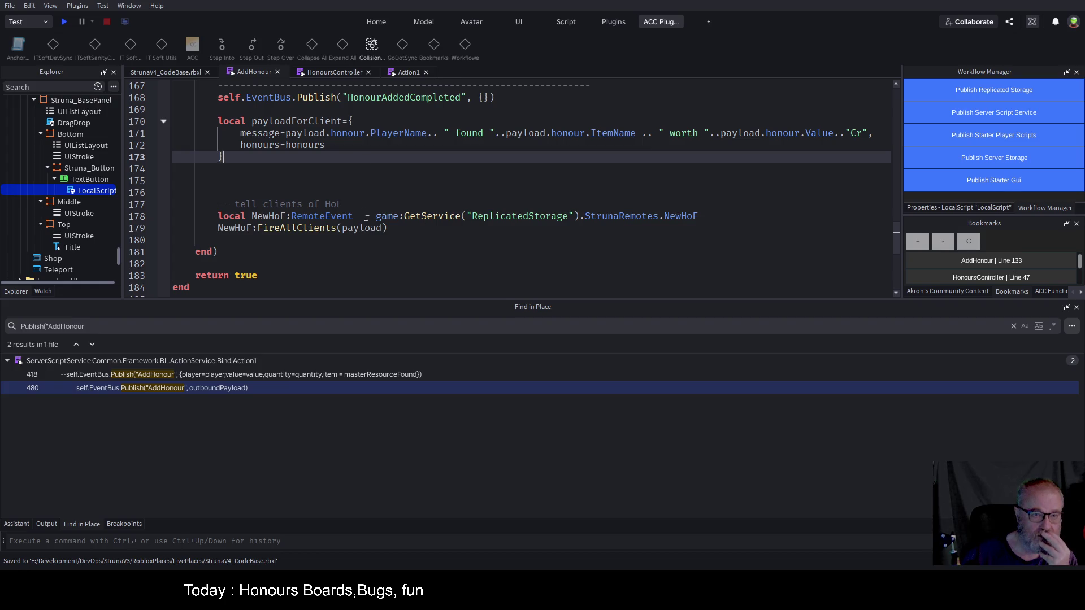
- In HonoursController, rename data.msg to data.message on line 48
left_click(338, 72)
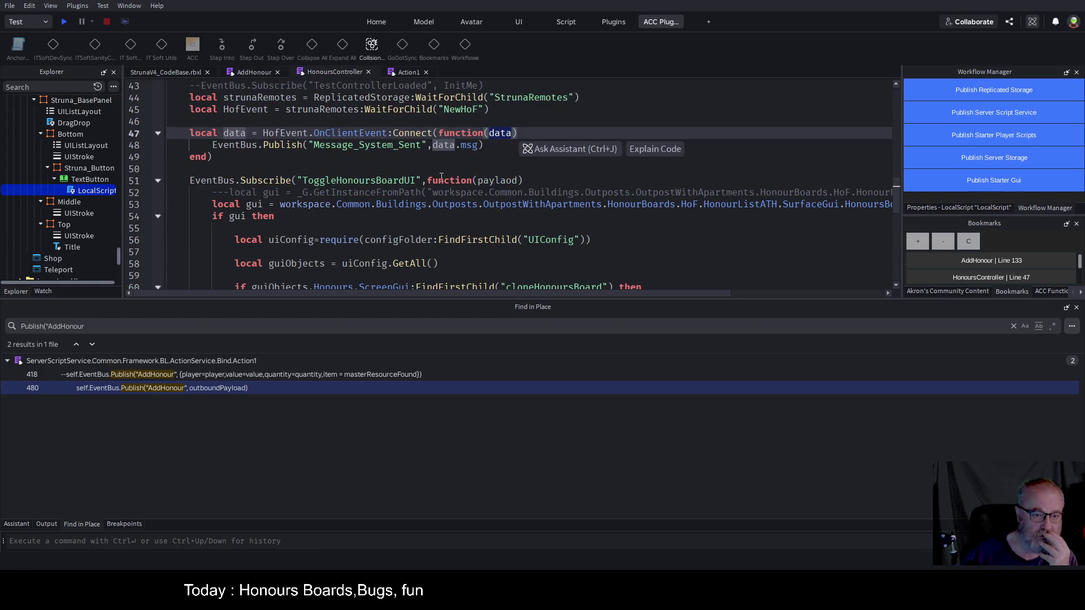
left_click(426, 164)
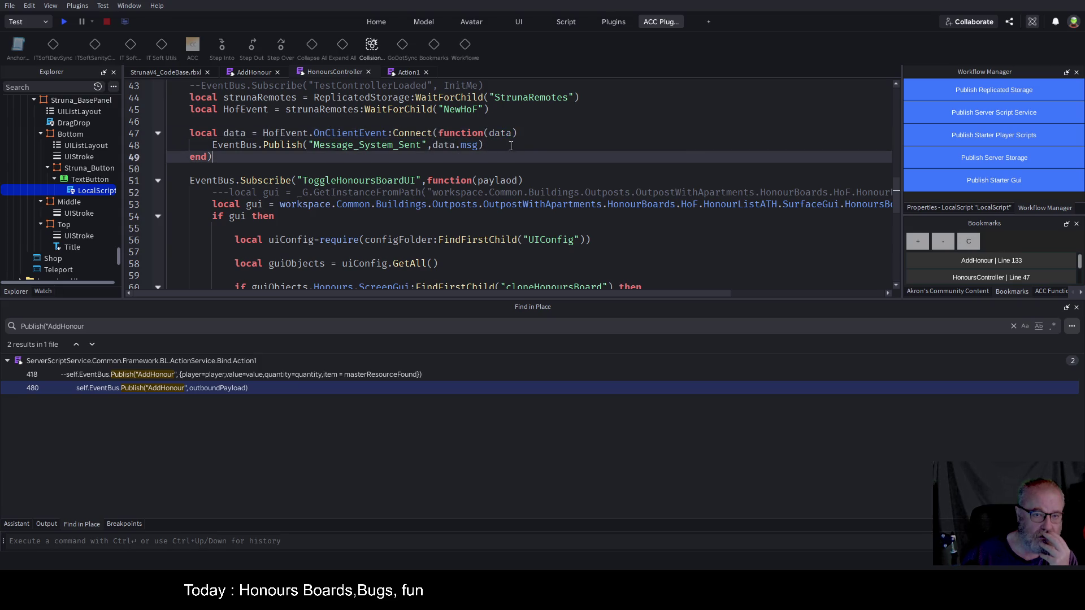
double_click(495, 132)
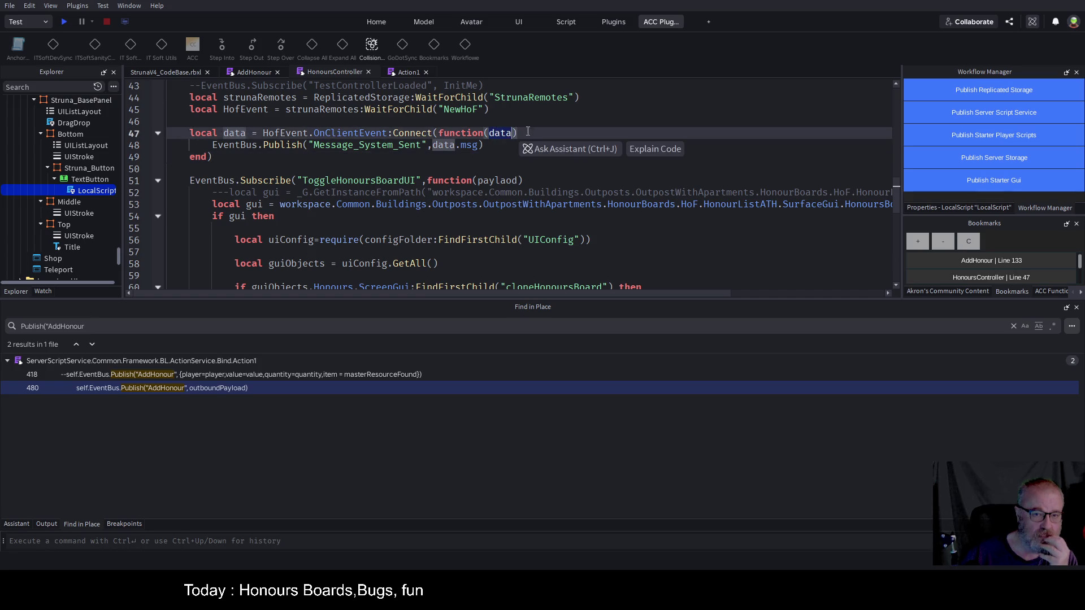
left_click(522, 145)
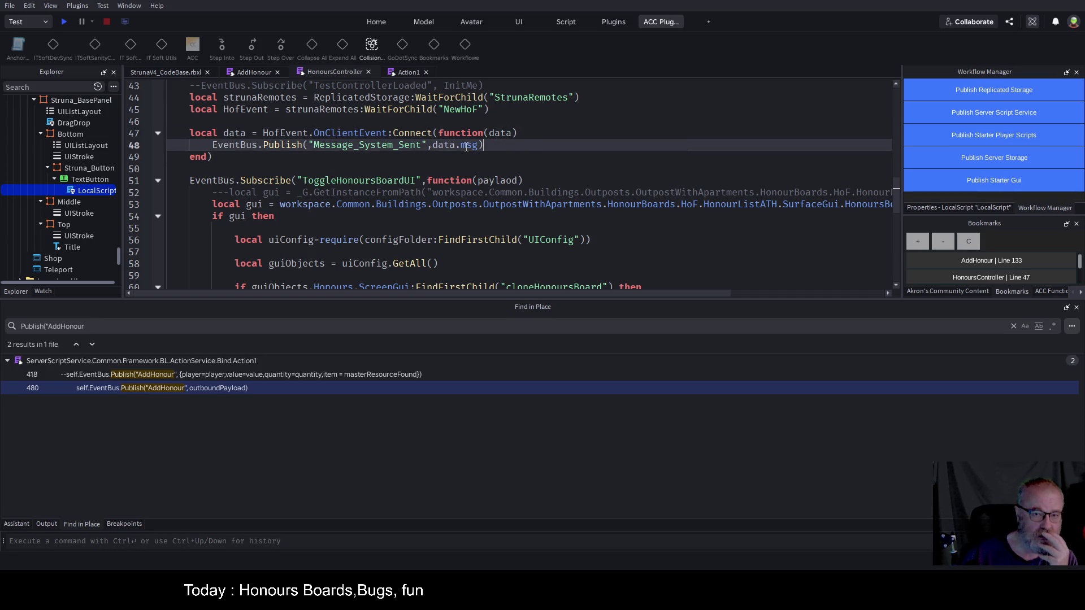
double_click(466, 145)
type("message")
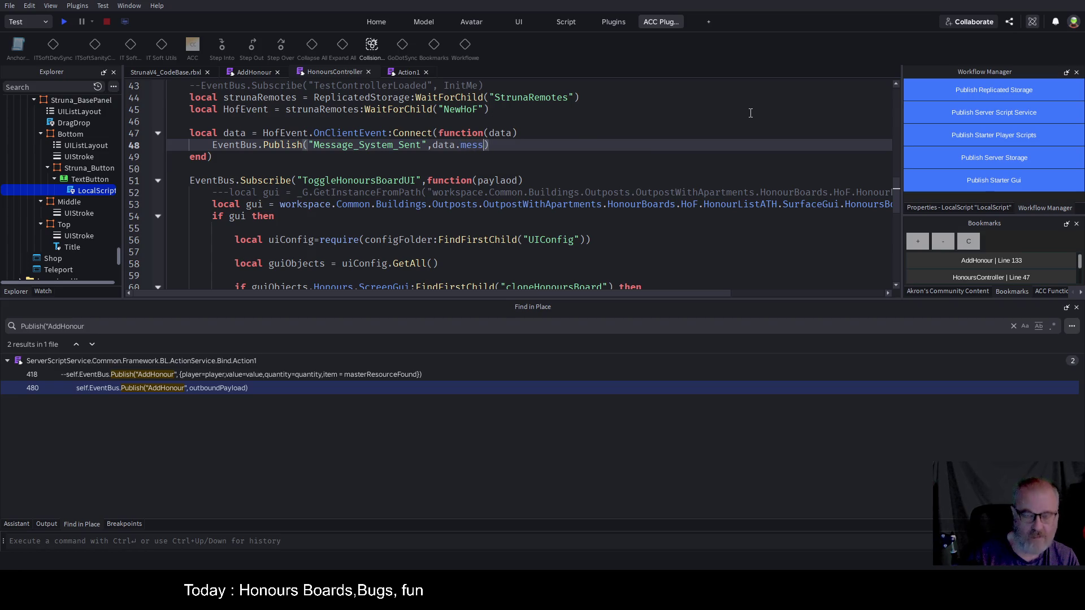
- Add a warn(data.honours) line below the publish call, save, and start a play-test
key("Home")
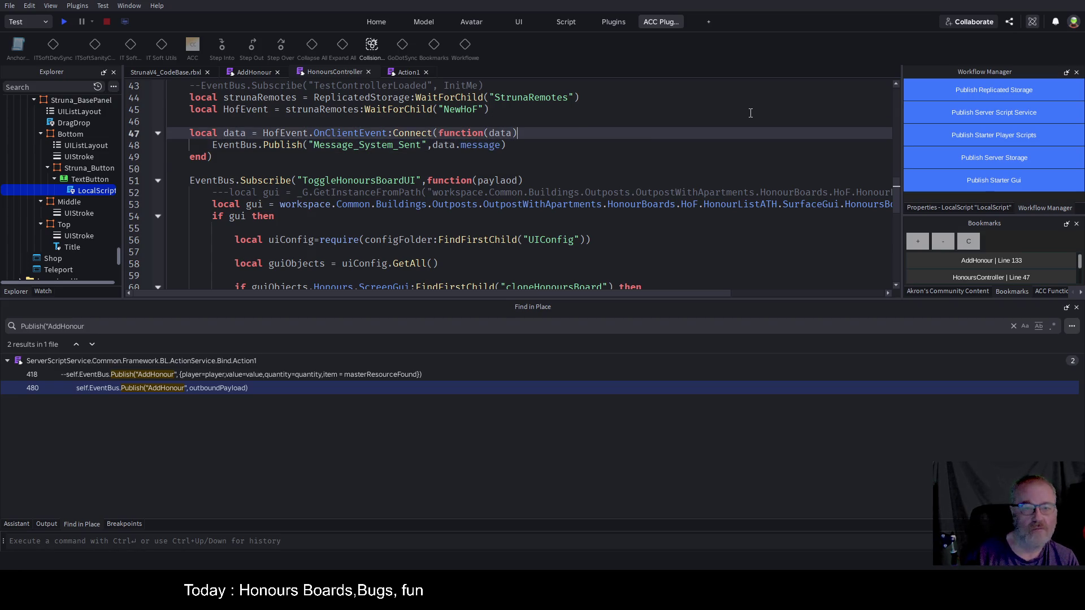
key("Return")
key("End")
key("Return")
key("Return")
key("Return")
key("Return")
key("Up")
key("Up")
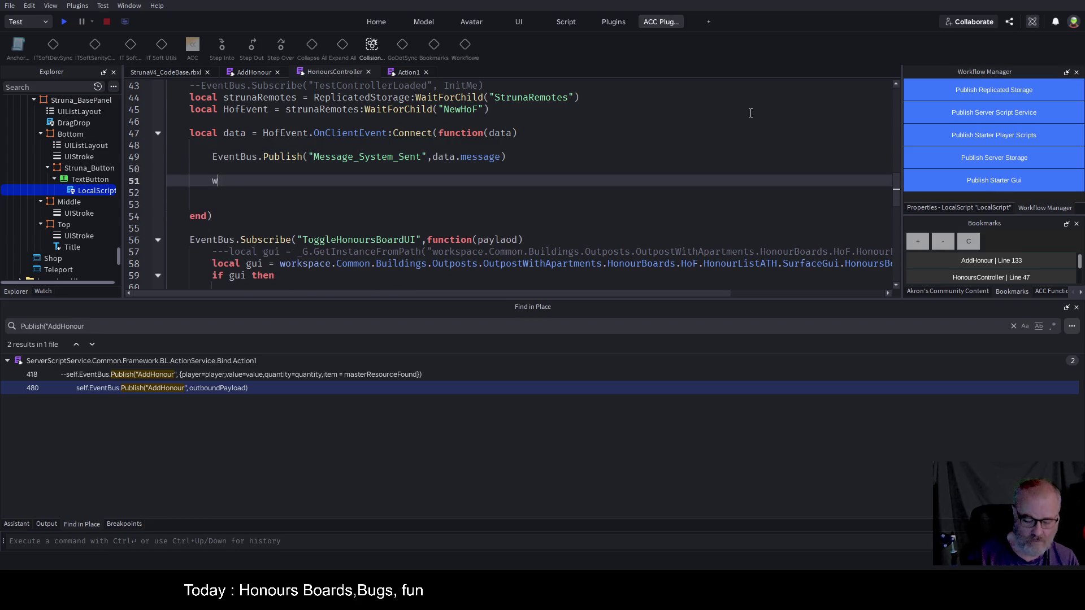
type("data.honourt")
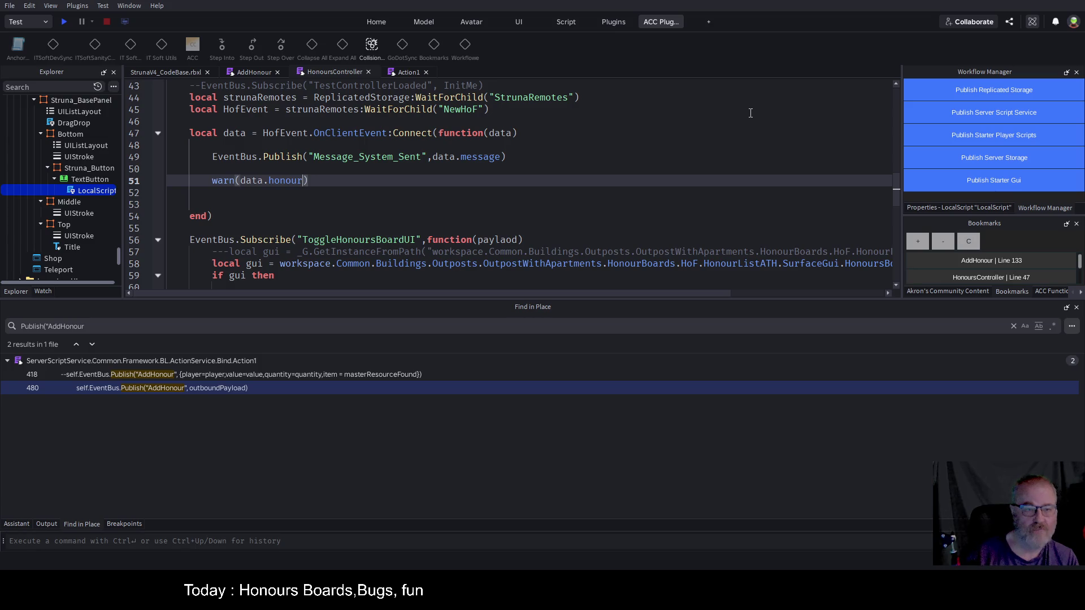
key("ctrl+s")
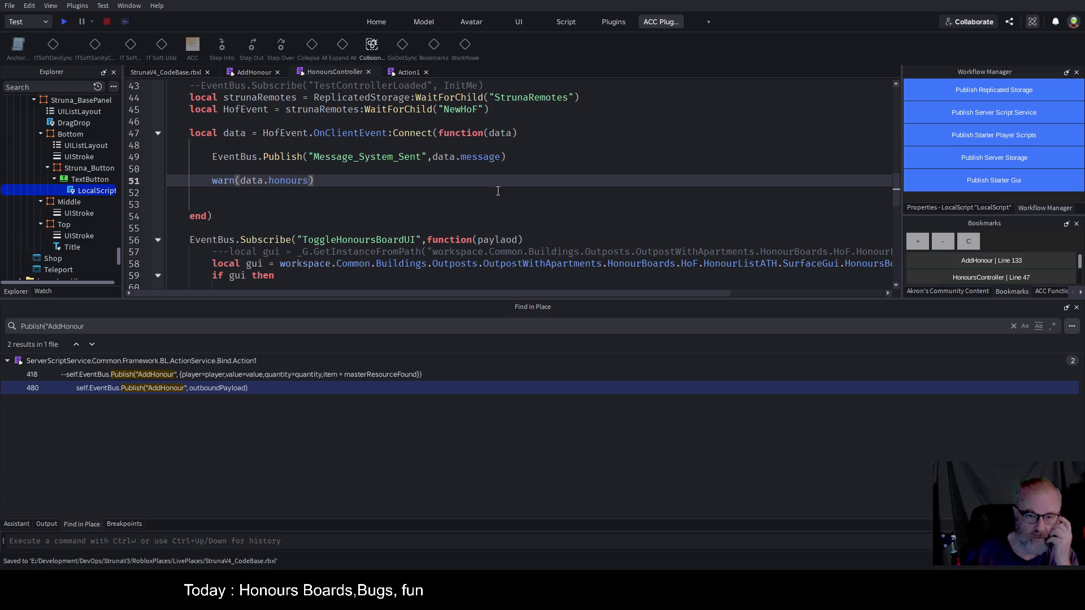
left_click(483, 193)
left_click(63, 23)
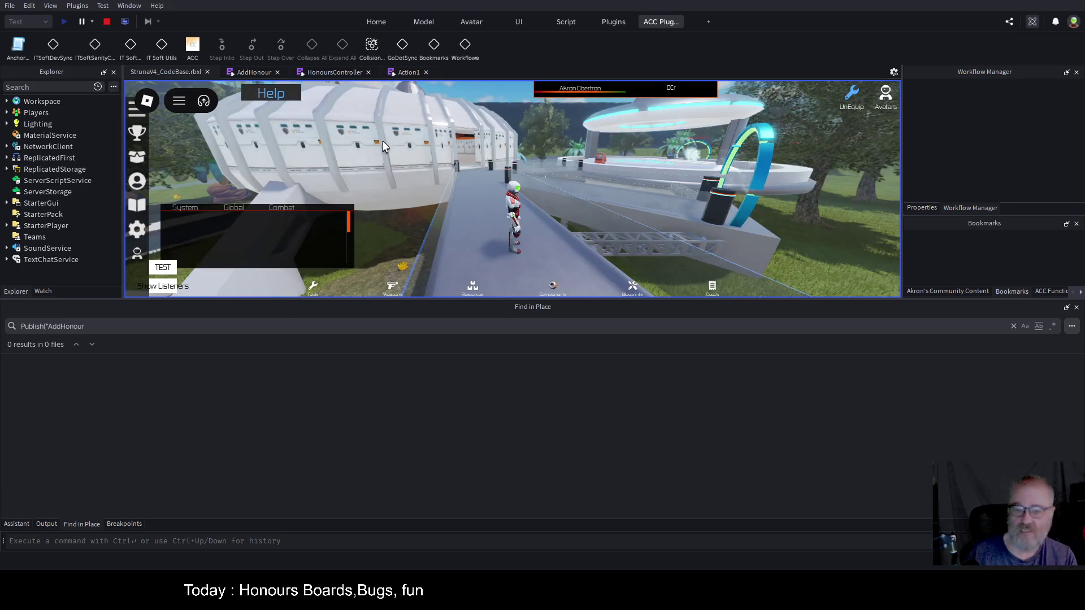
- Enlarge the game view, walk the avatar along the walkway, and clear the Output log
mouse_move(491, 309)
left_mouse_down()
mouse_move(516, 303)
mouse_move(528, 363)
mouse_move(542, 358)
left_mouse_up()
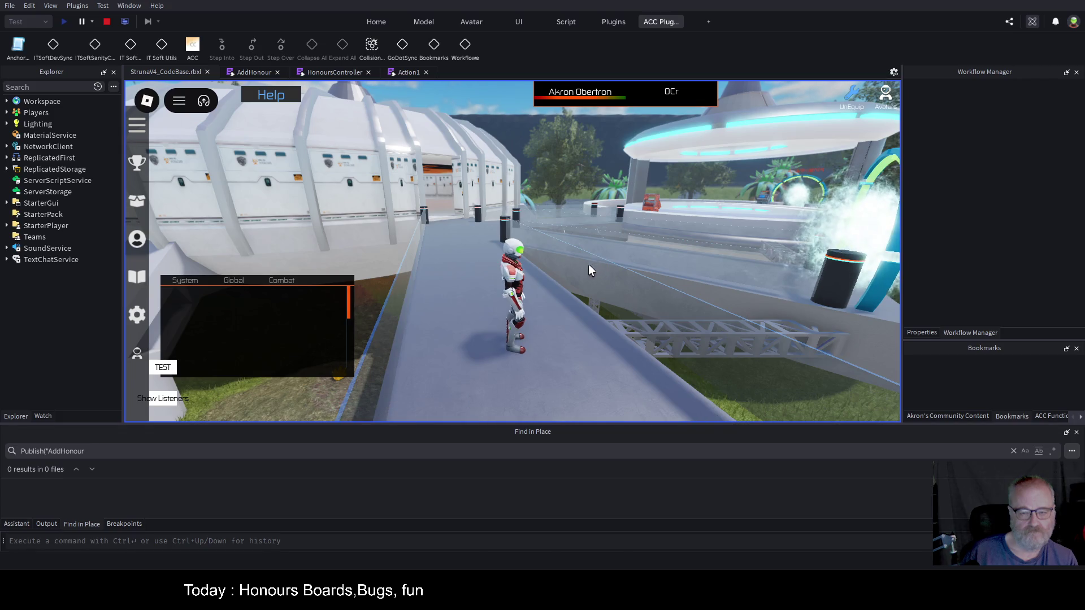
key("Left")
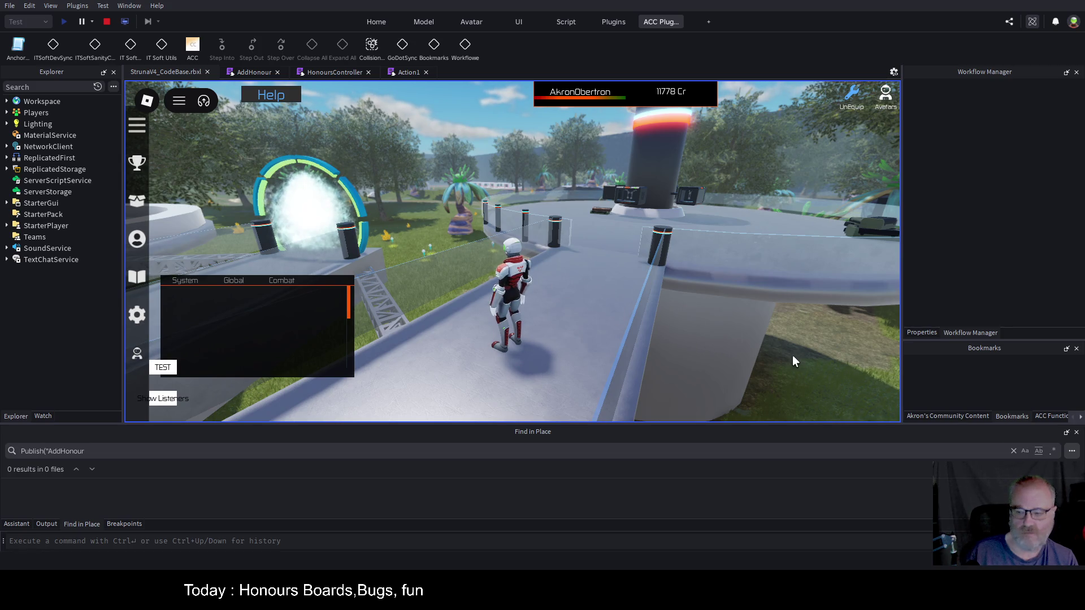
left_click(47, 524)
key("ctrl+l")
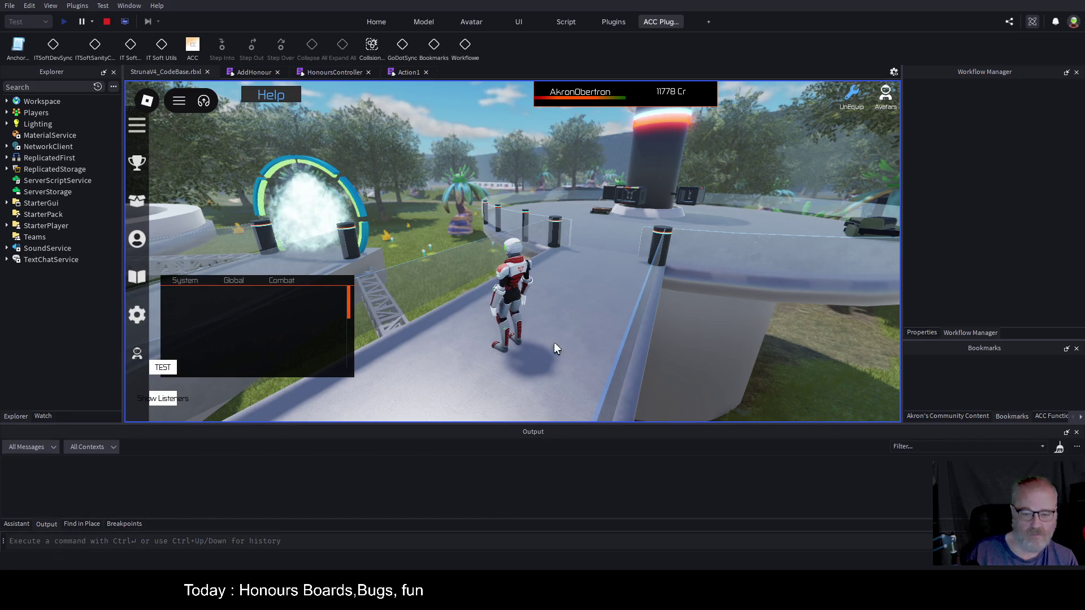
- Walk onto the grass, equip the OOF001 tool and run a resource scan
key("d")
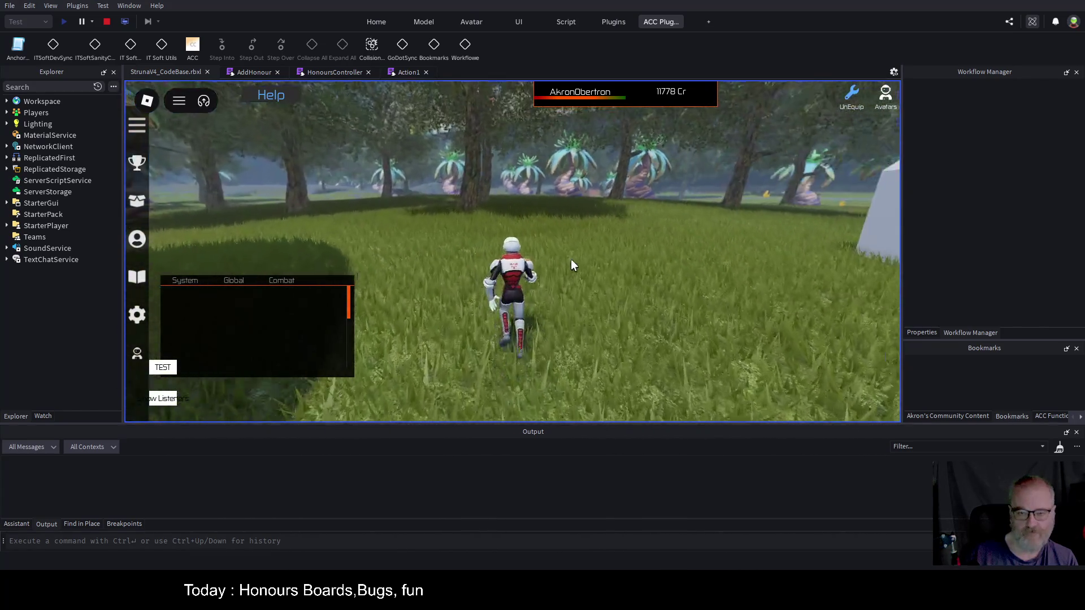
key("i")
left_click(568, 215)
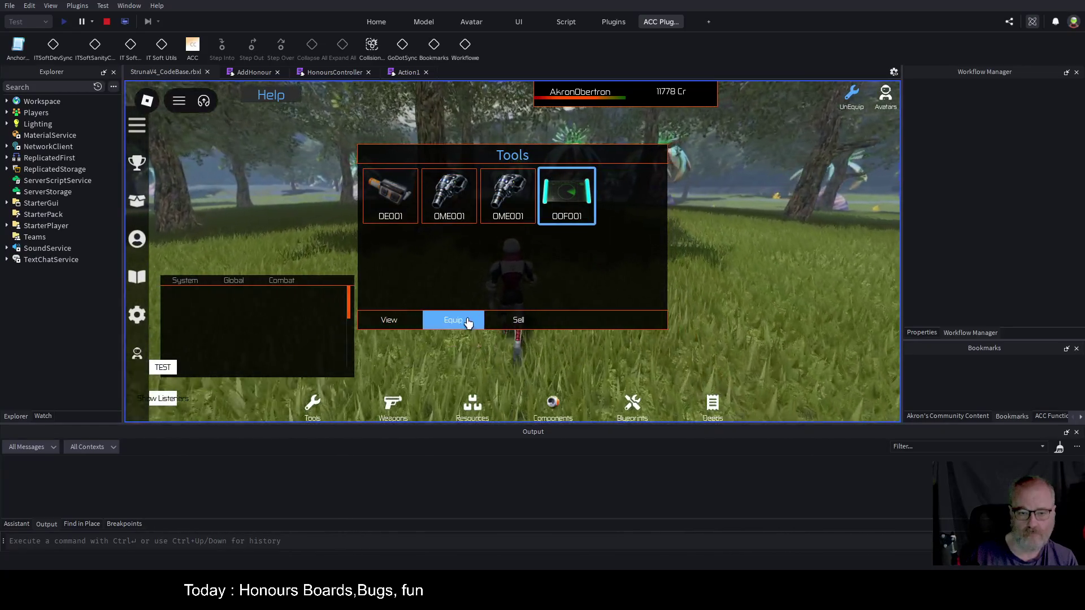
left_click(453, 320)
left_click(639, 271)
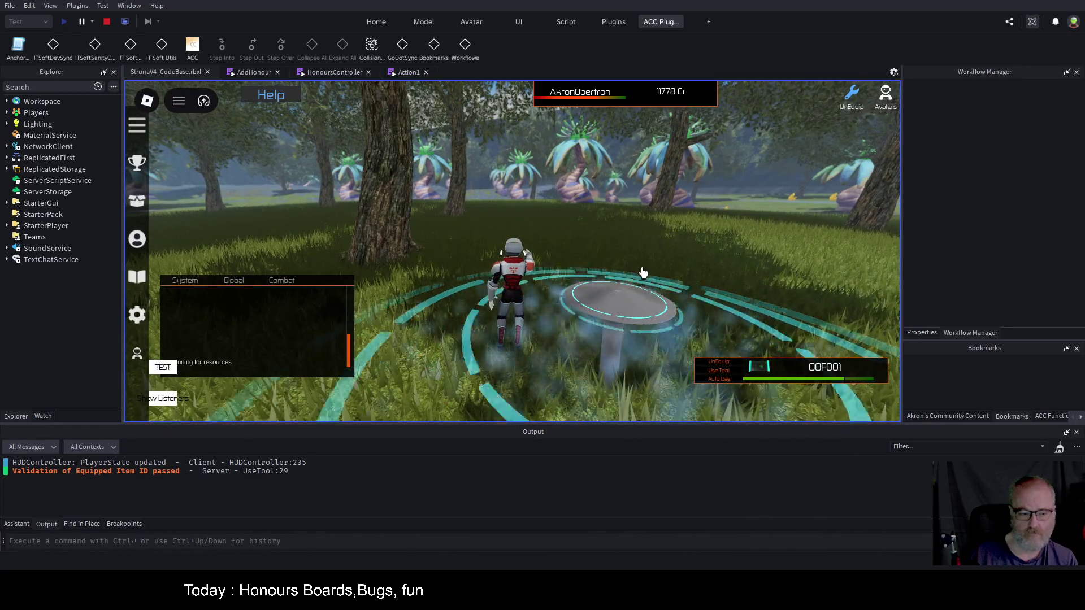
- Enlarge Output and open MessageController line 100, where the nil Text error arose
scroll(643, 273, "down", 2)
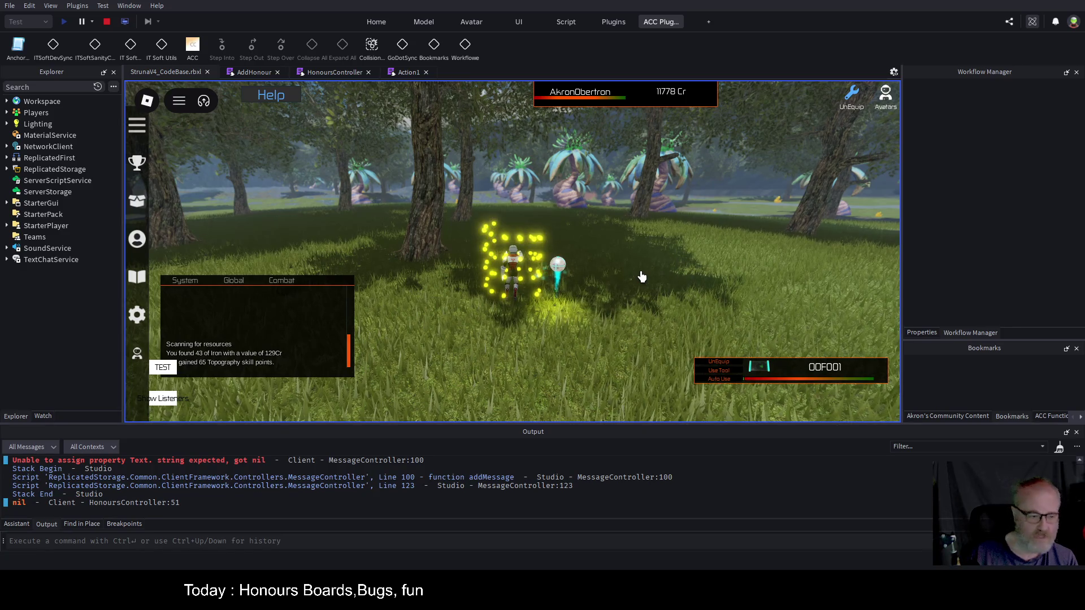
mouse_move(475, 429)
left_mouse_down()
mouse_move(418, 291)
mouse_move(367, 265)
left_mouse_up()
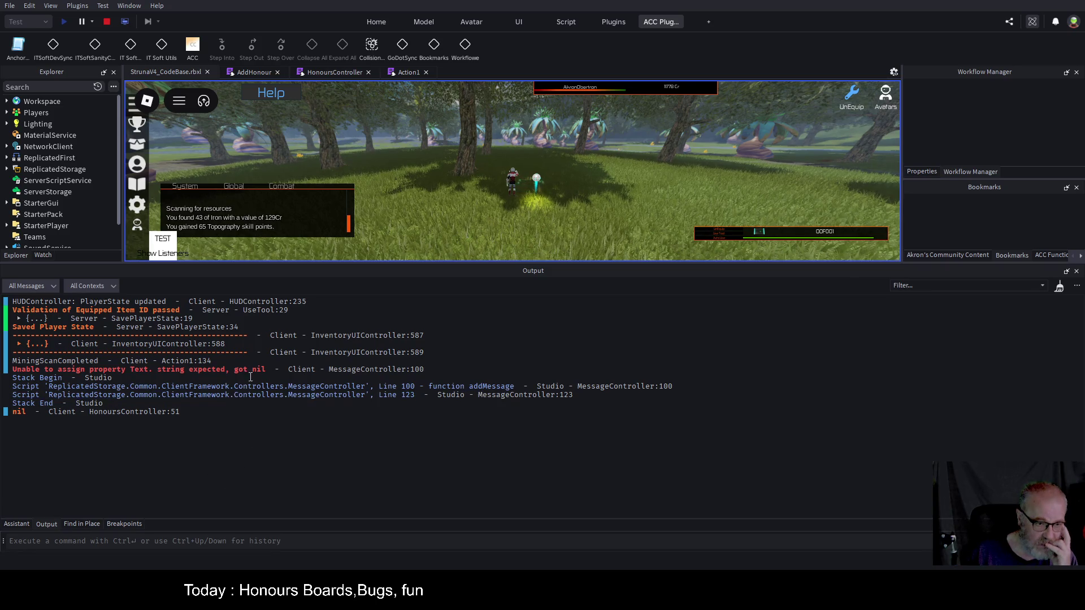
left_click(380, 369)
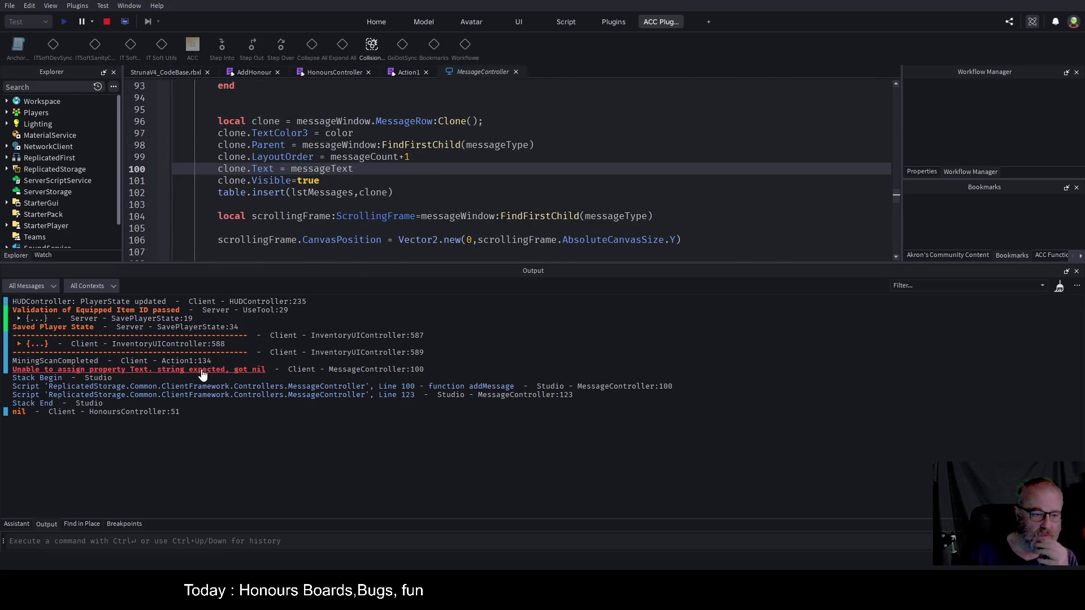
- Trace the error through the Action1 code, then set a breakpoint on HonoursController line 49
left_click(81, 364)
scroll(424, 180, "down", 2)
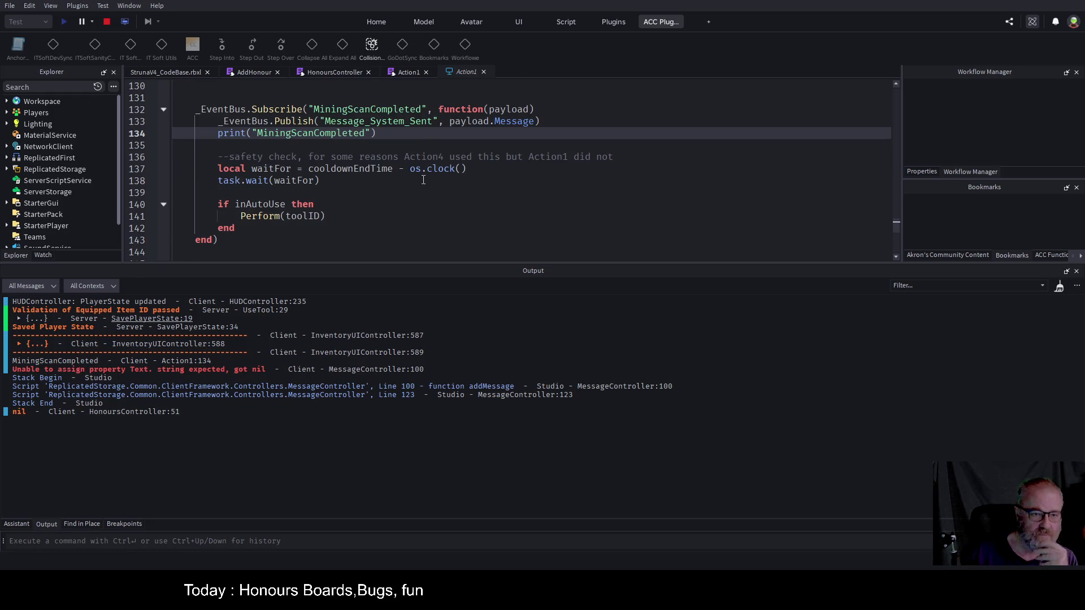
left_click(335, 72)
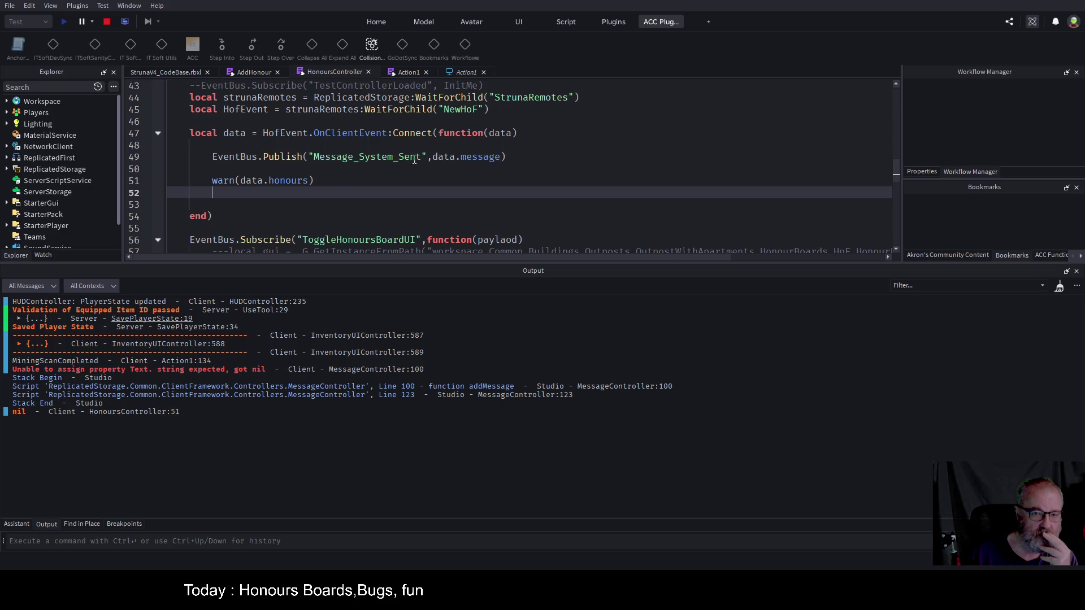
left_click(145, 158)
- Return to the running game, turn the avatar, scan again and clear Output
left_click(165, 73)
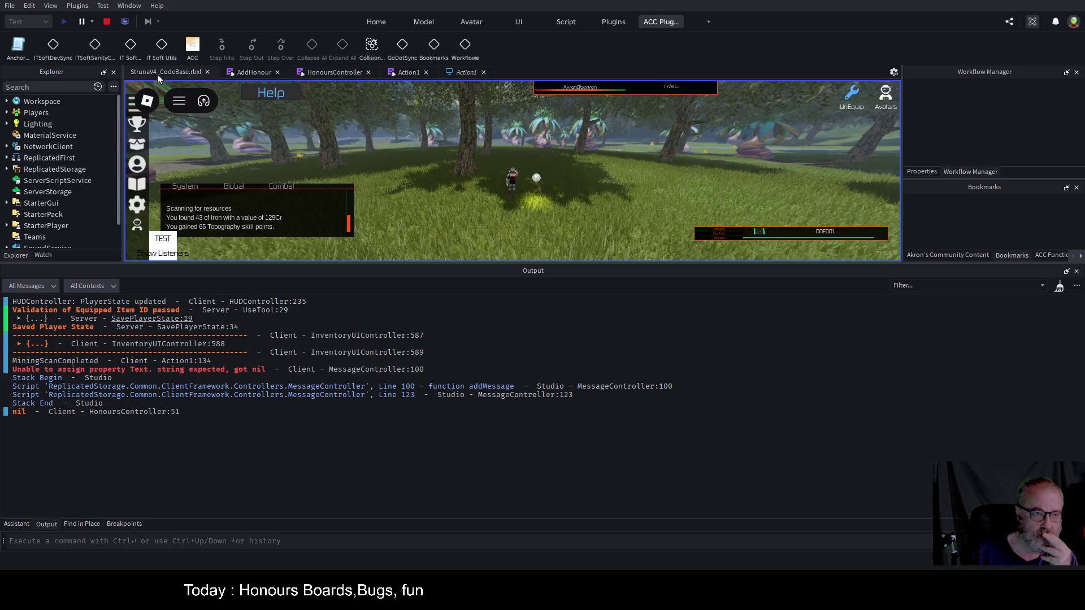
key("a")
left_click(572, 207)
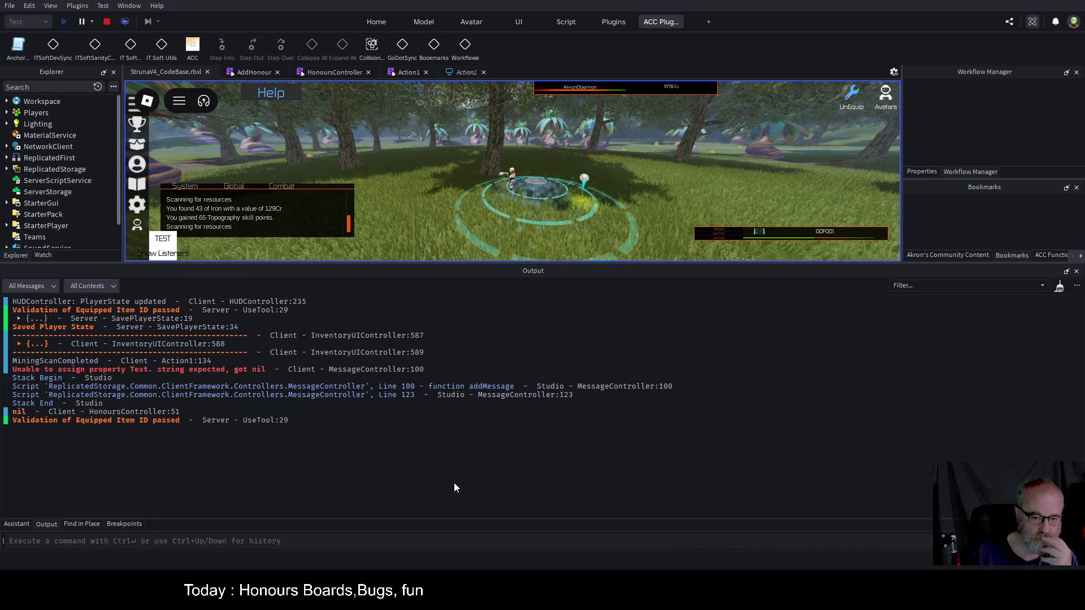
key("ctrl+k")
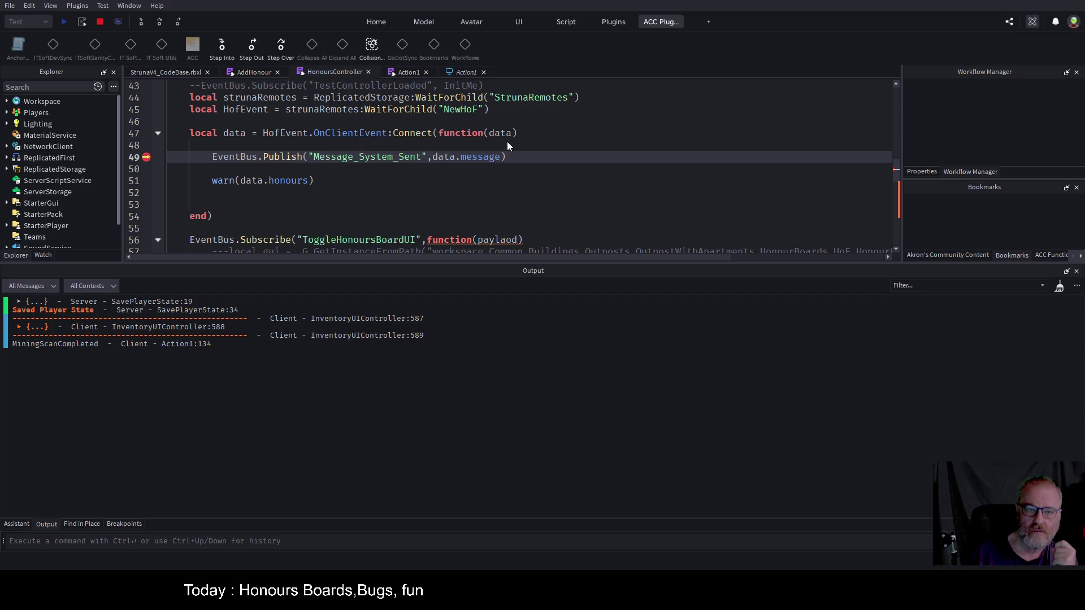
- Make line 179's NewHoF:FireAllClients send {msg=...} using the line 171 message expression
left_click(254, 70)
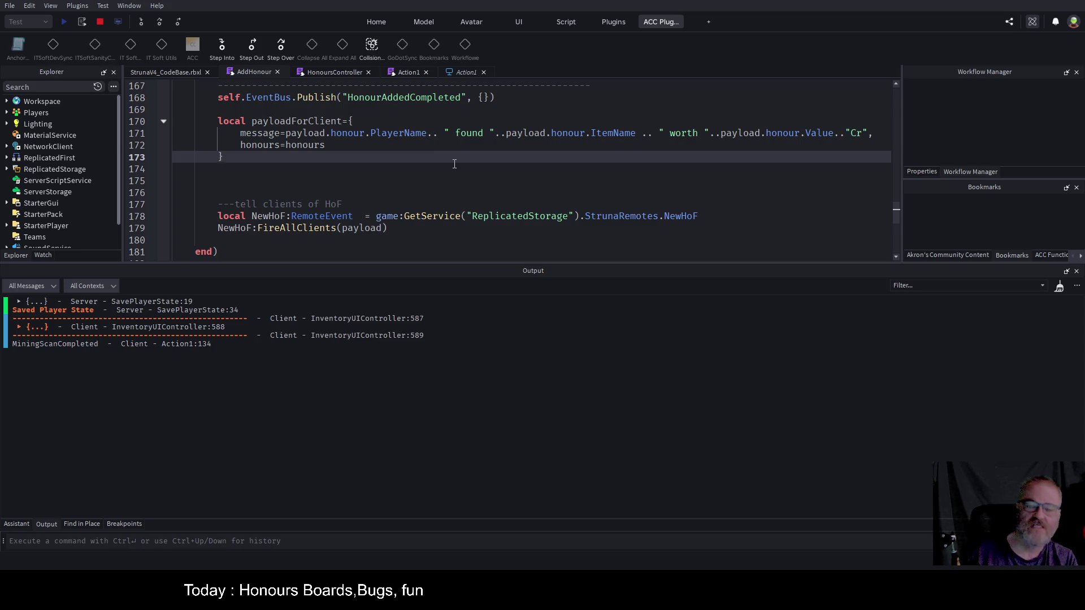
scroll(427, 168, "down", 1)
scroll(420, 170, "up", 1)
scroll(390, 179, "up", 1)
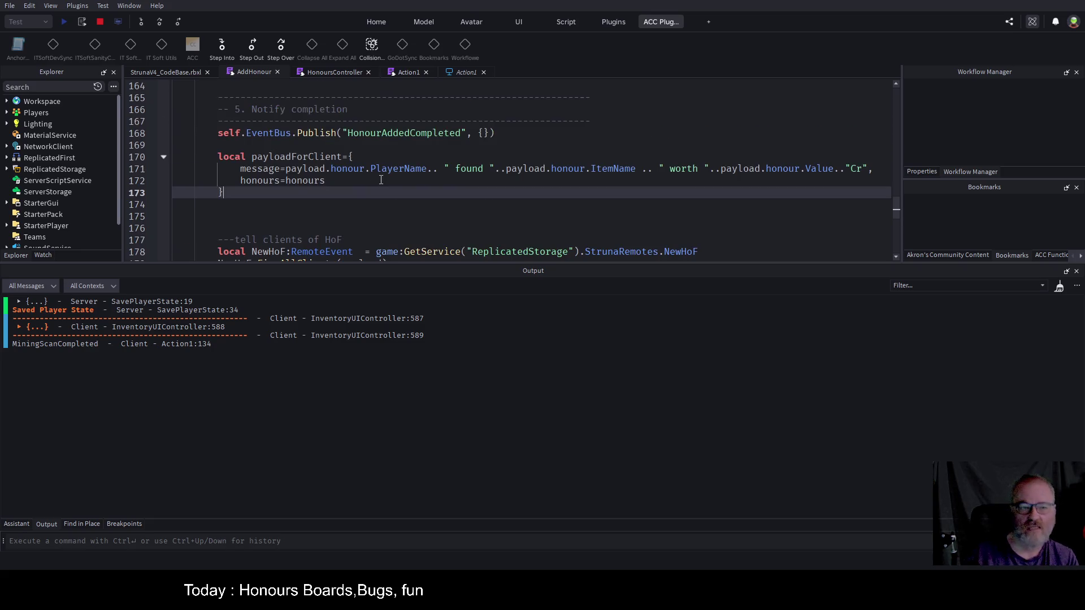
left_click(333, 168)
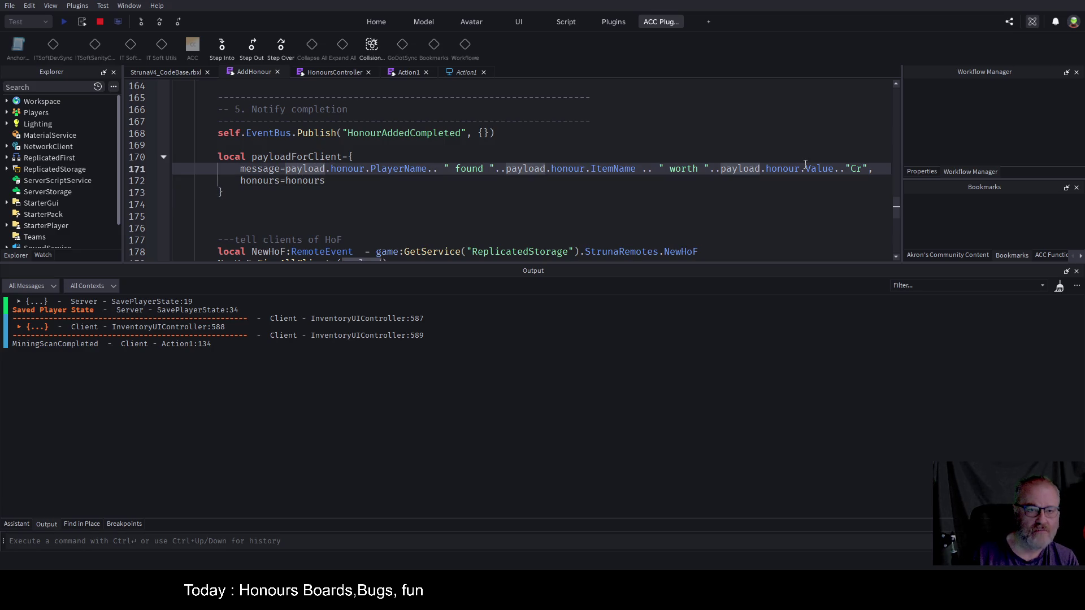
key("shift+End")
key("ctrl+c")
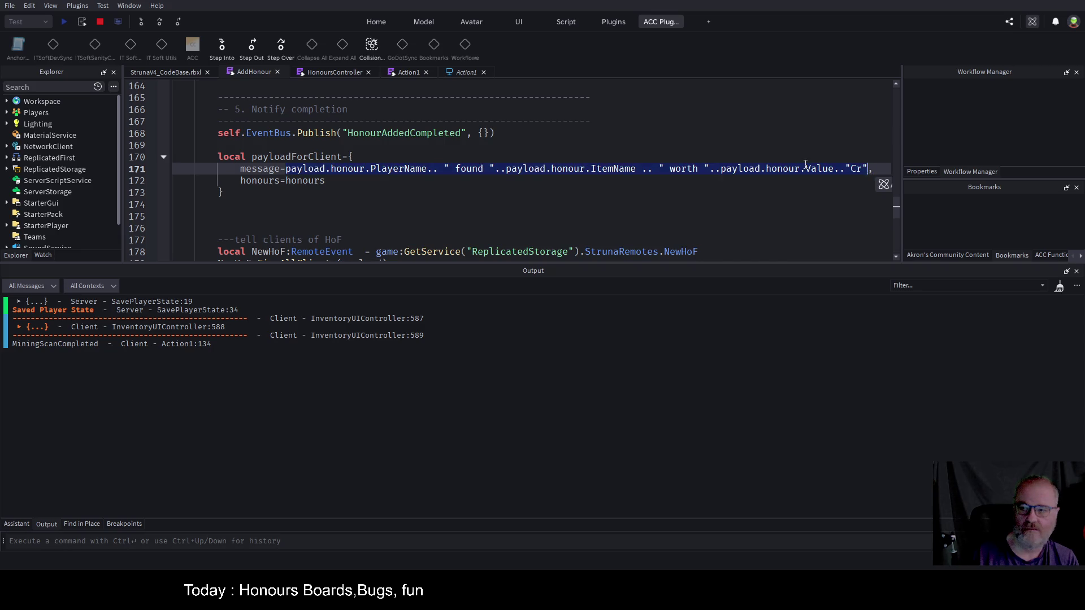
key("Down")
key("Down")
key("Down")
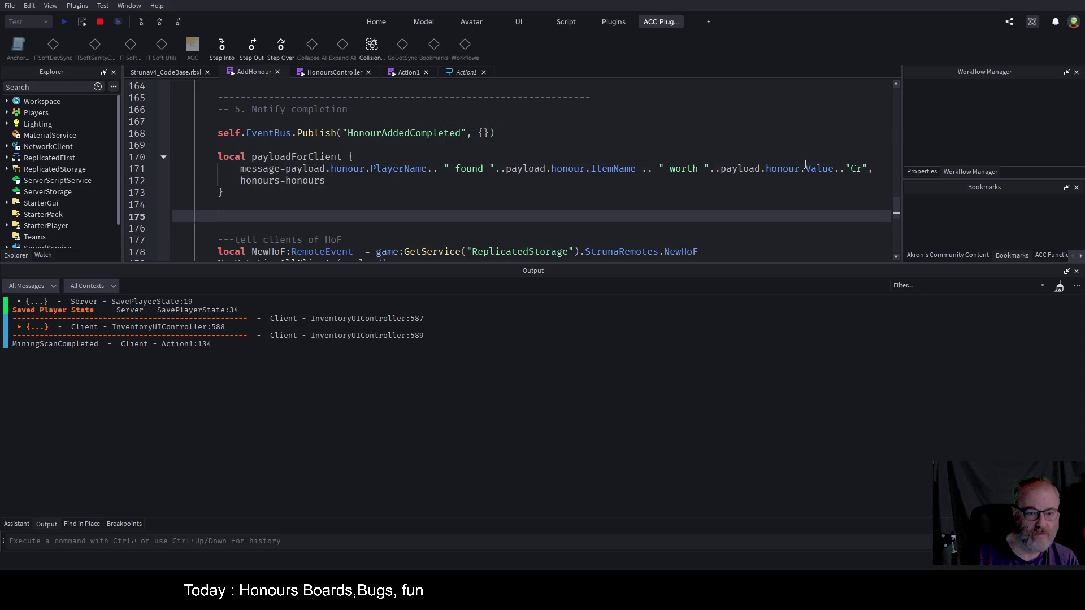
scroll(805, 165, "down", 1)
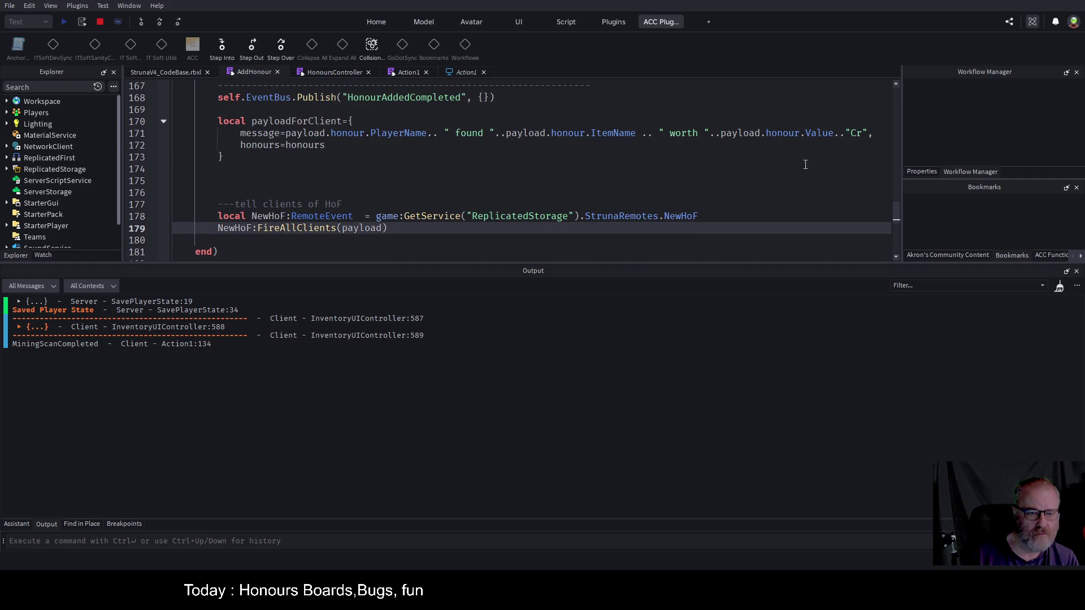
key("BackSpace")
key("BackSpace")
key("BackSpace")
type("{msg=")
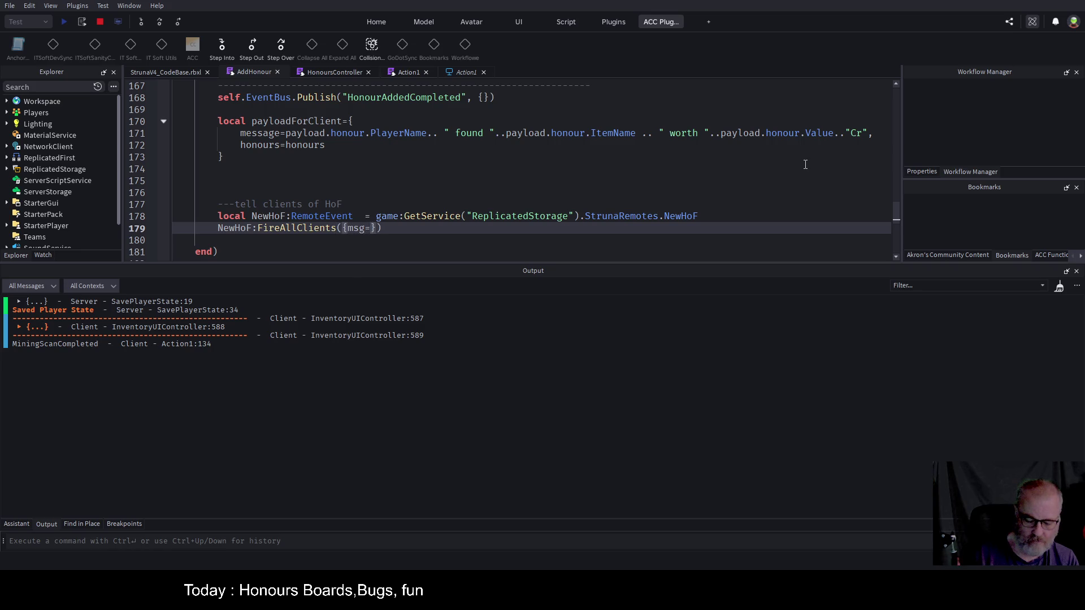
key("ctrl+v")
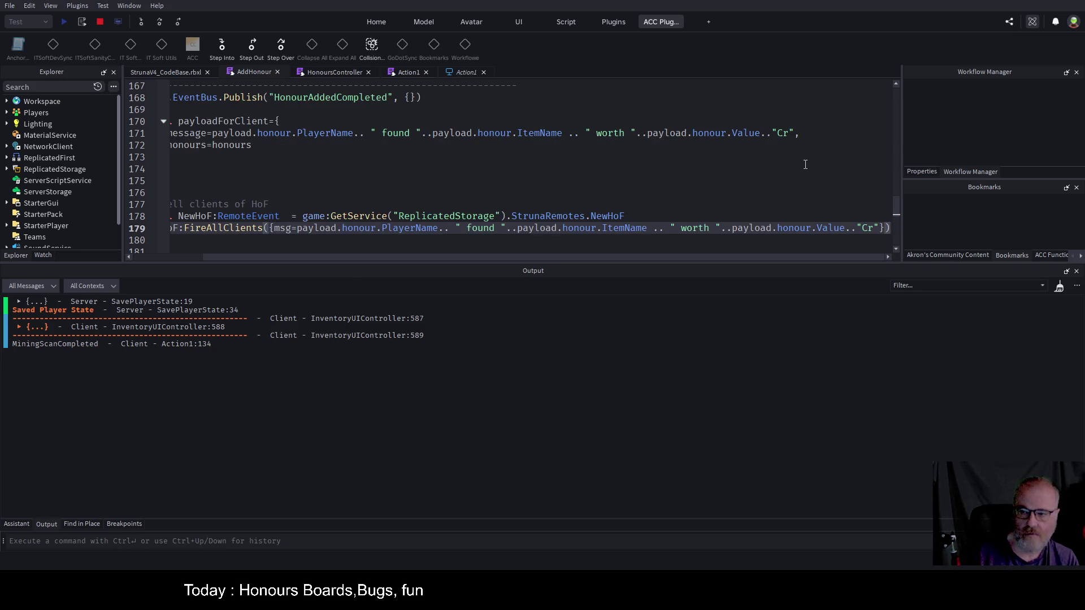
- Delete the unused payloadForClient block from AddHonour
key("Home")
left_click_drag(223, 169, 216, 120)
key("ctrl+c")
key("Delete")
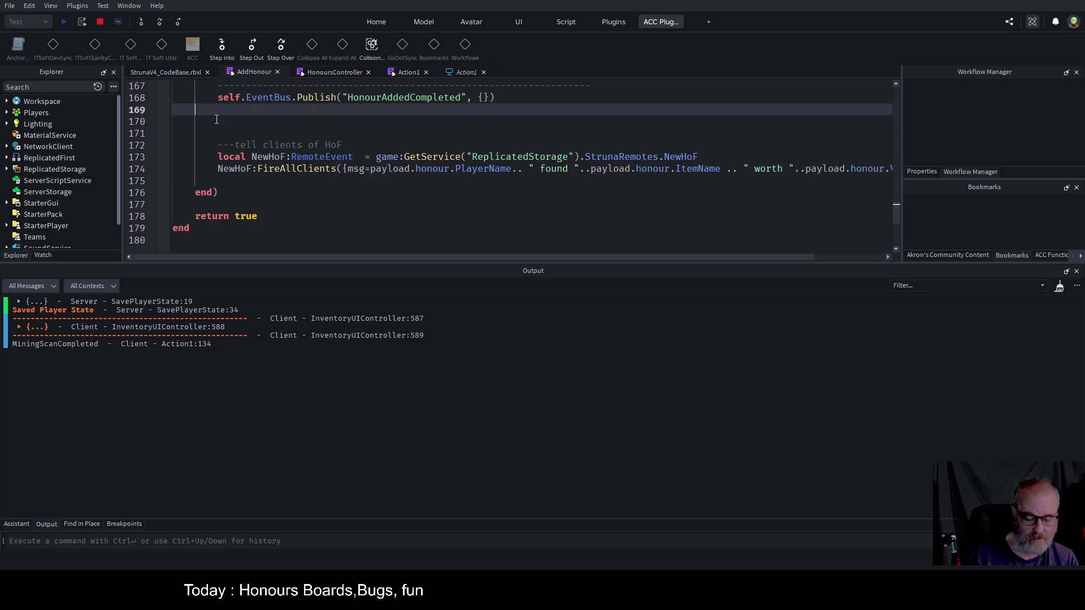
- Stop the play-test and view the HonoursController script
left_click(102, 22)
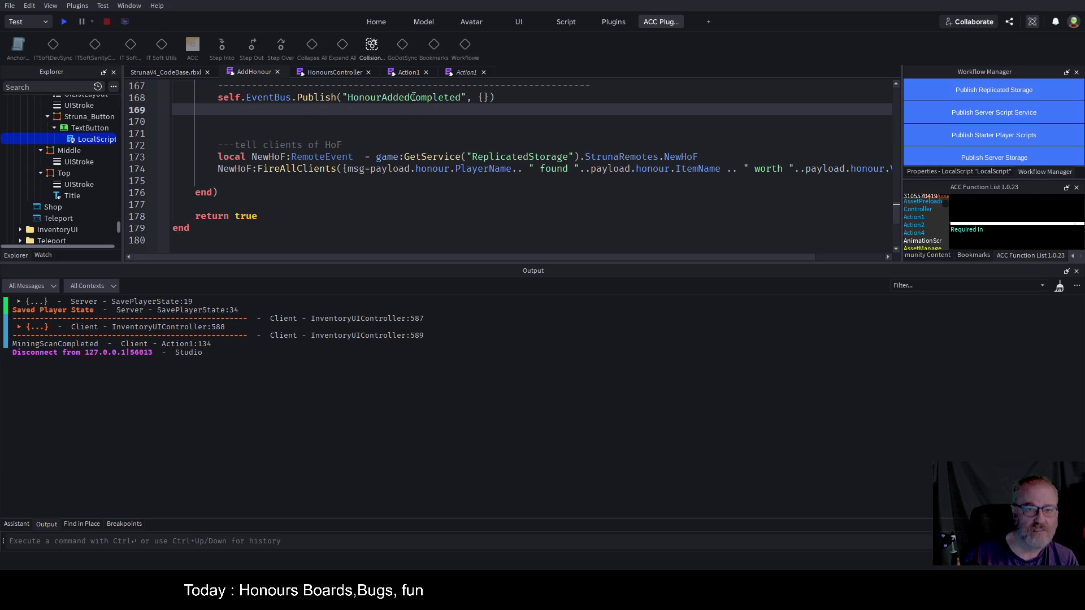
left_click(337, 72)
scroll(445, 185, "up", 2)
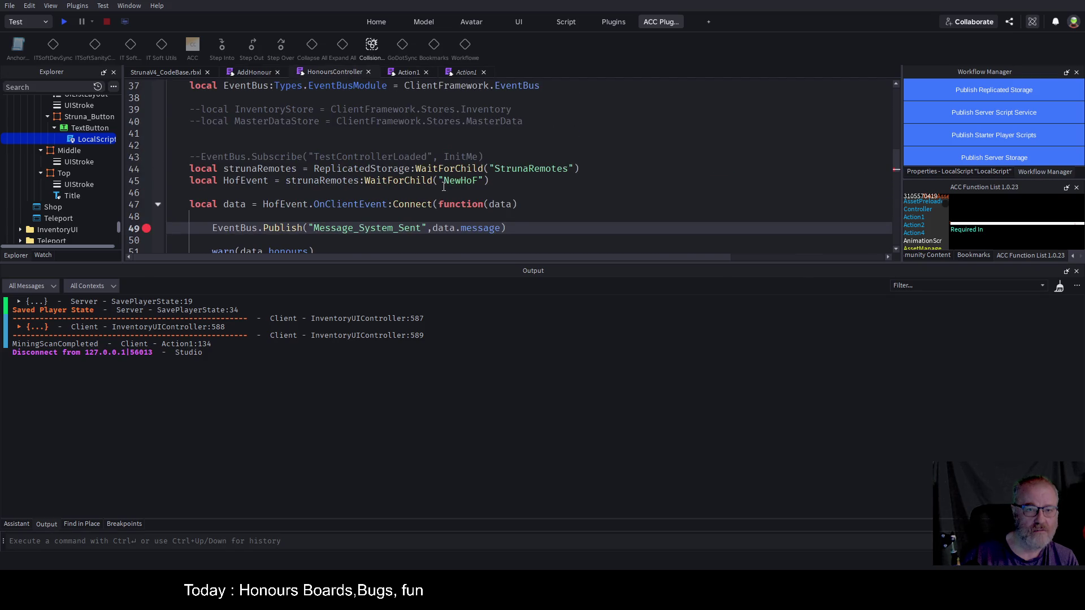
scroll(442, 200, "down", 2)
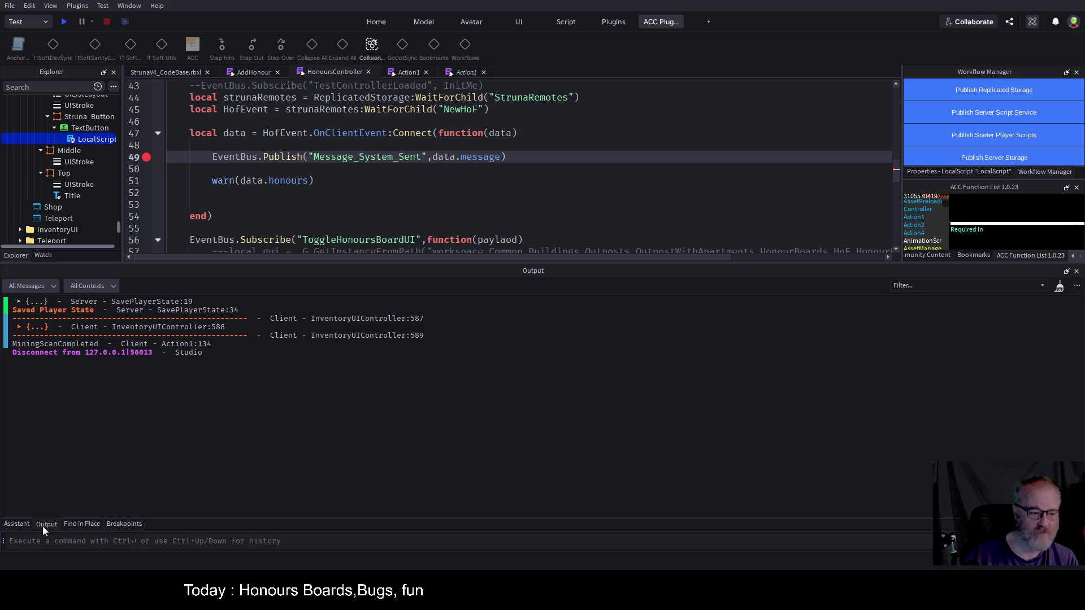
- Search the whole place for NewHoF and jump to its HonoursController match
left_click(83, 525)
left_click(93, 290)
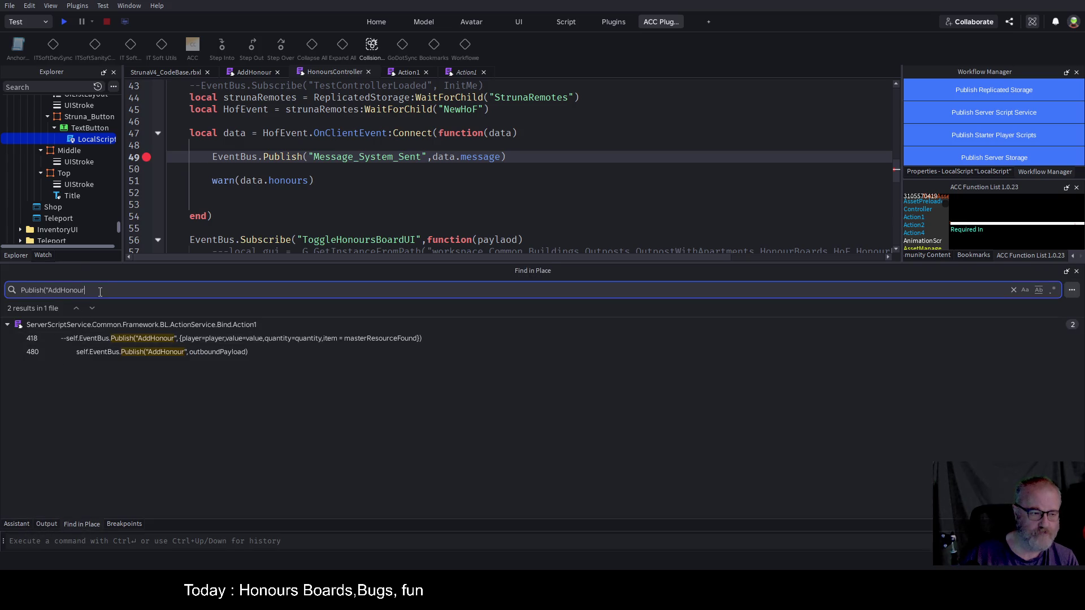
key("ctrl+a")
type("NewGo")
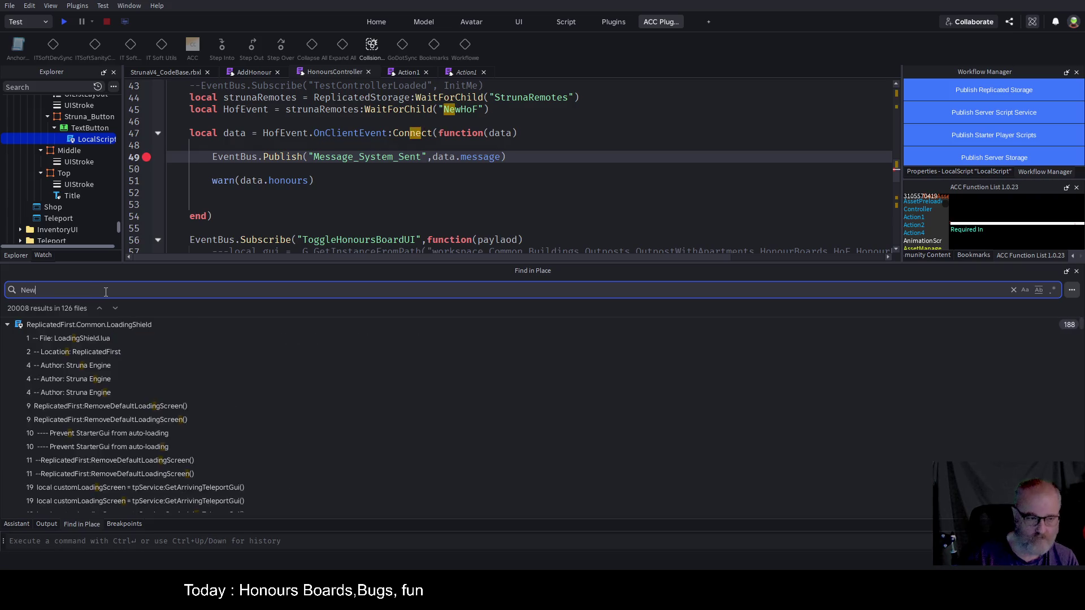
key("BackSpace")
key("BackSpace")
type("Ho")
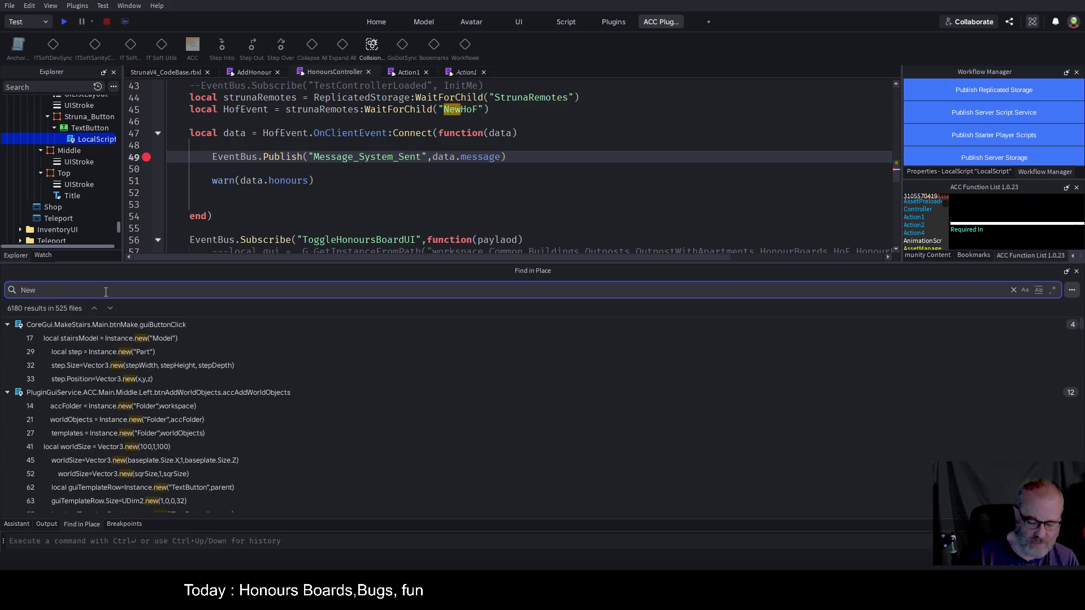
type("F")
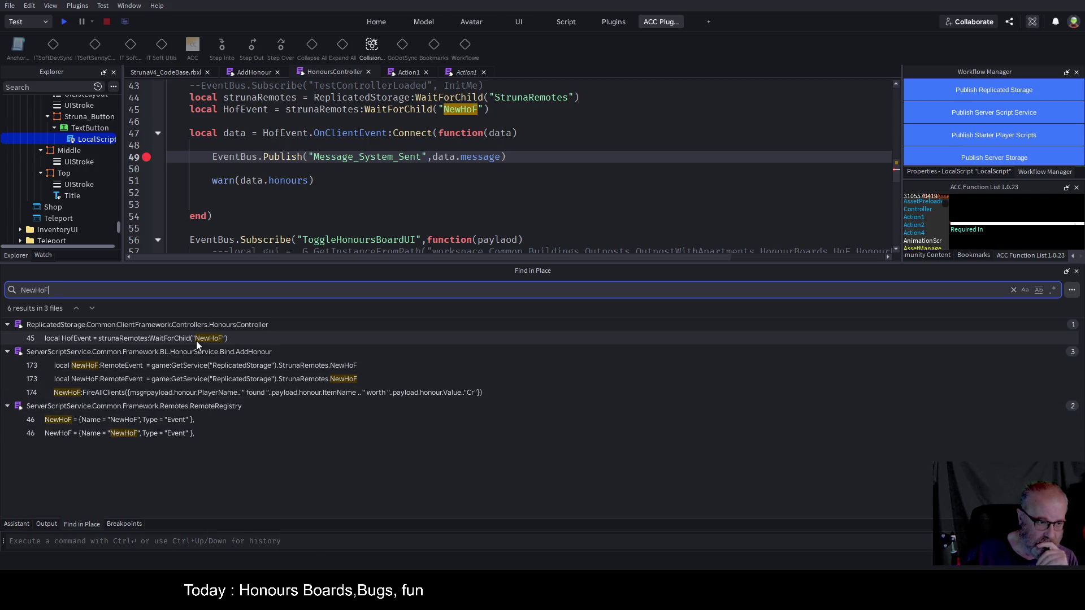
left_click(225, 340)
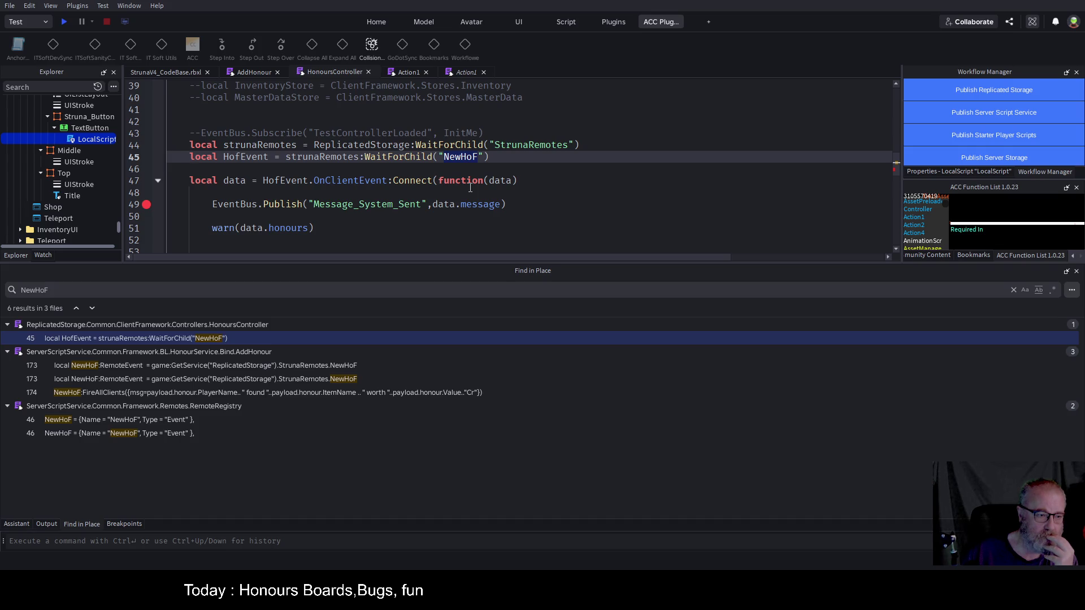
- Switch back to AddHonour and place the cursor on empty line 170
left_click(254, 72)
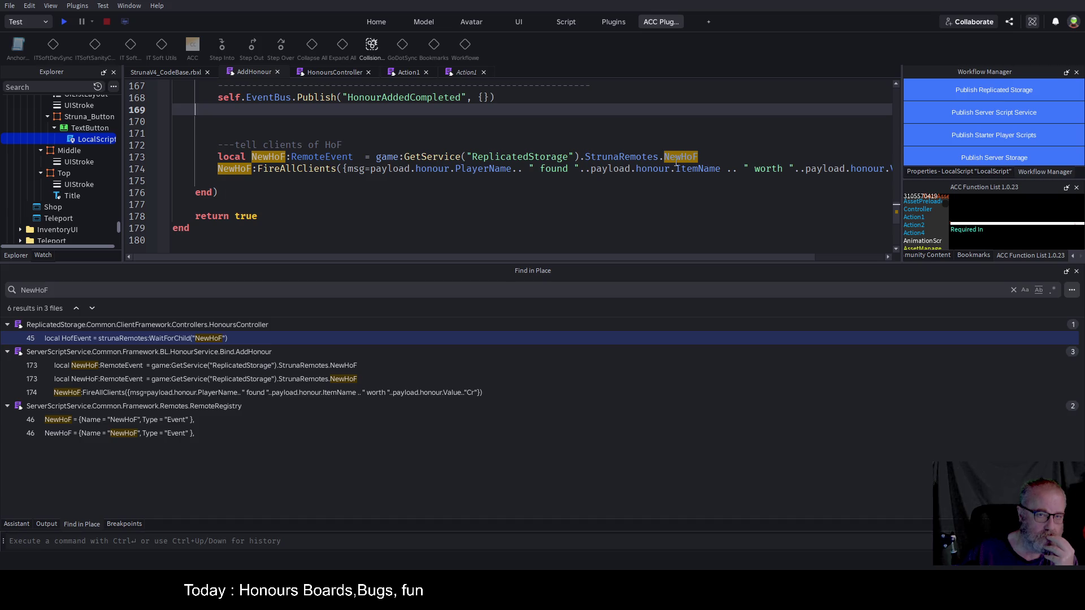
left_click(331, 74)
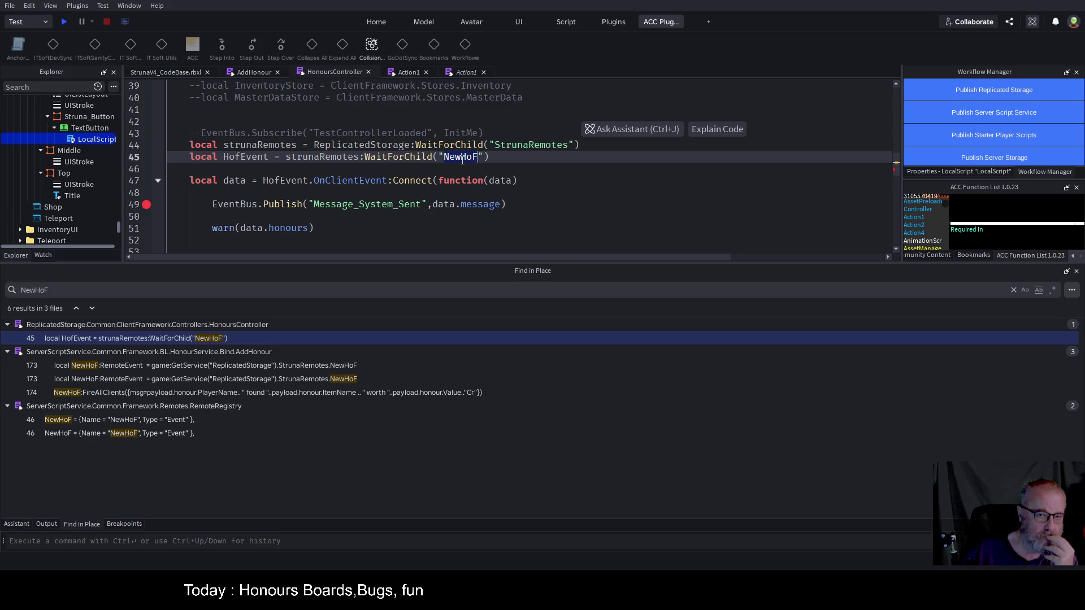
left_click(251, 73)
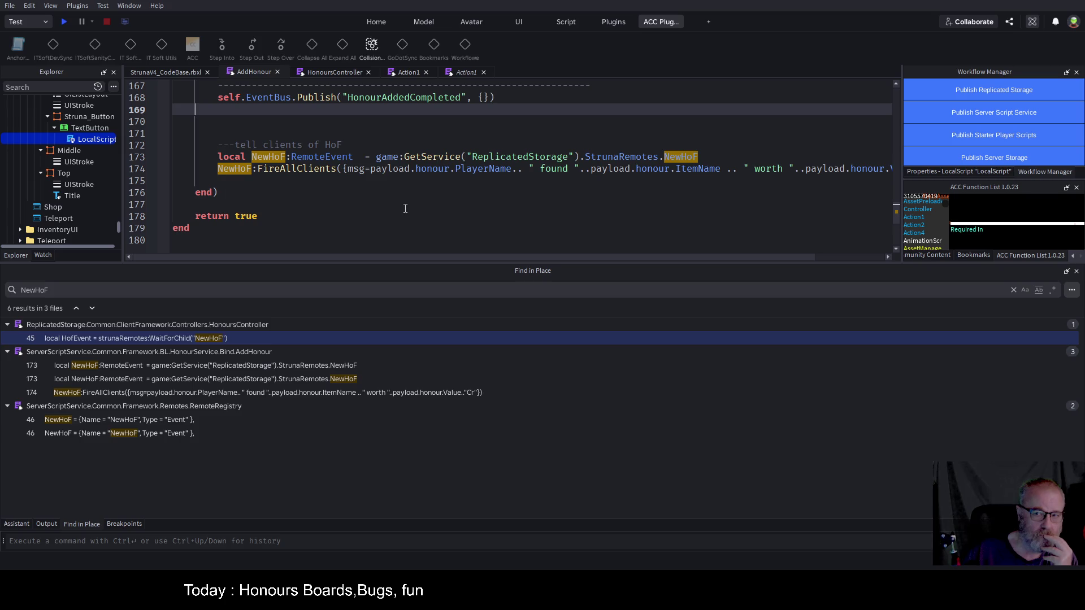
left_click(302, 122)
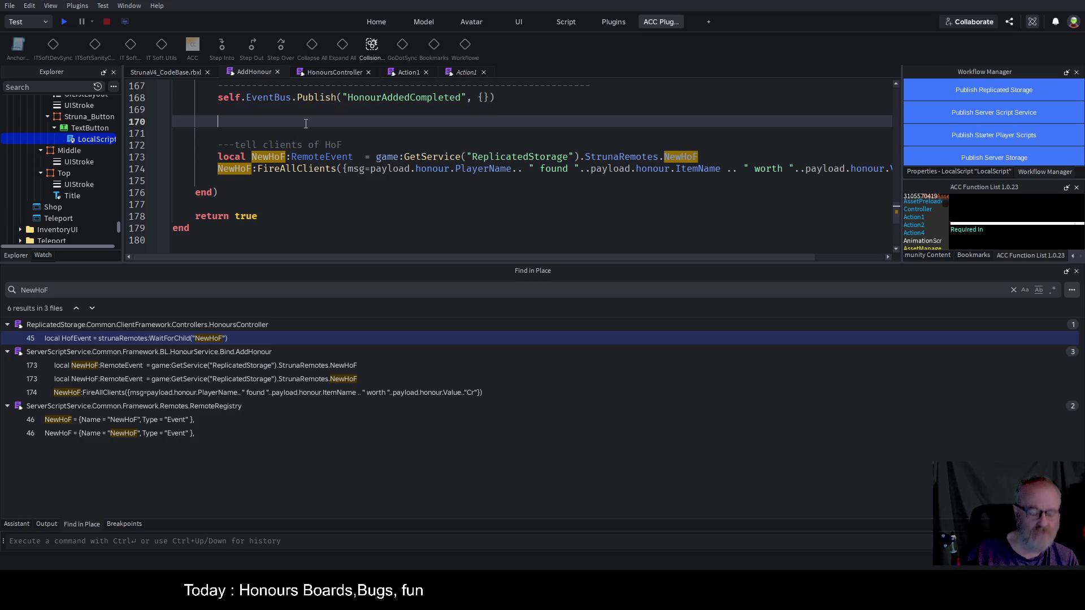
- Paste the payloadForClient table at line 170, comment it out, and save the place
key("ctrl+v")
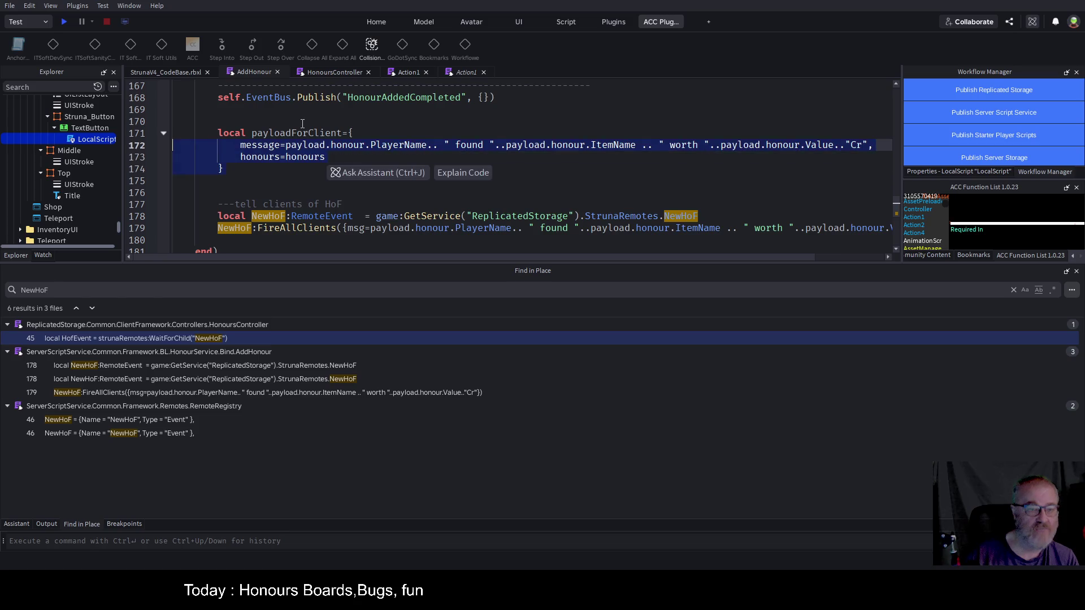
key("ctrl+slash")
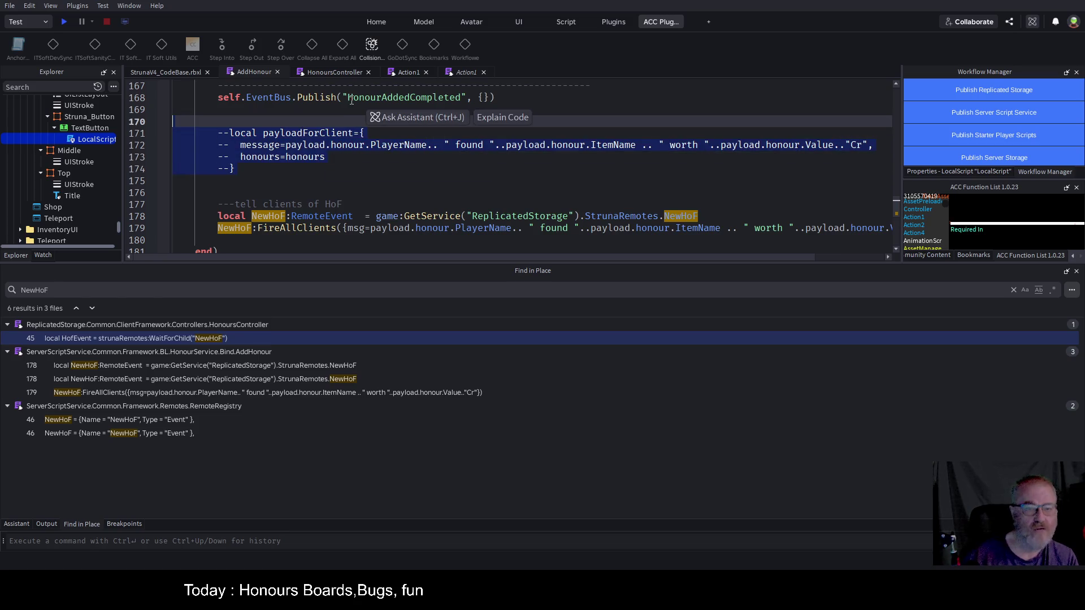
key("ctrl+s")
left_click(495, 161)
scroll(495, 163, "down", 2)
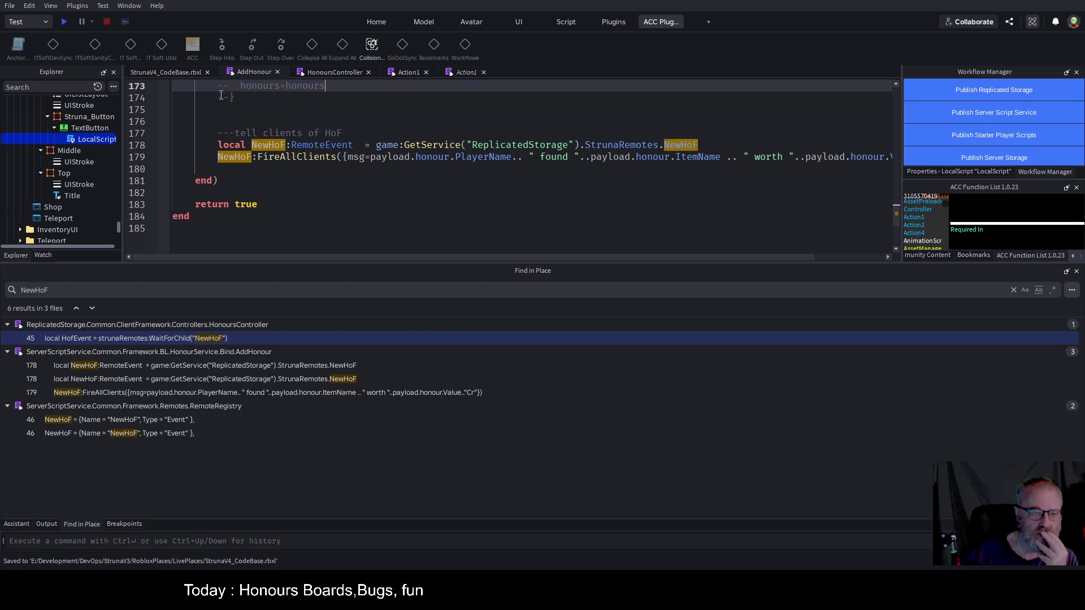
- Compare the AddHonour and HonoursController scripts, ending on HonoursController
left_click(335, 71)
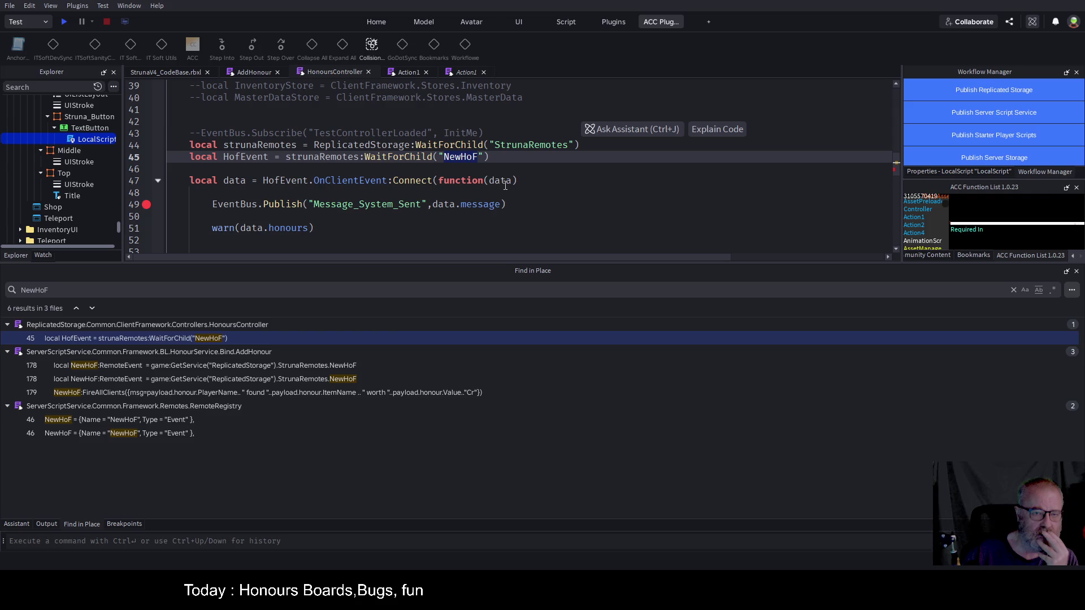
left_click(250, 71)
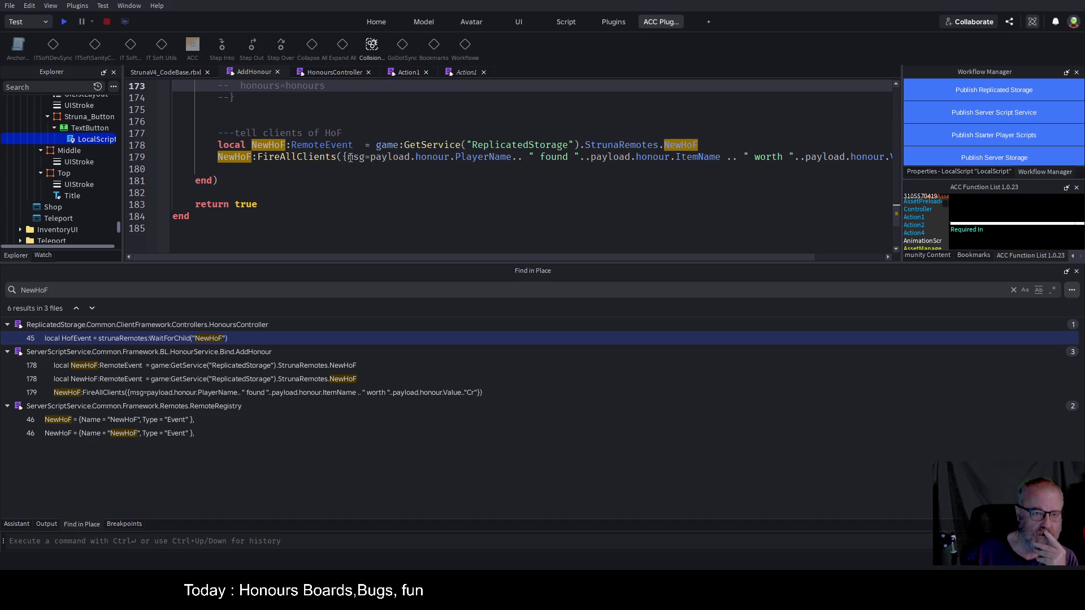
mouse_move(734, 257)
left_mouse_down()
mouse_move(838, 256)
mouse_move(769, 257)
left_mouse_up()
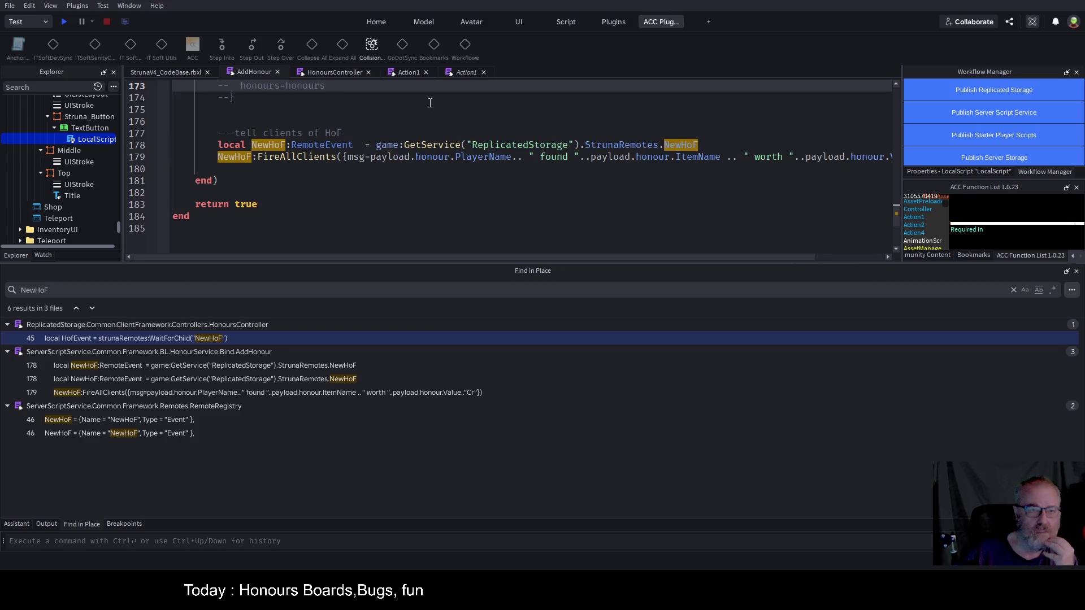
left_click(338, 72)
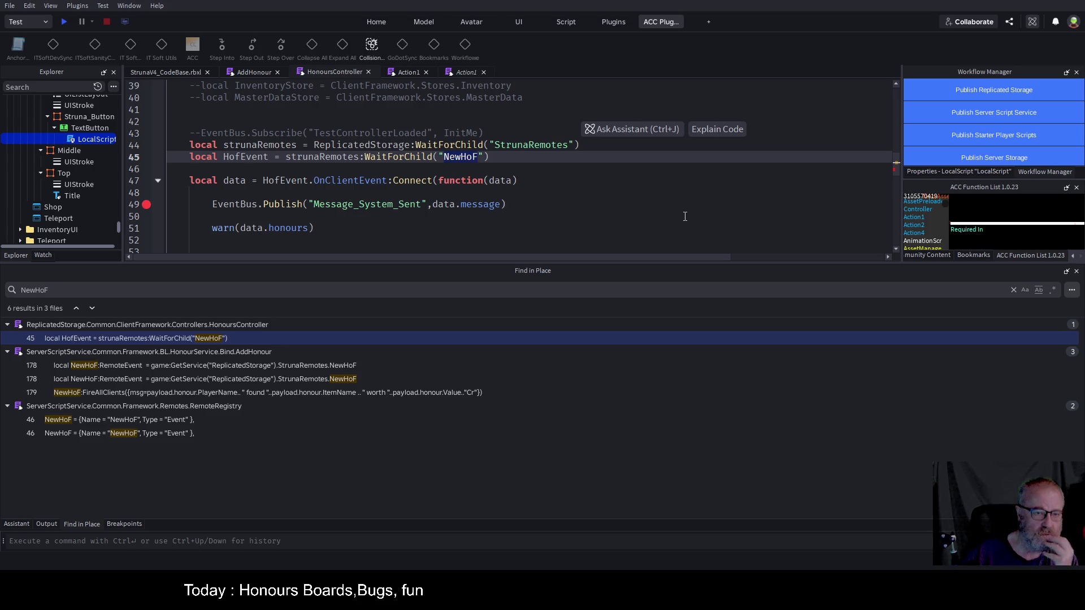
scroll(421, 189, "down", 2)
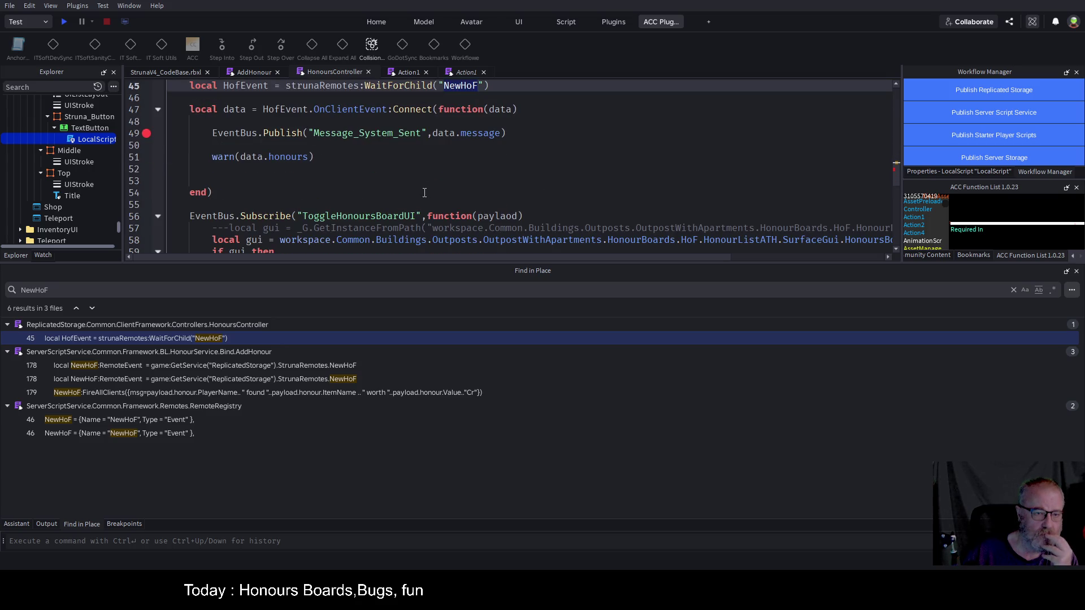
scroll(424, 192, "down", 9)
scroll(424, 193, "up", 4)
- Start a play-test, enlarge the game view, and clear the Output log
left_click(65, 22)
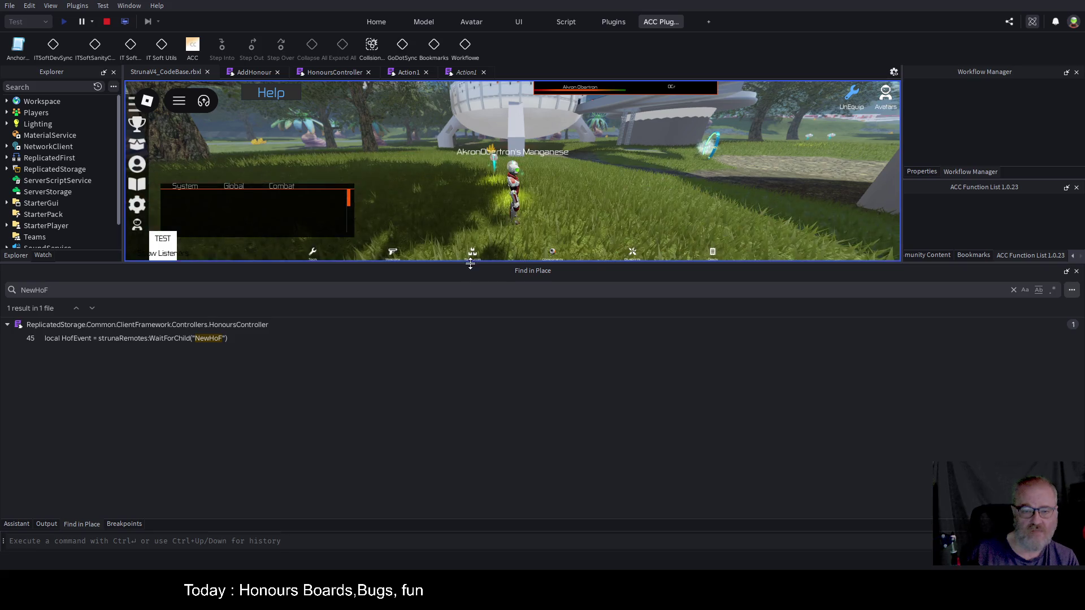
left_click_drag(470, 262, 481, 402)
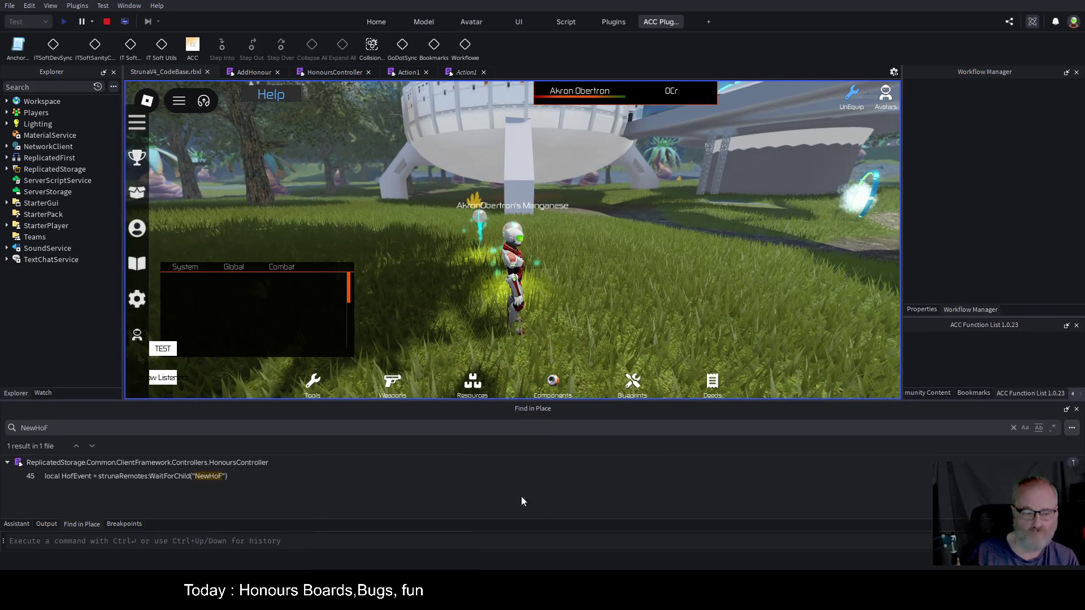
left_click(47, 524)
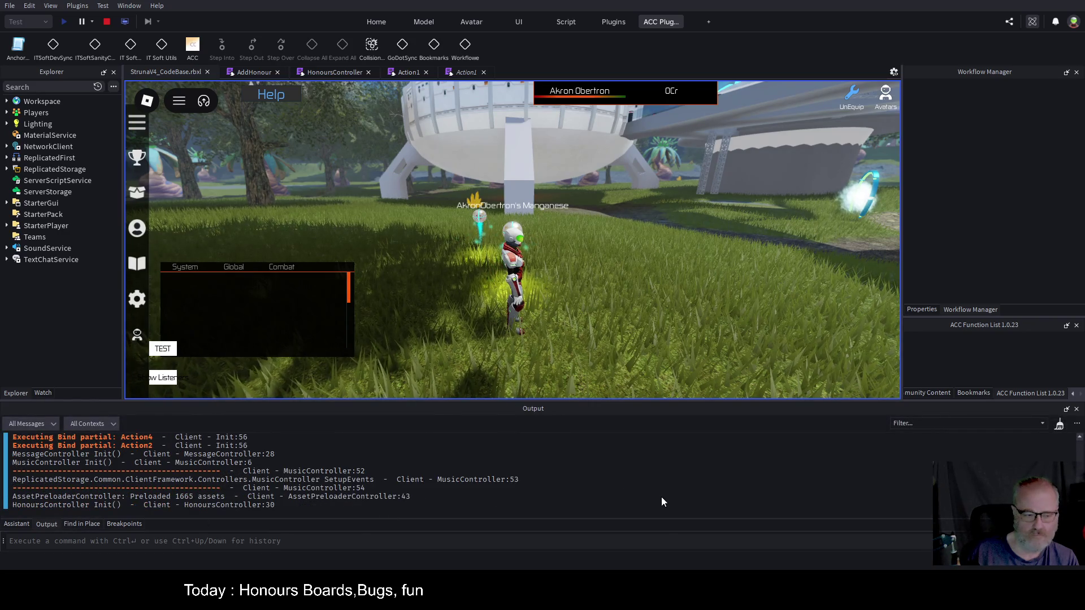
key("ctrl+k")
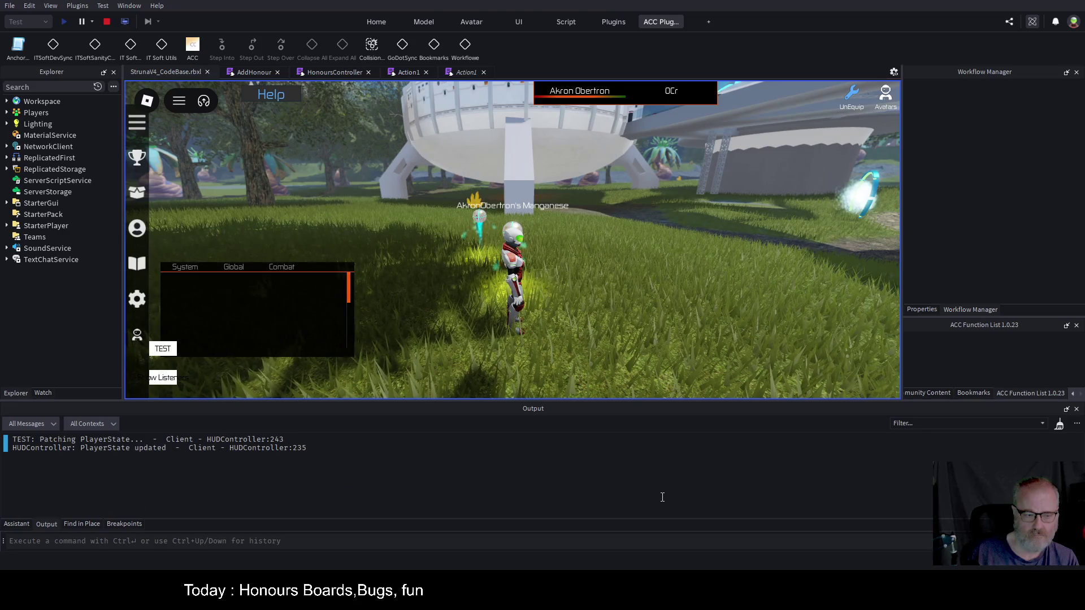
- Equip OOF001 from the tools inventory and use it to scan for resources
key("ctrl+k")
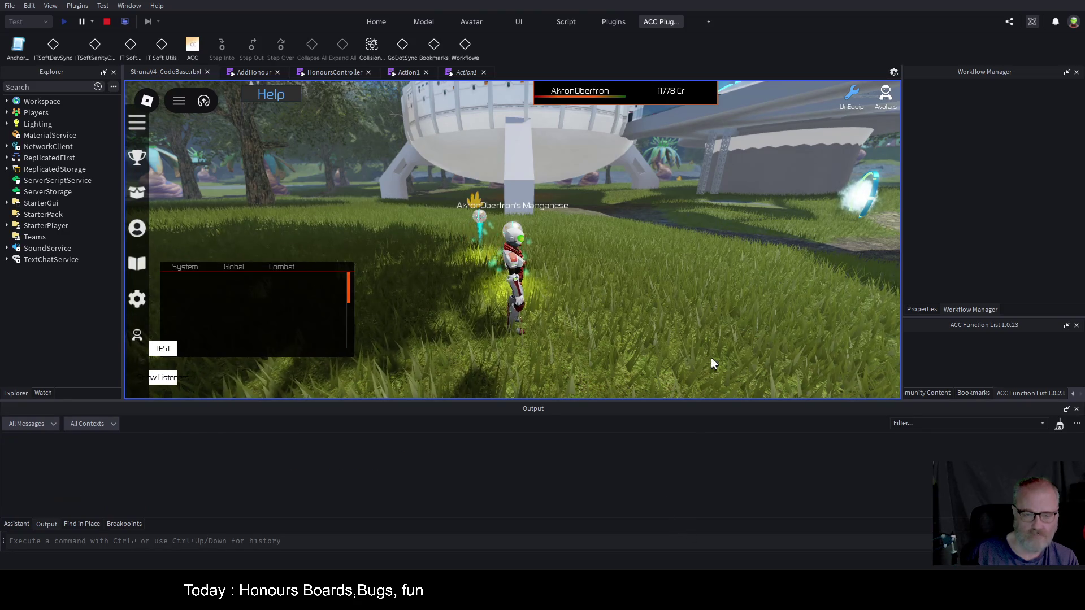
key("i")
left_click(566, 192)
left_click(453, 304)
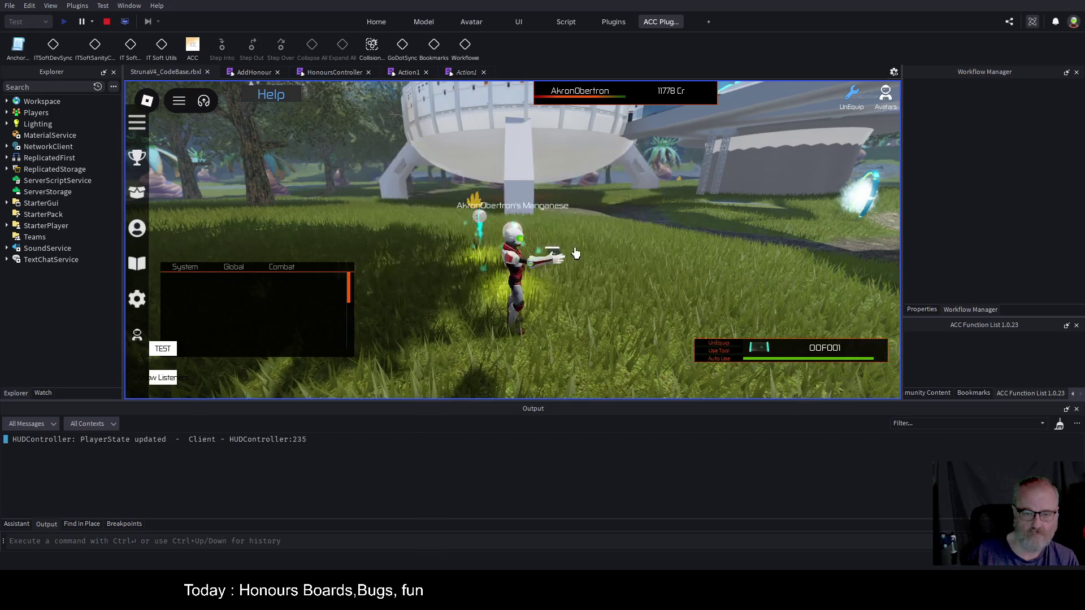
left_click(600, 242)
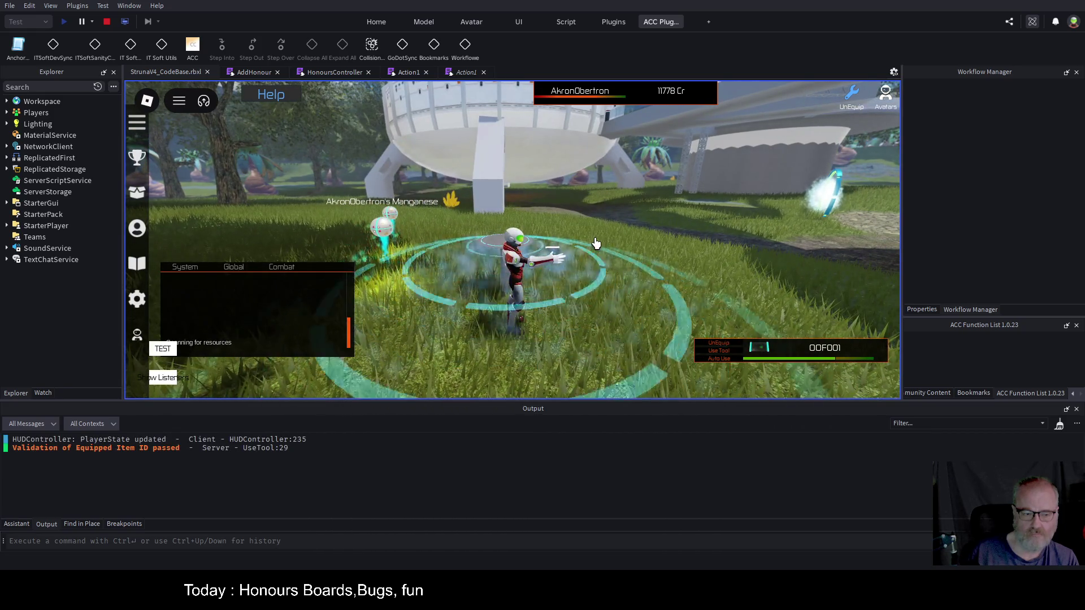
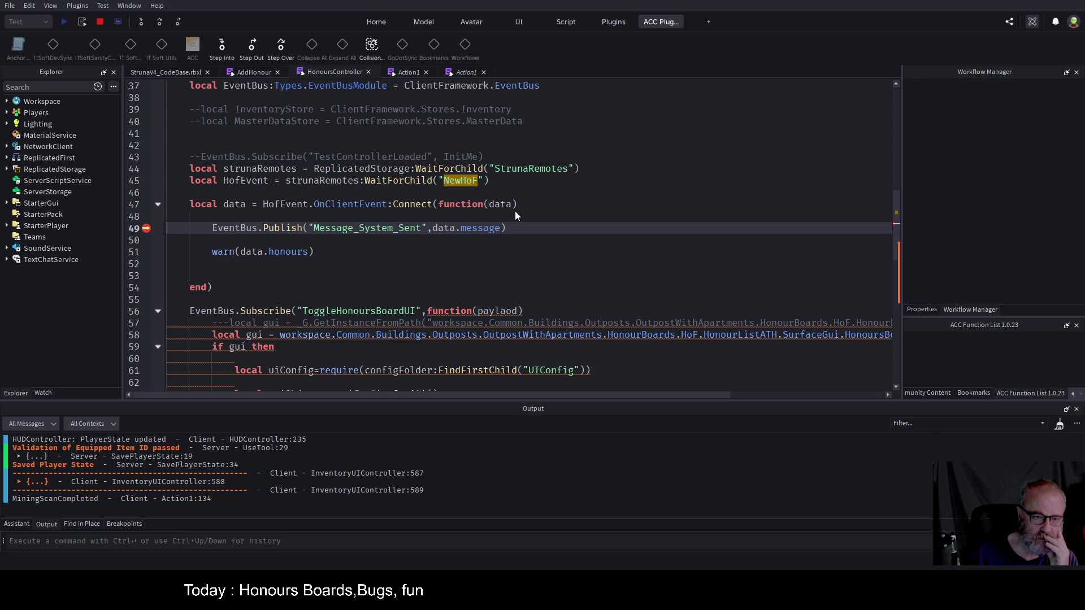
- Change line 49's publish argument from data.message to data.msg and stop the running play-test
double_click(485, 228)
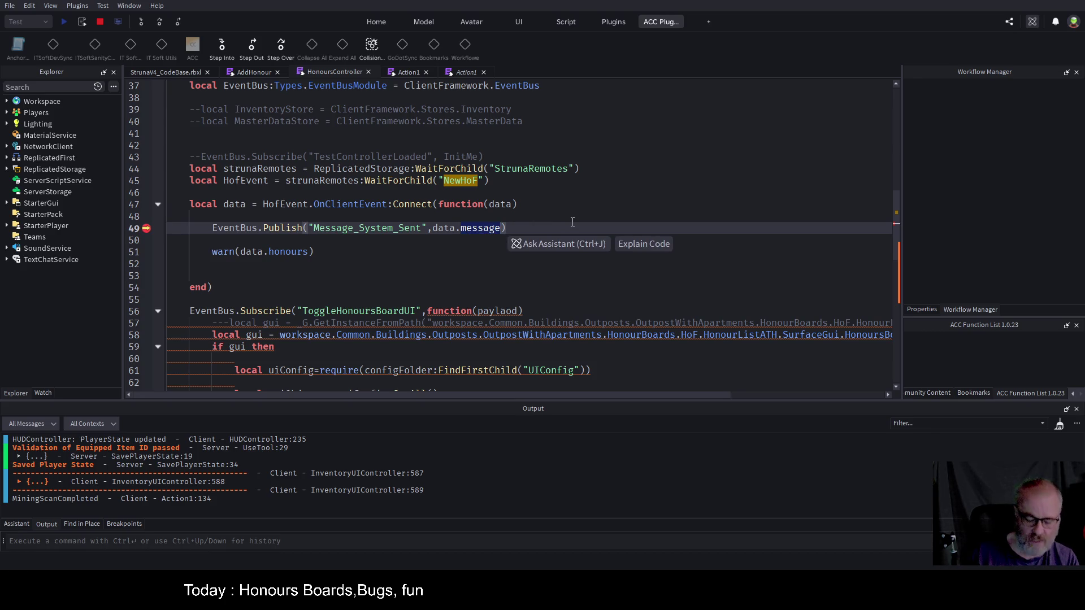
type("msg")
left_click(643, 262)
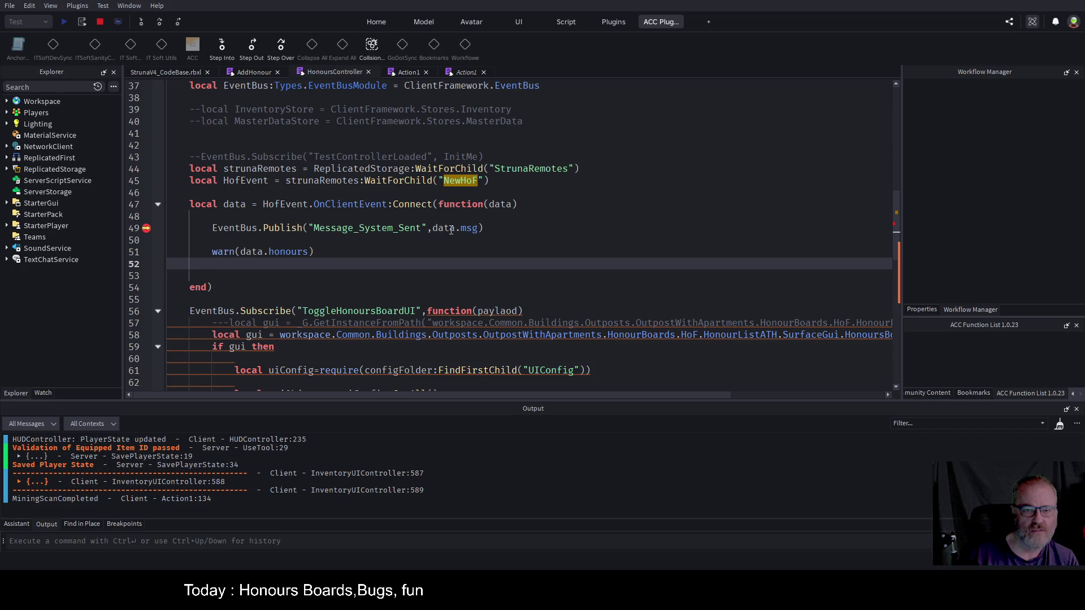
left_click(104, 22)
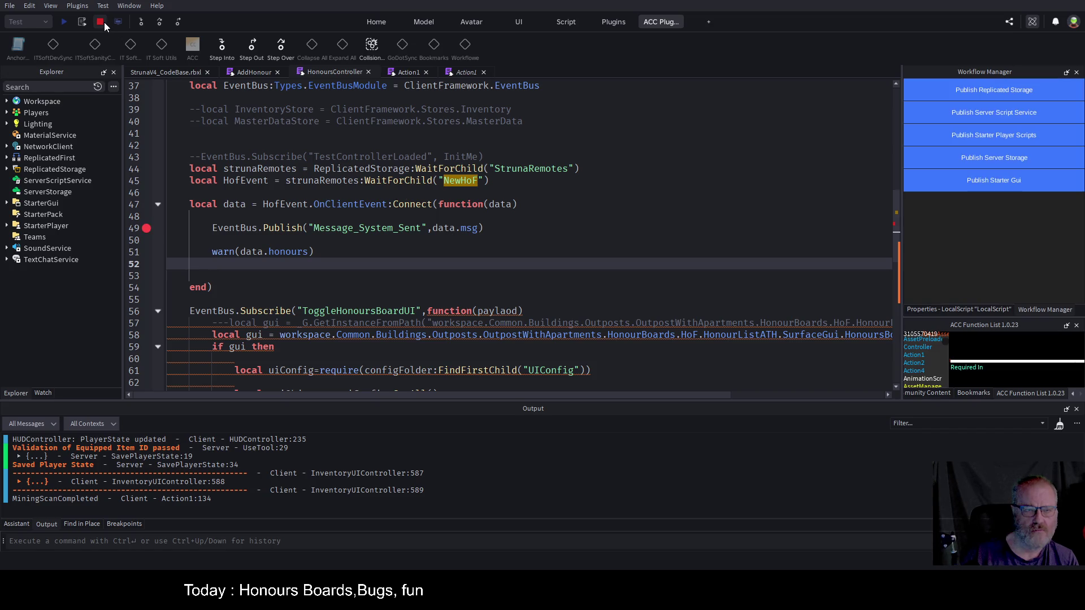
- In AddHonour, uncomment the payloadForClient table on lines 171–174
left_click(253, 73)
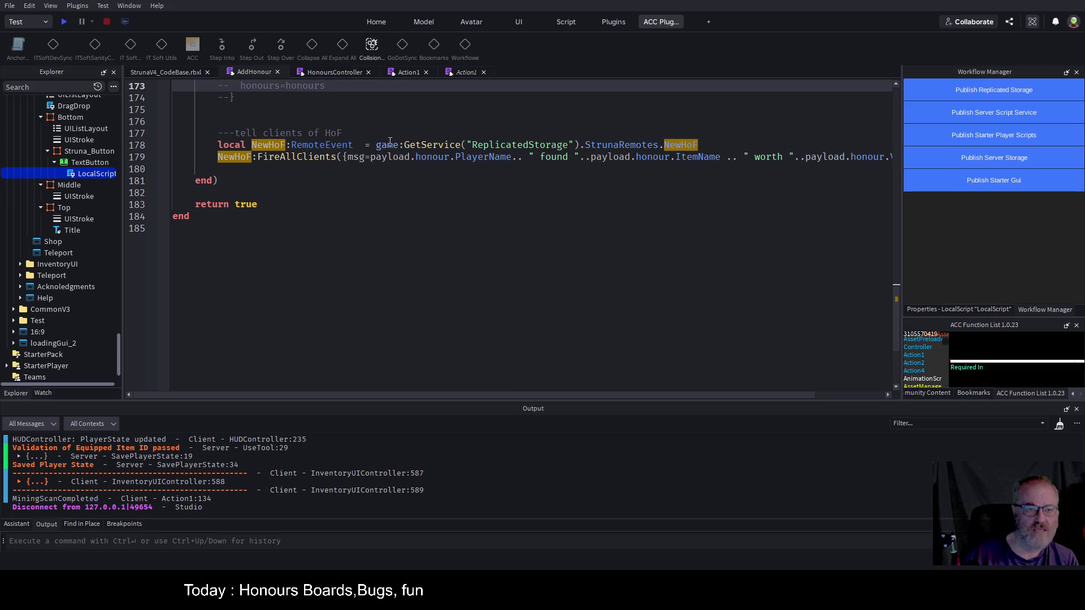
scroll(383, 142, "up", 3)
mouse_move(236, 204)
left_mouse_down()
mouse_move(237, 193)
mouse_move(177, 167)
left_mouse_up()
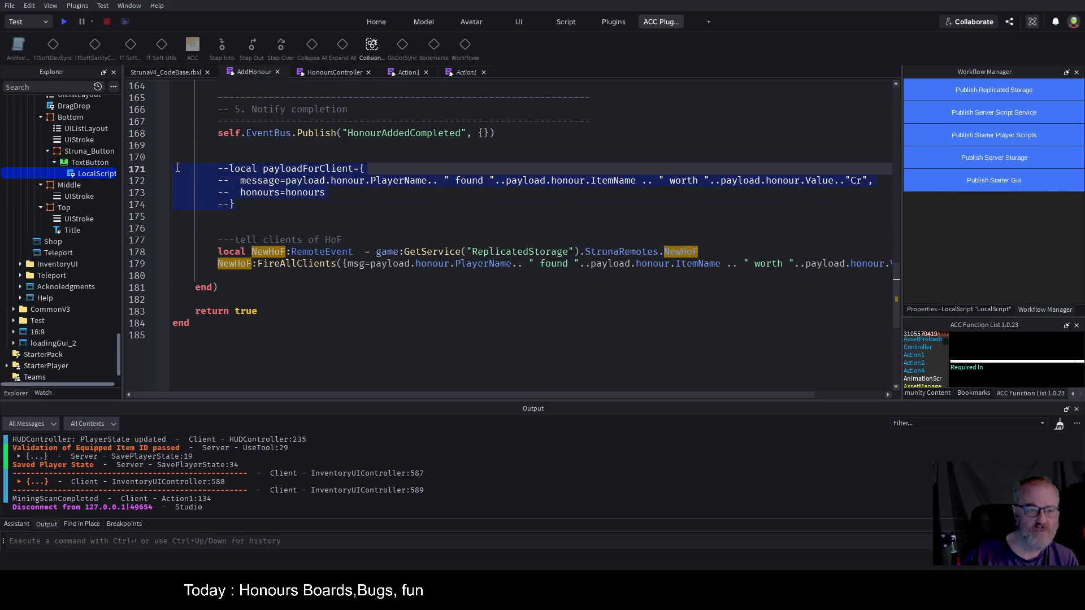
key("ctrl+/")
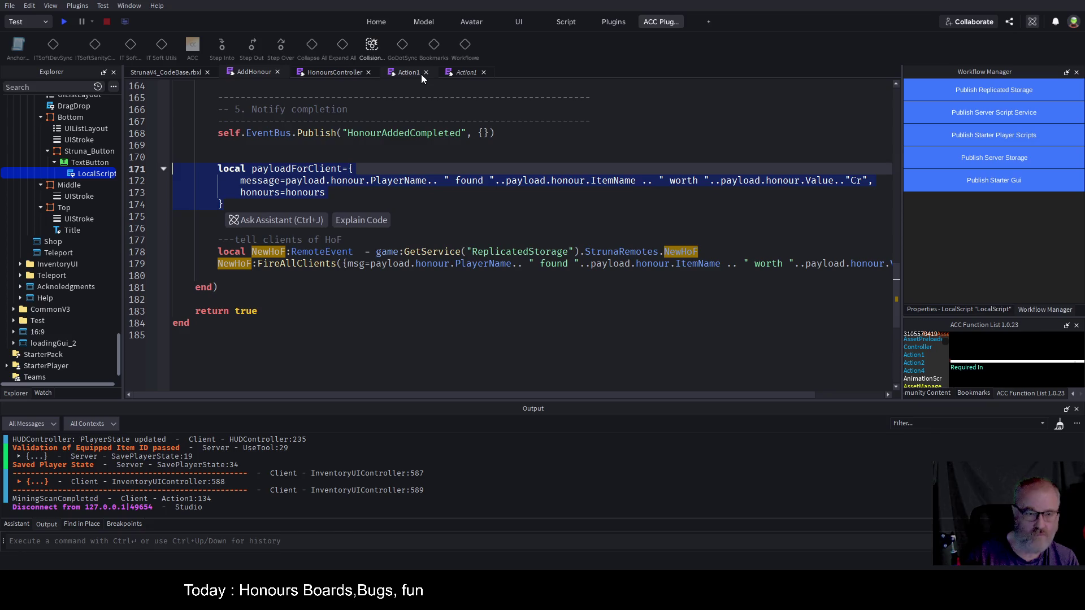
left_click(402, 203)
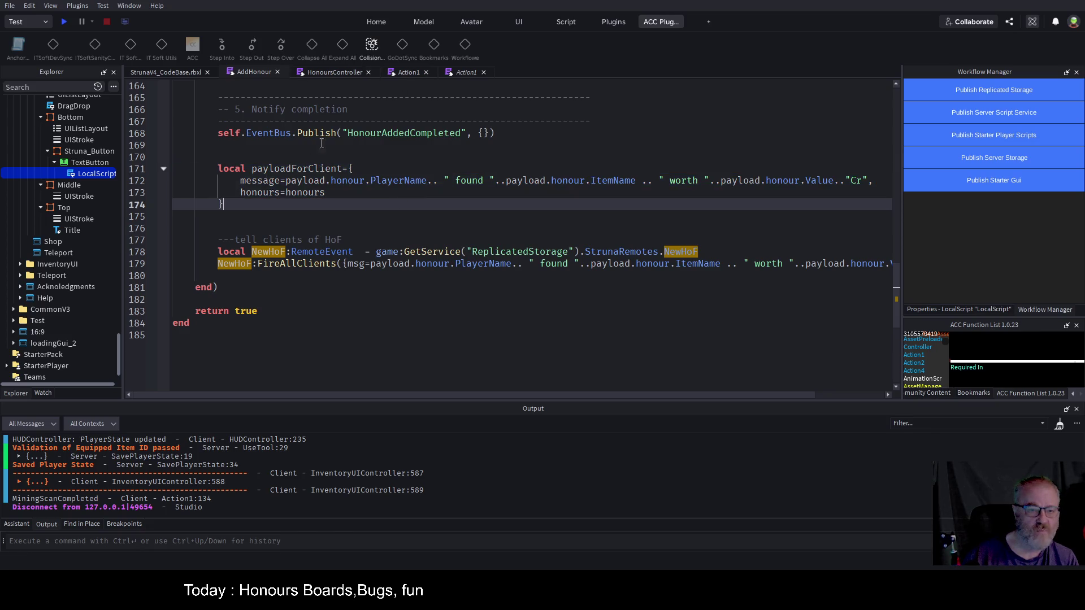
- Replace line 179's FireAllClients argument with payloadForClient
double_click(274, 181)
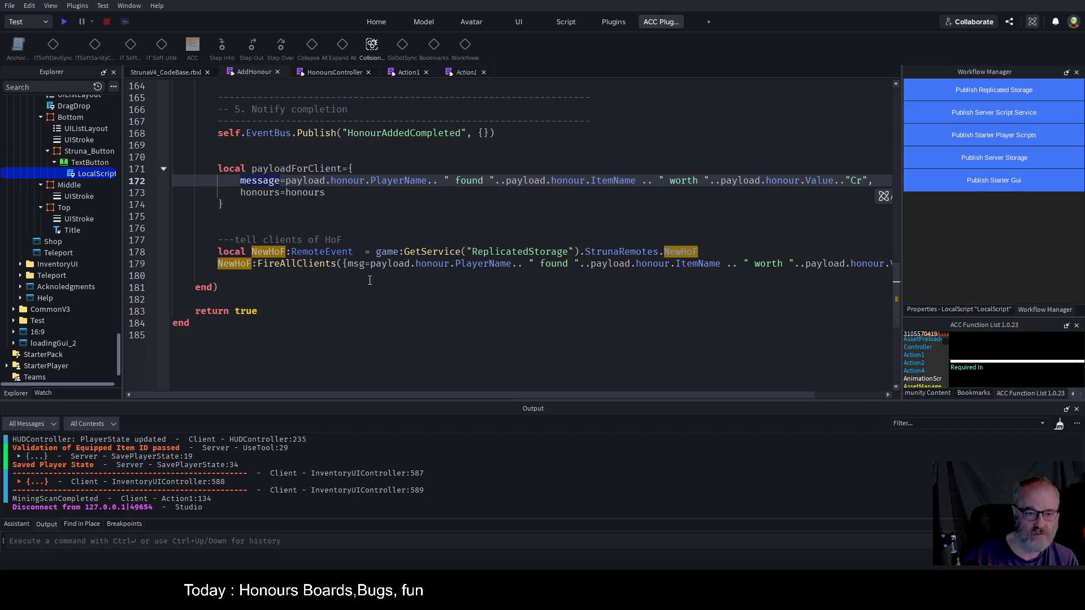
double_click(299, 169)
key("ctrl+c")
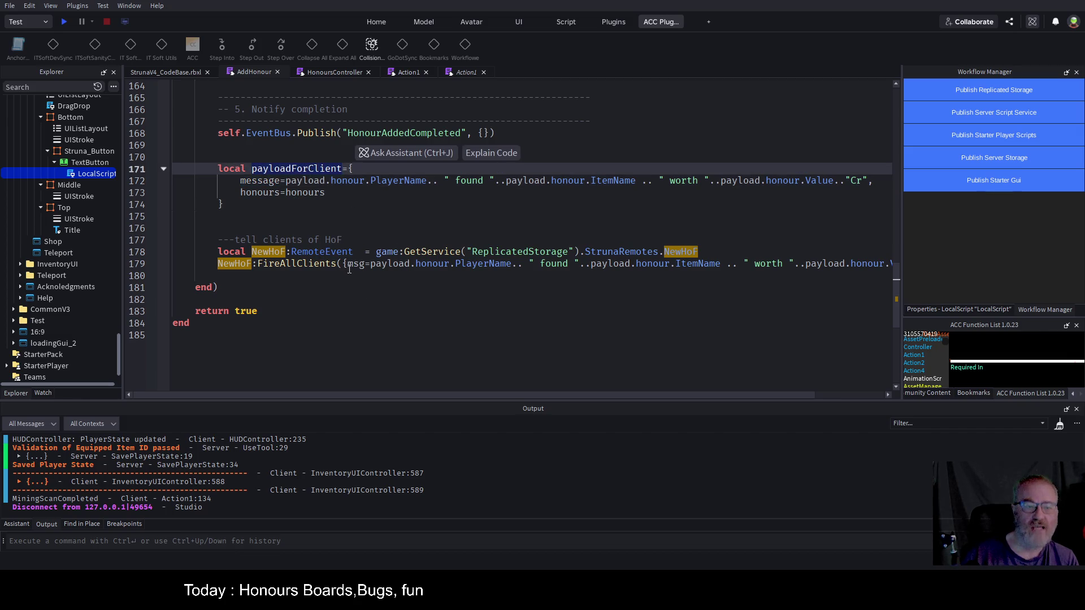
left_click_drag(344, 264, 887, 264)
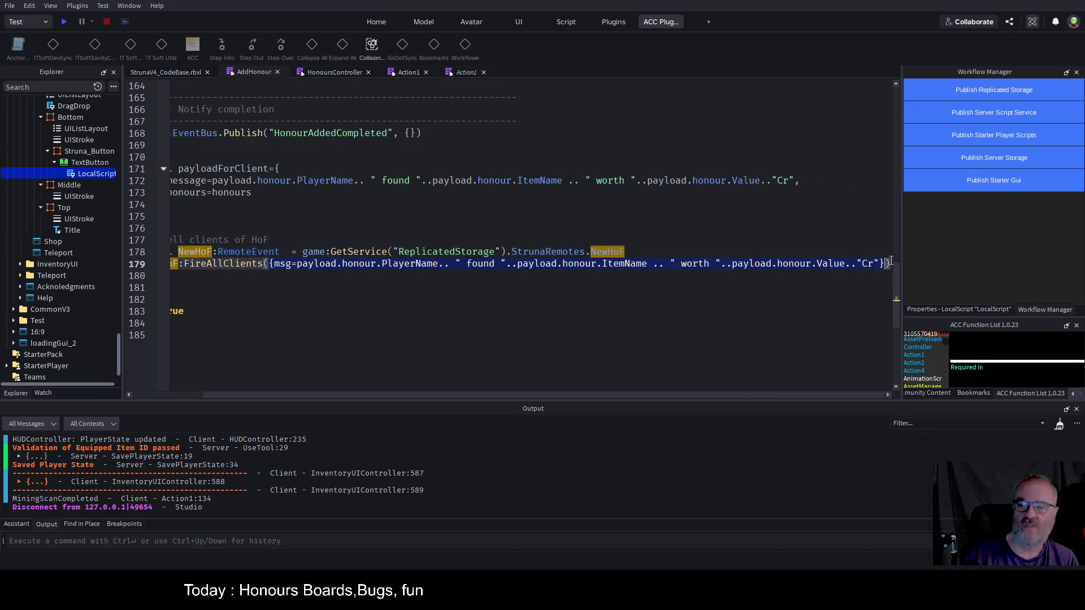
key("ctrl+v")
- Check the old payload variable's uses, save the place, and return to HonoursController
scroll(462, 300, "up", 20)
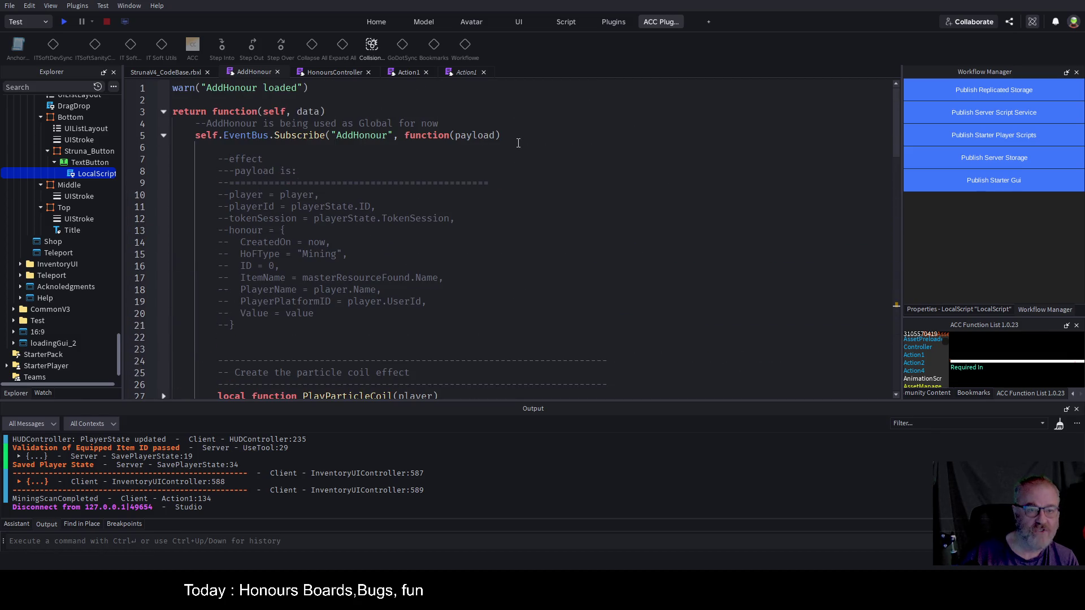
double_click(481, 135)
scroll(492, 243, "down", 6)
scroll(492, 244, "down", 20)
scroll(605, 280, "up", 7)
key("ctrl+s")
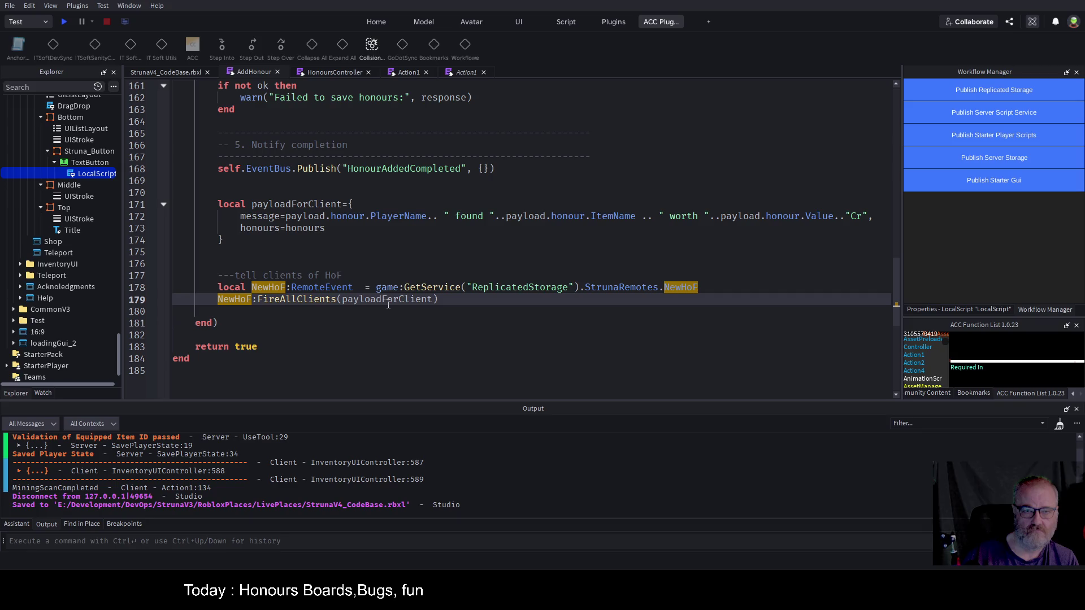
left_click(456, 333)
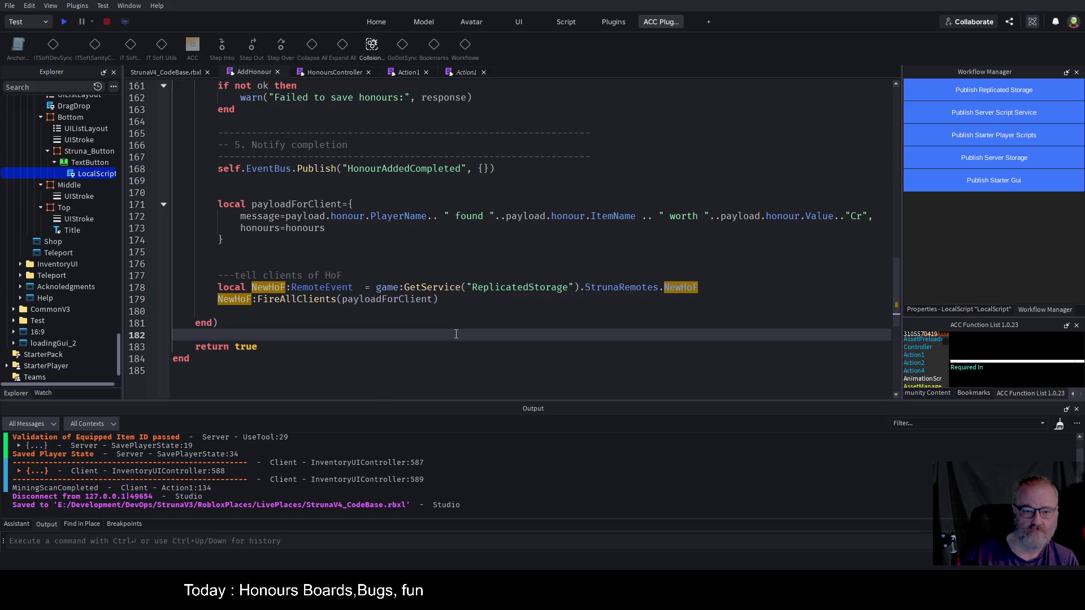
left_click(334, 72)
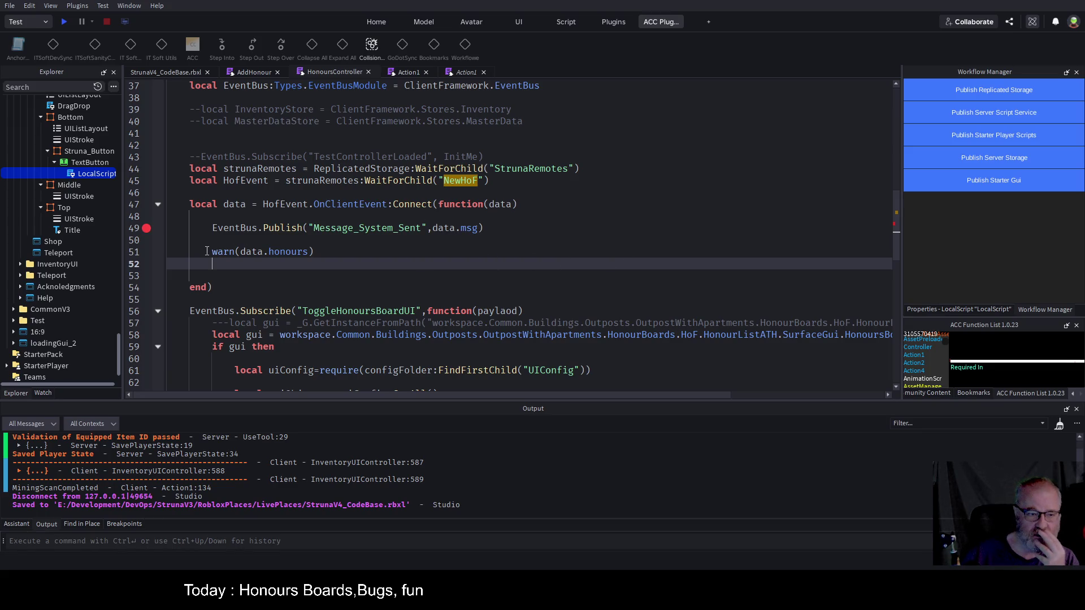
- Add a breakpoint on line 51 and disable the one on line 49
left_click_drag(492, 228, 213, 228)
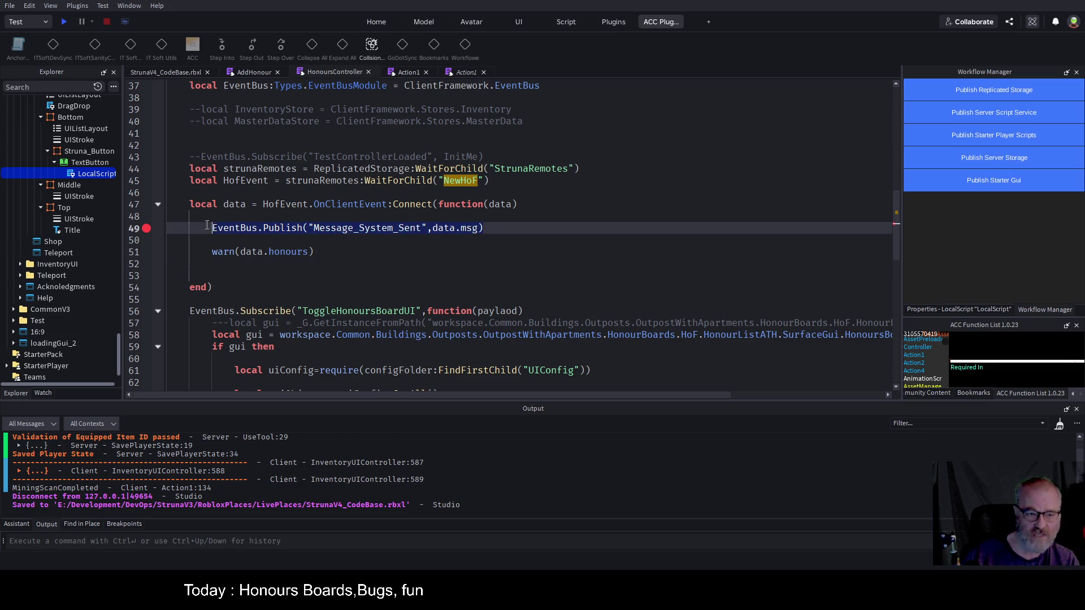
left_click(213, 240)
left_click(382, 267)
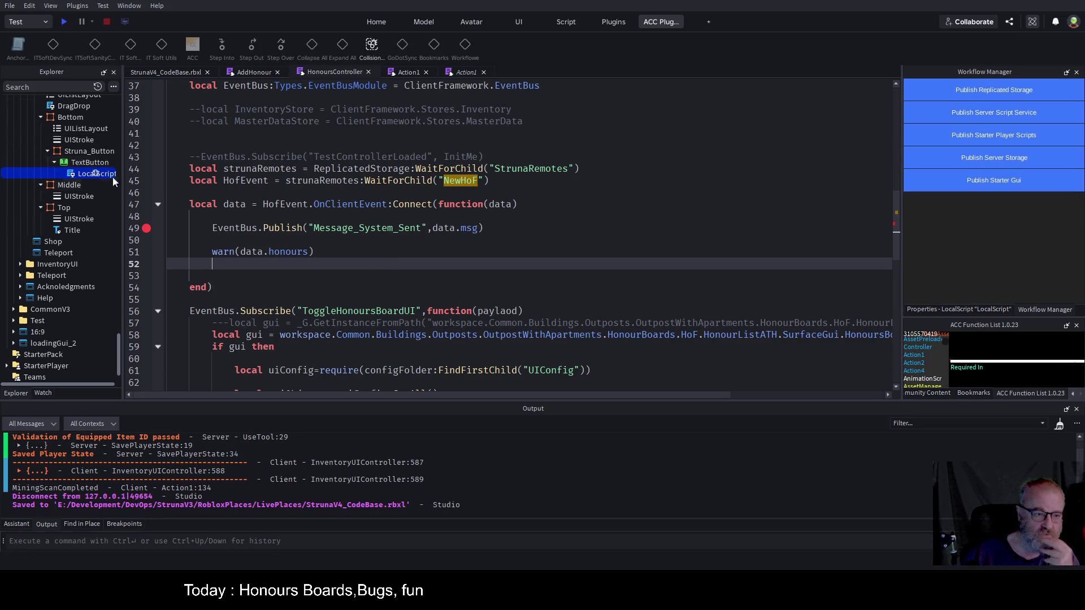
left_click(150, 252)
left_click(150, 229)
- Start a play-test, walk forward, and equip the OOF001 tool
left_click(64, 23)
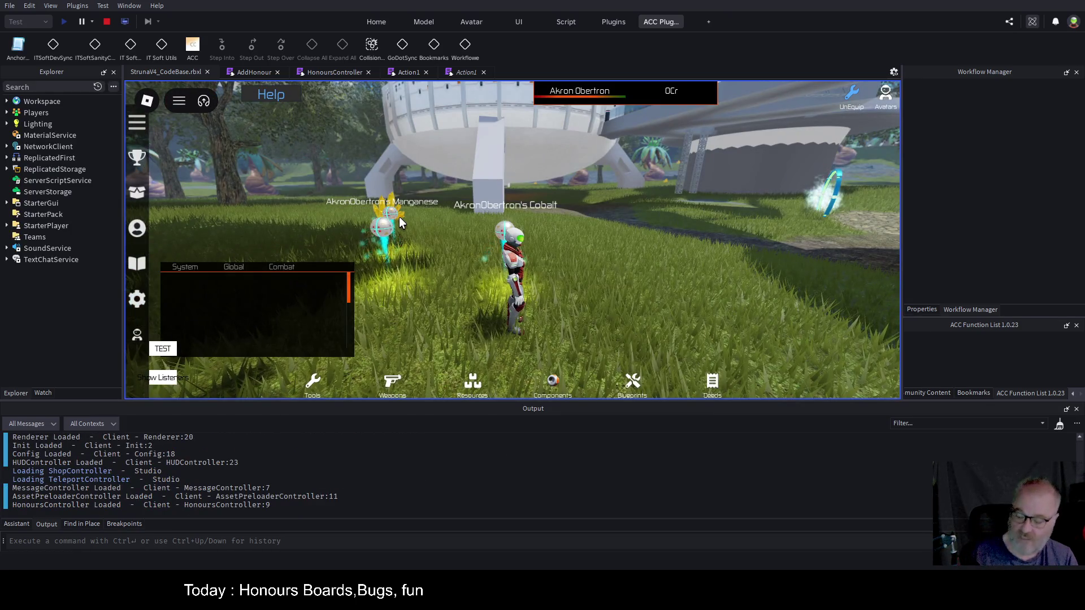
key("w")
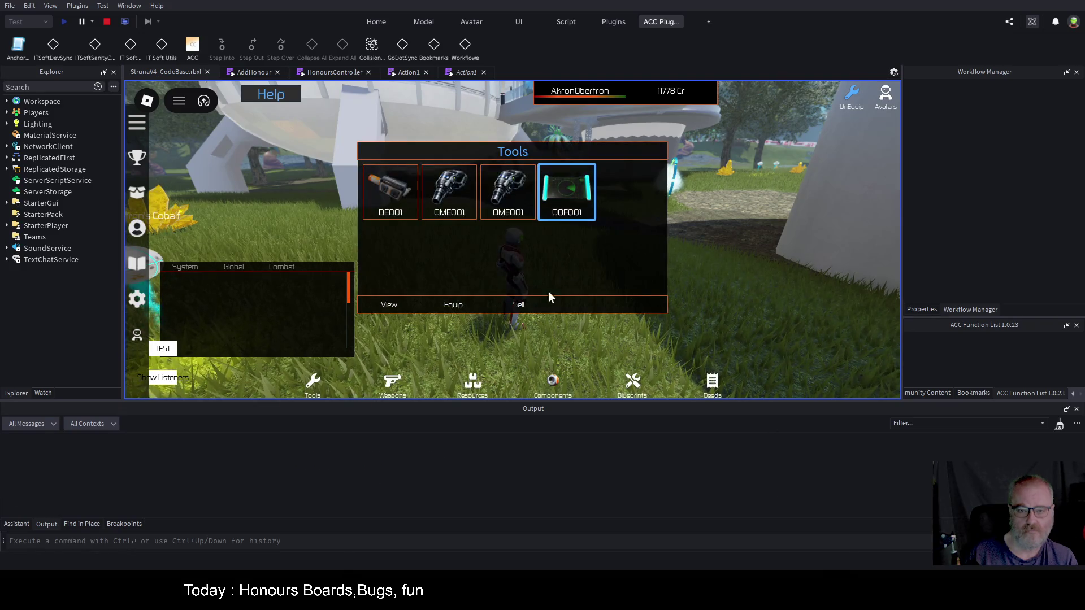
left_click(453, 305)
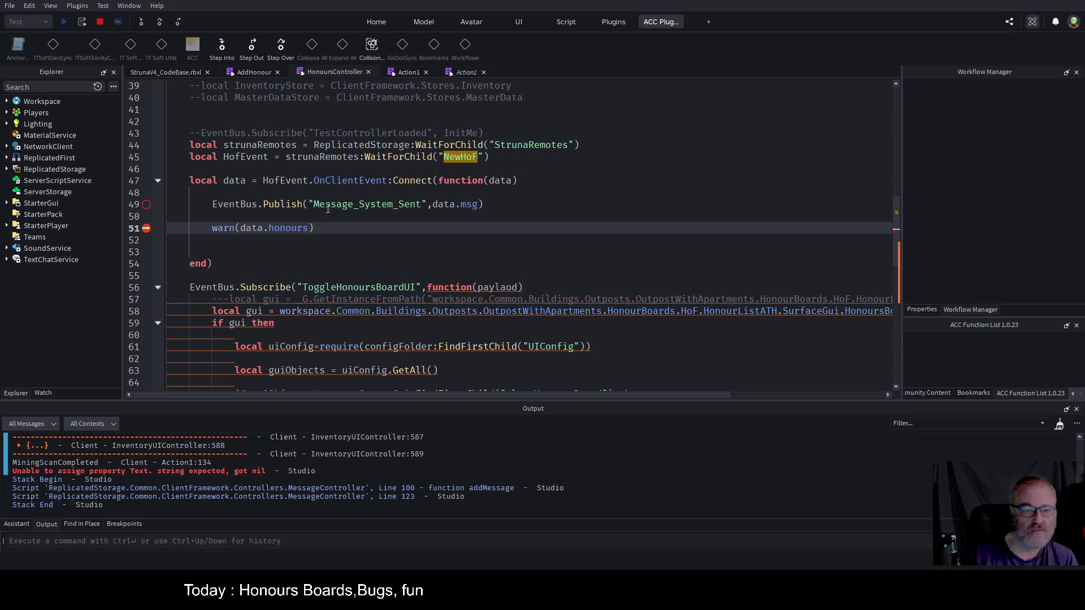
- Stop the play-test, restore line 49 to publish data.message, and save
left_click(246, 218)
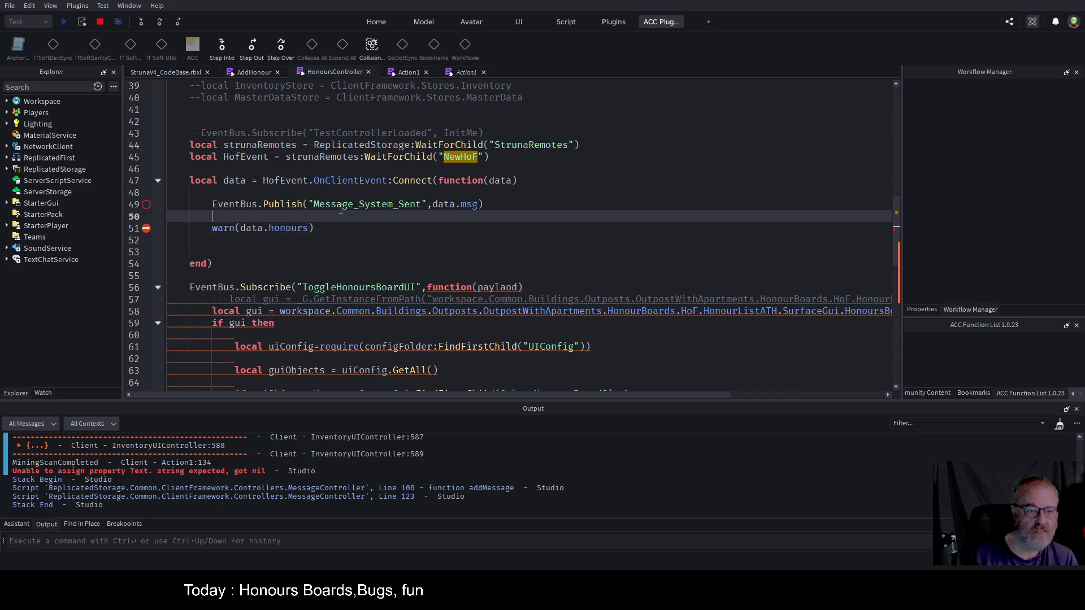
left_click(99, 22)
left_click(474, 205)
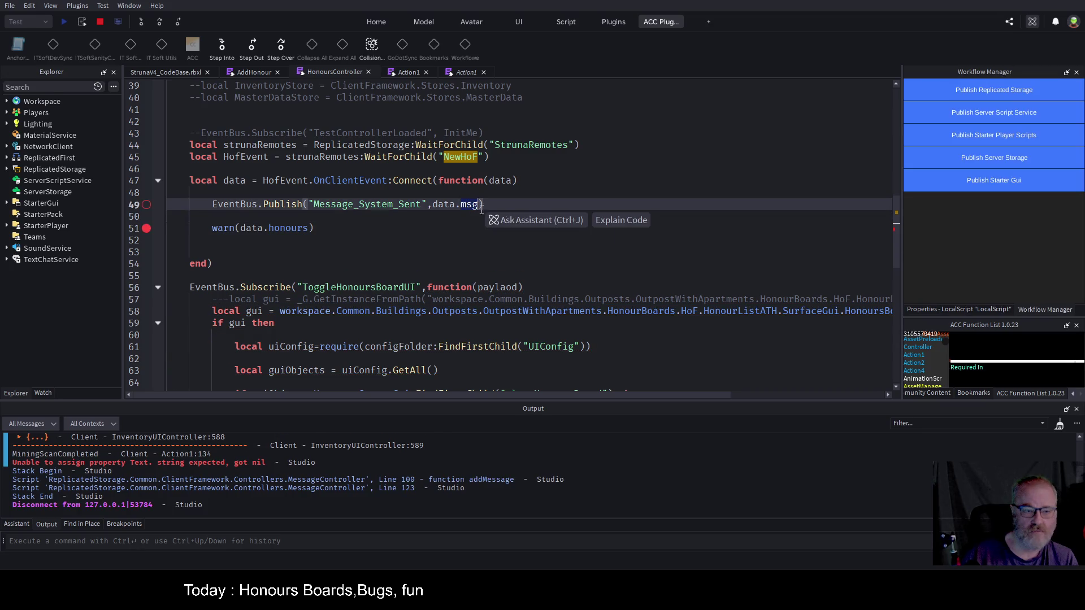
type("message")
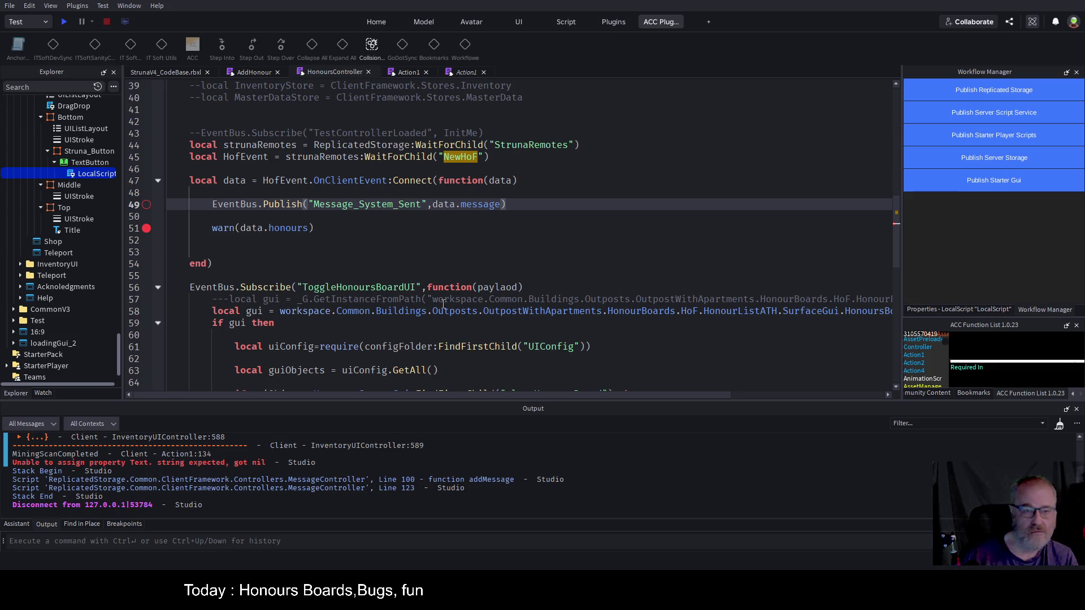
key("ctrl+s")
- Uncomment the MasterDataStore require on line 40, save the place, and widen the Explorer panel
left_click(288, 229)
double_click(288, 228)
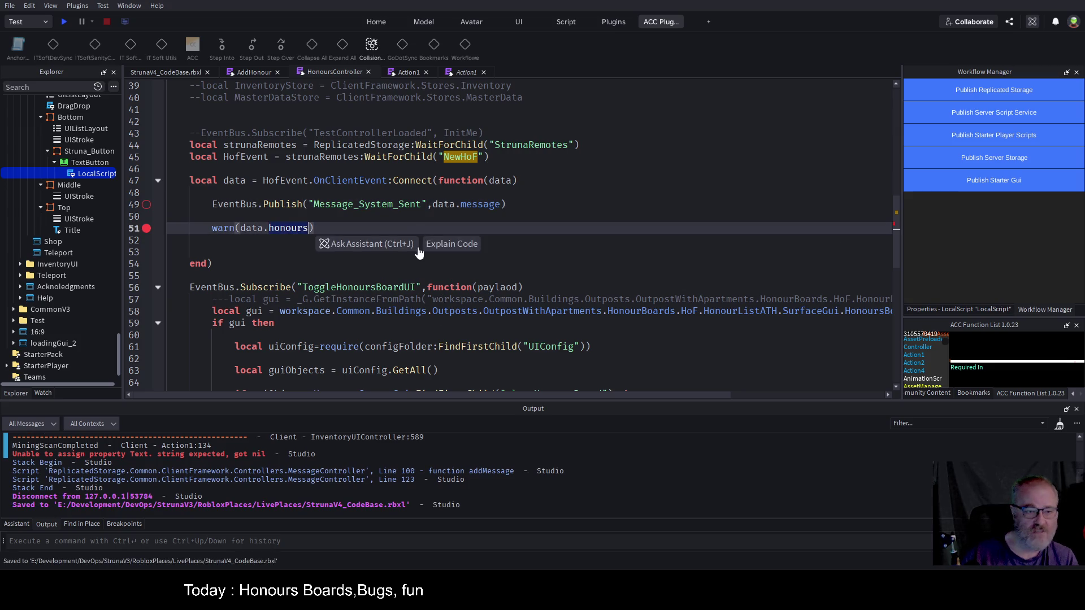
scroll(408, 150, "up", 2)
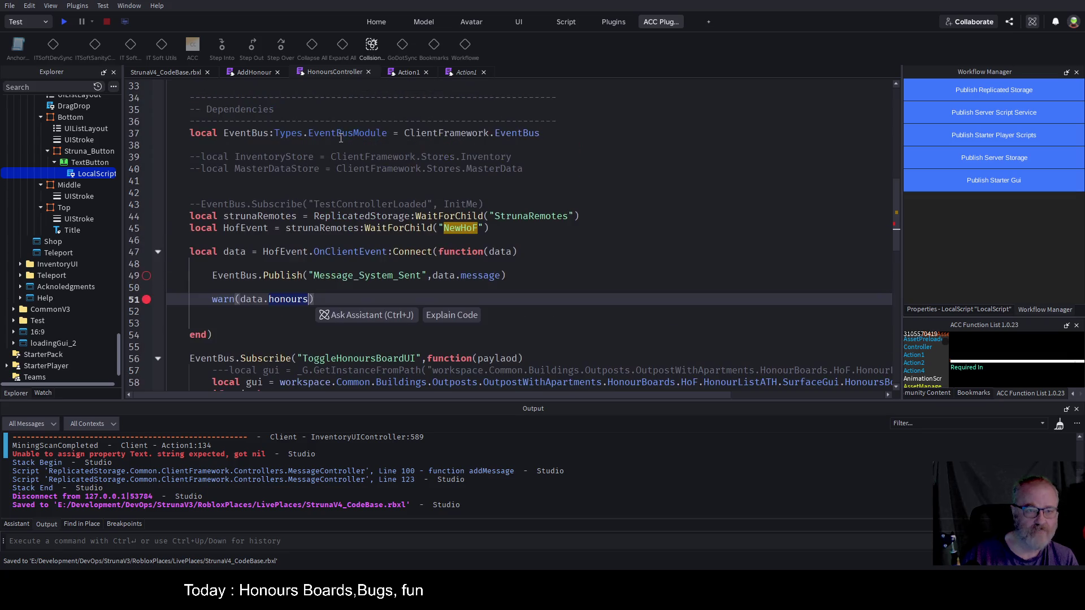
double_click(240, 168)
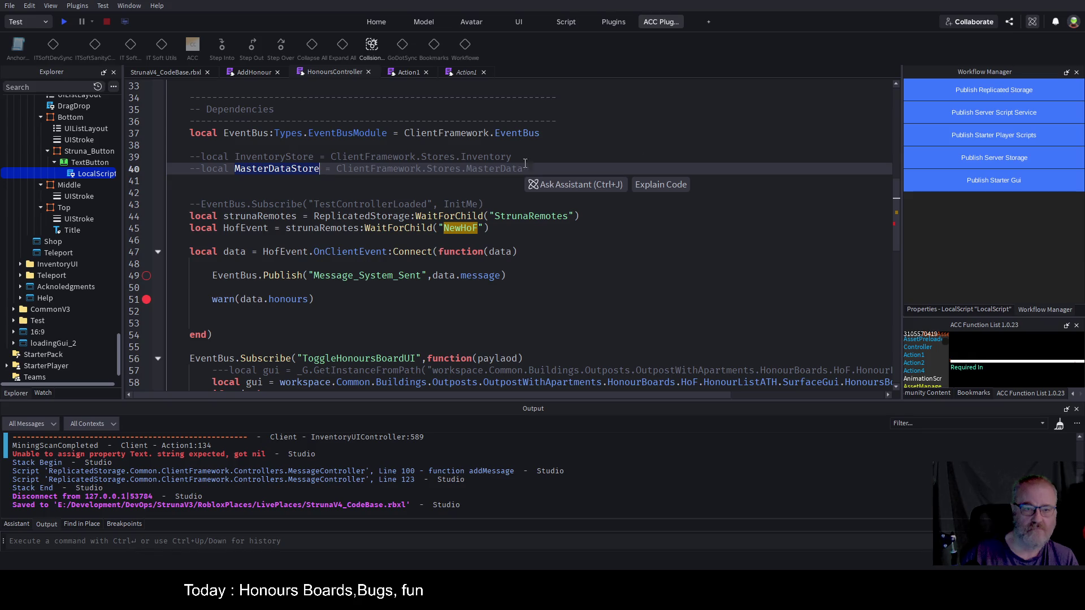
scroll(554, 158, "up", 3)
scroll(438, 149, "down", 3)
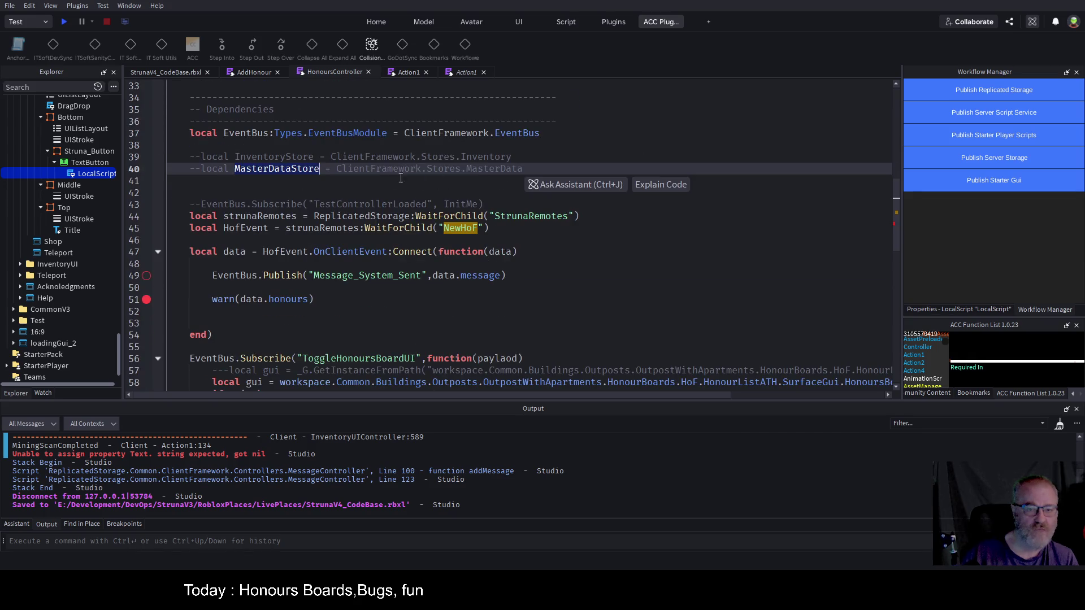
left_click(200, 169)
key("BackSpace")
key("BackSpace")
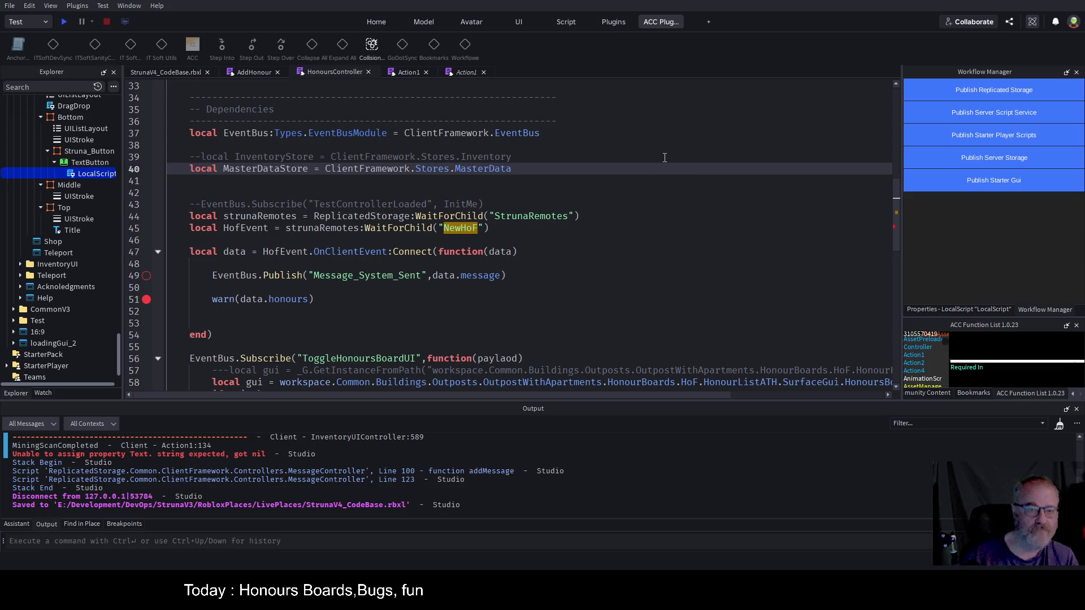
key("ctrl+s")
double_click(264, 168)
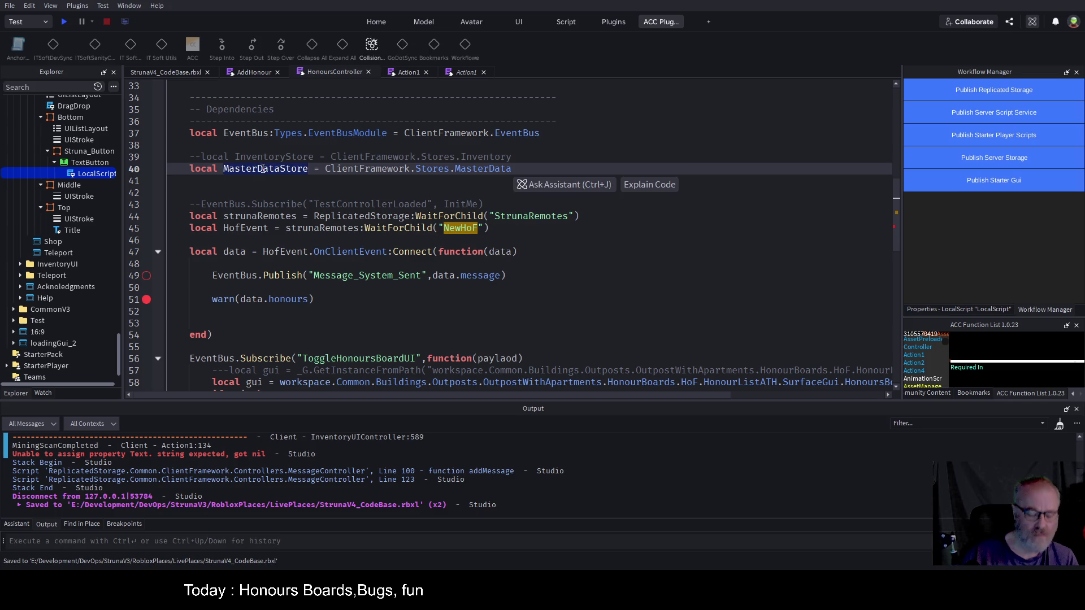
key("ctrl+s")
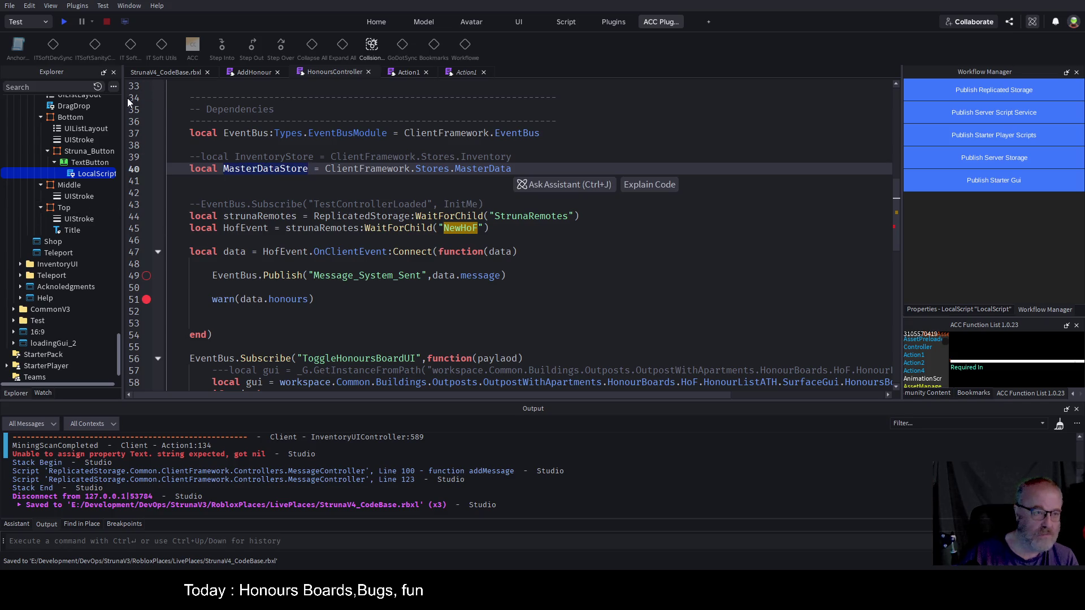
left_click_drag(124, 97, 277, 169)
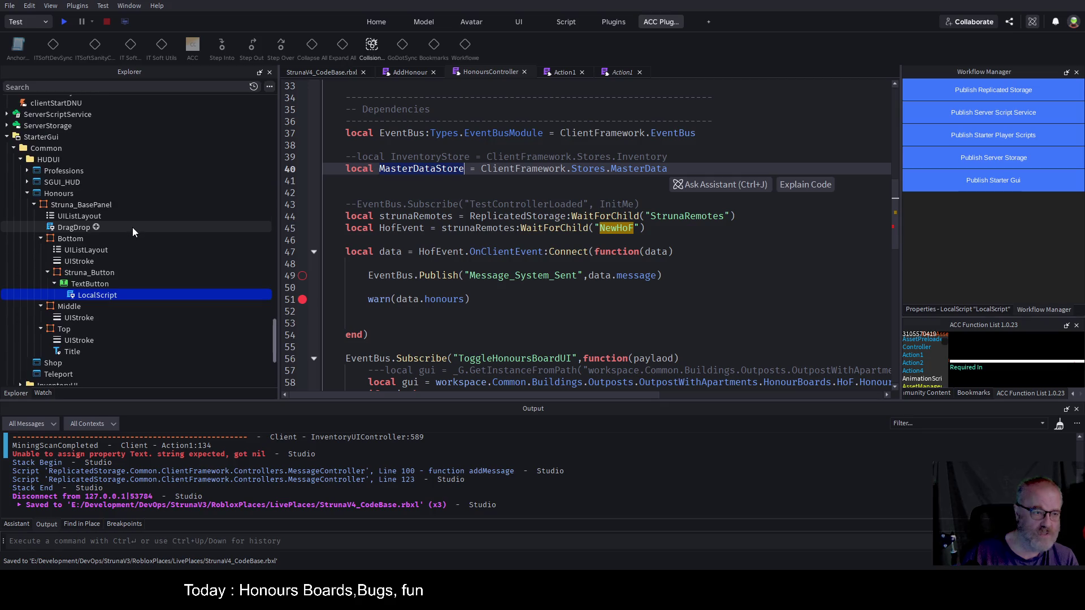
- Open the MasterDataStore module script from Explorer and scroll through its code
left_click(32, 202)
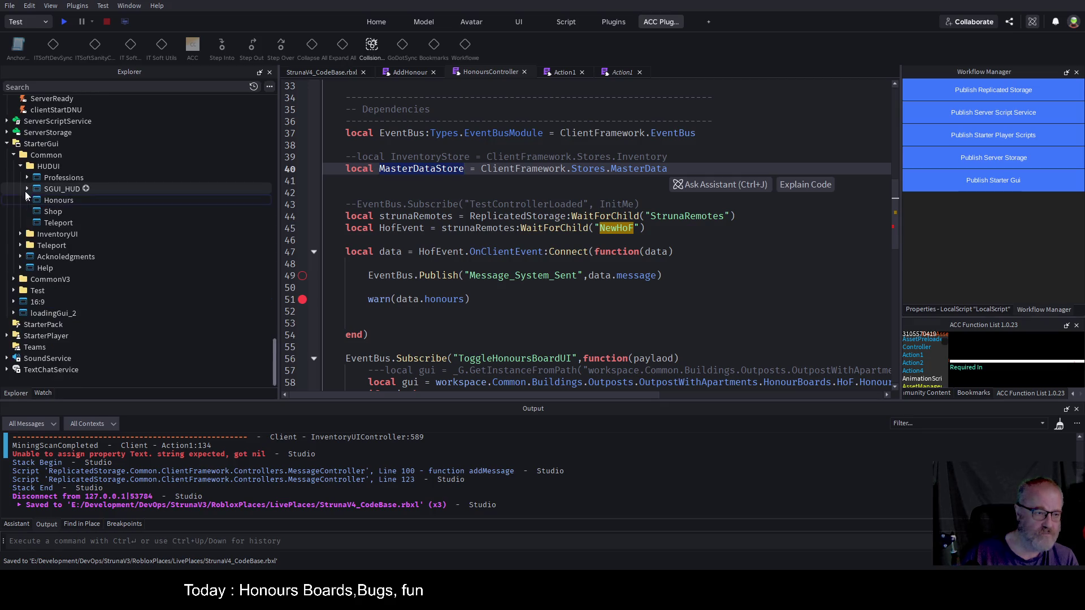
scroll(125, 198, "up", 7)
scroll(126, 199, "up", 5)
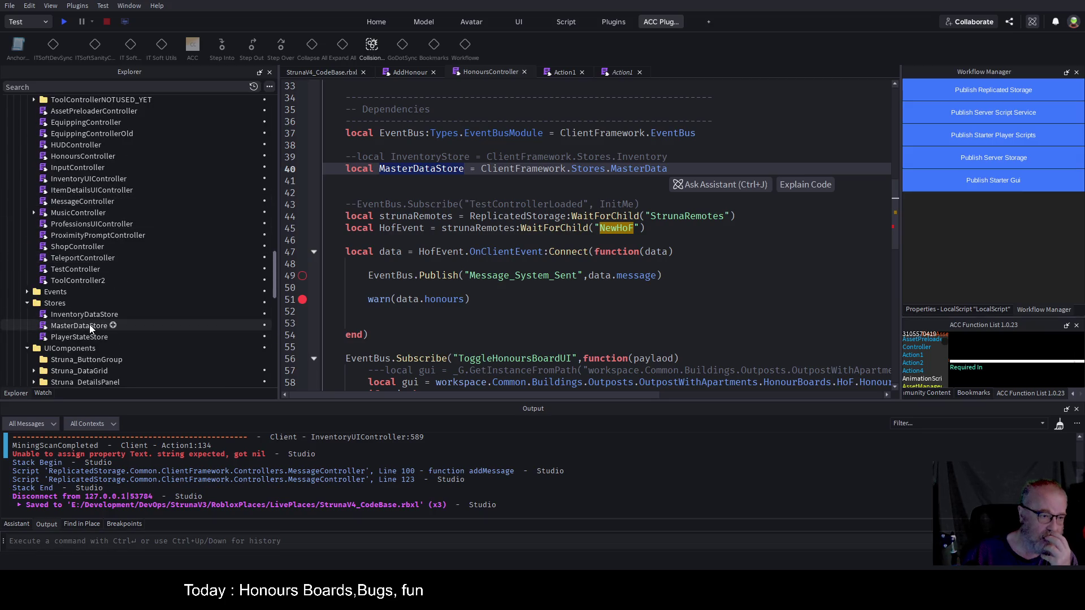
double_click(89, 325)
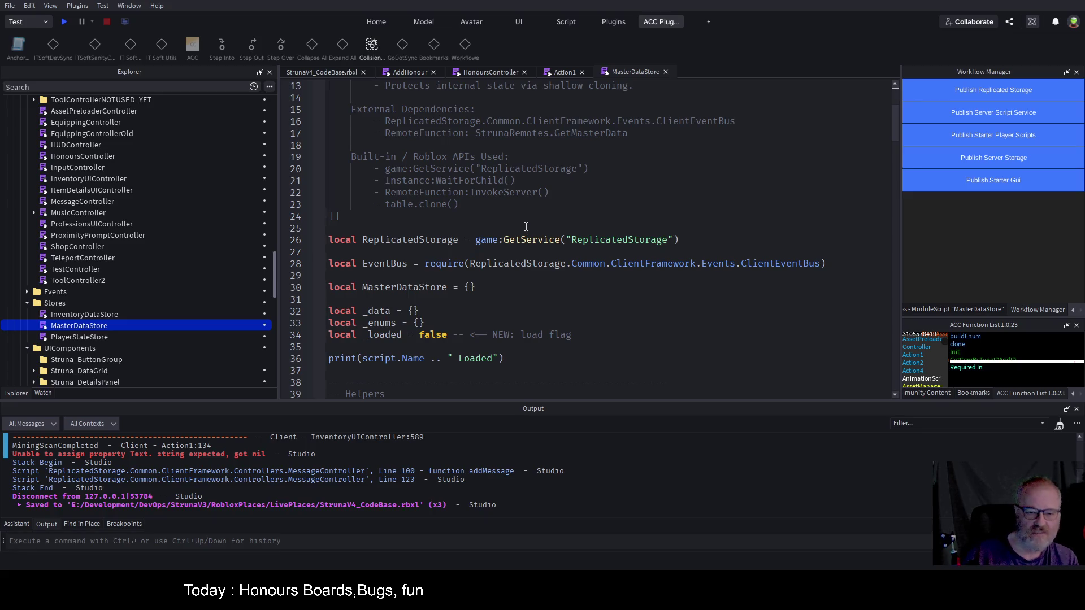
scroll(523, 231, "down", 2)
scroll(541, 237, "down", 12)
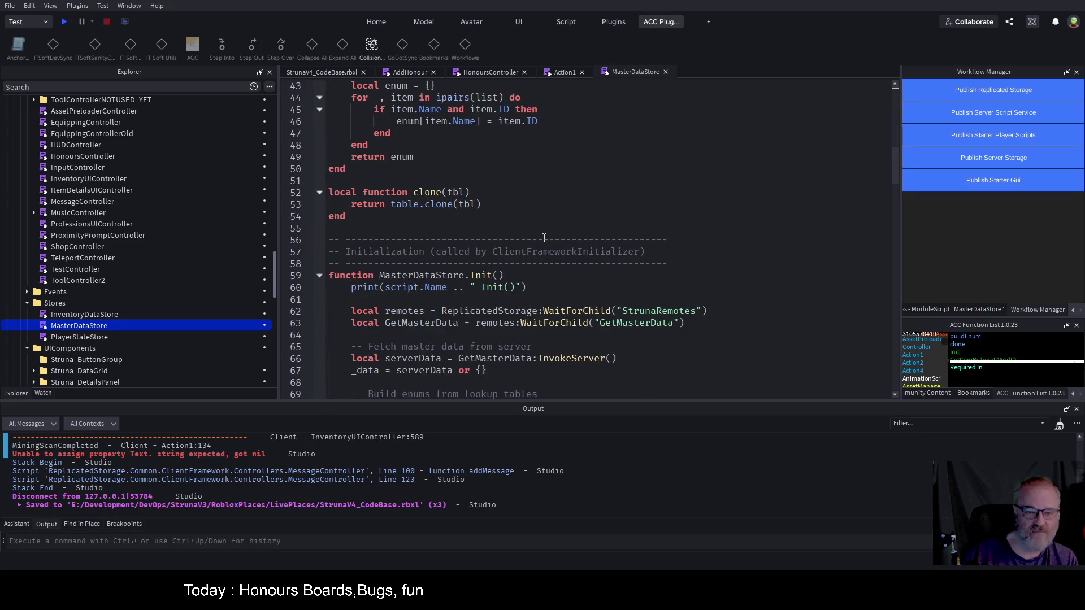
scroll(470, 144, "down", 3)
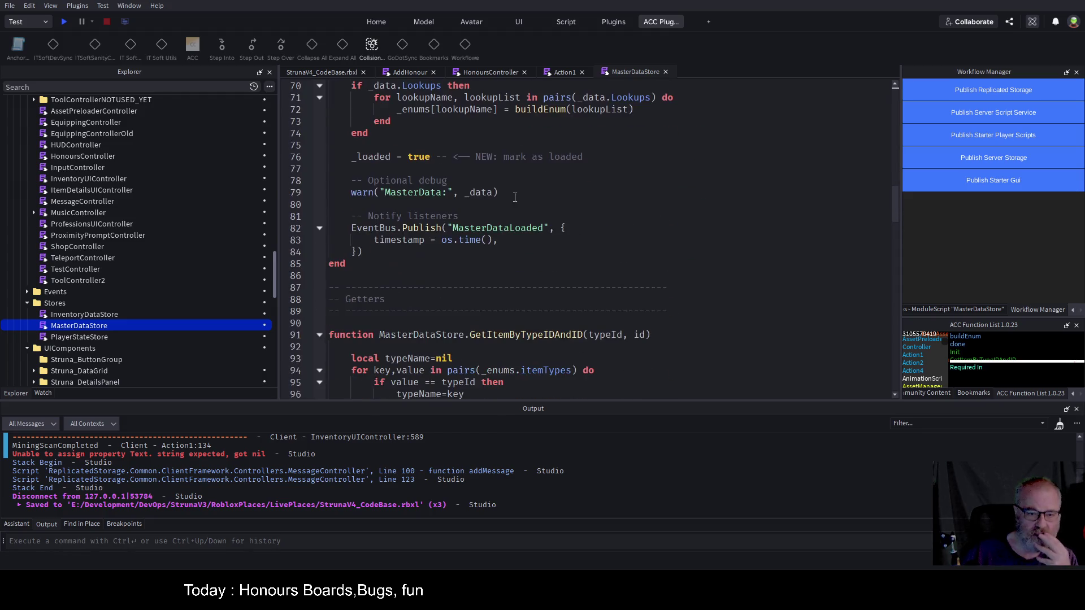
scroll(536, 198, "down", 6)
scroll(565, 222, "down", 2)
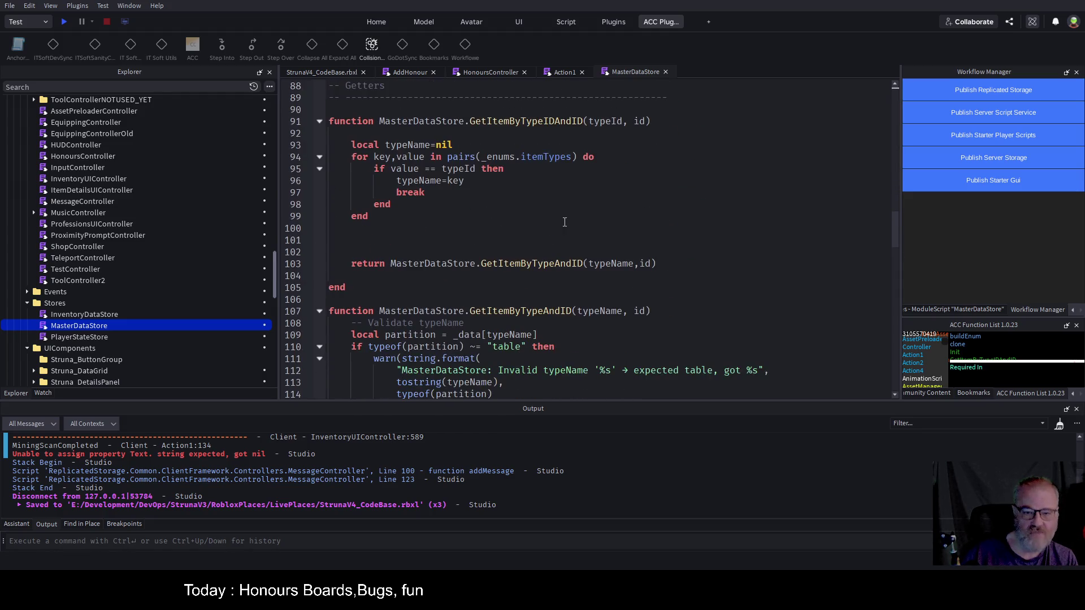
scroll(562, 280, "down", 13)
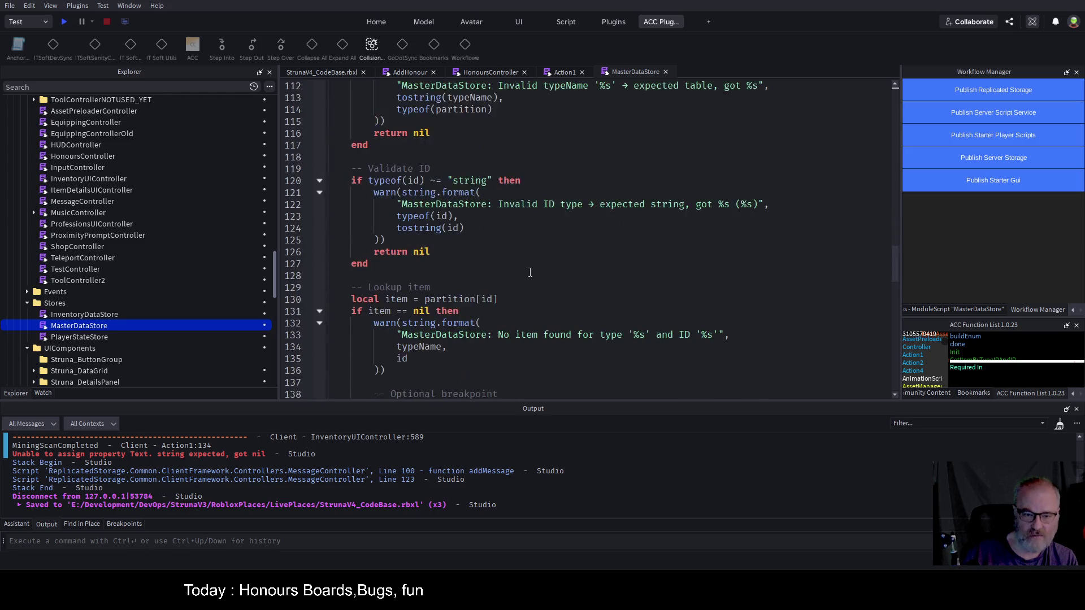
scroll(449, 277, "down", 1)
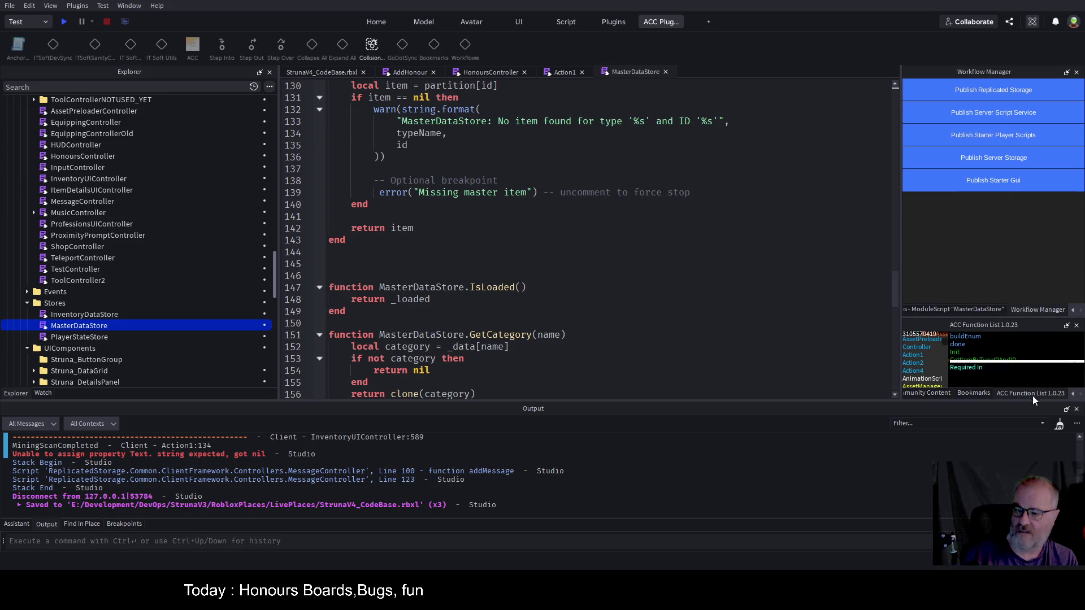
- Enlarge the ACC Function List panel and jump to GetCategory
left_click_drag(968, 399, 1022, 398)
left_click_drag(1020, 318, 1021, 147)
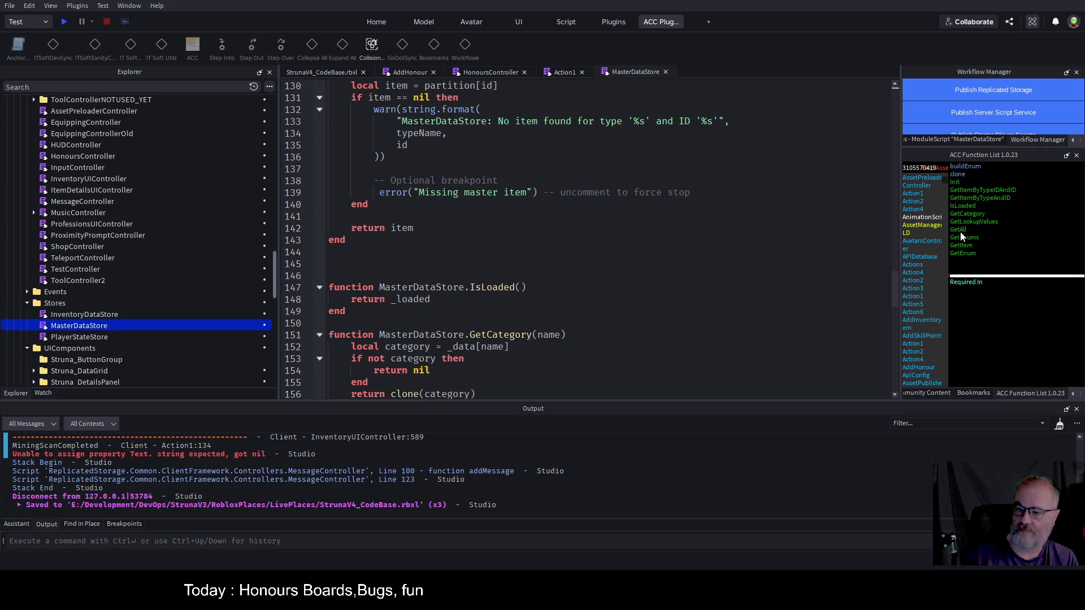
left_click(967, 214)
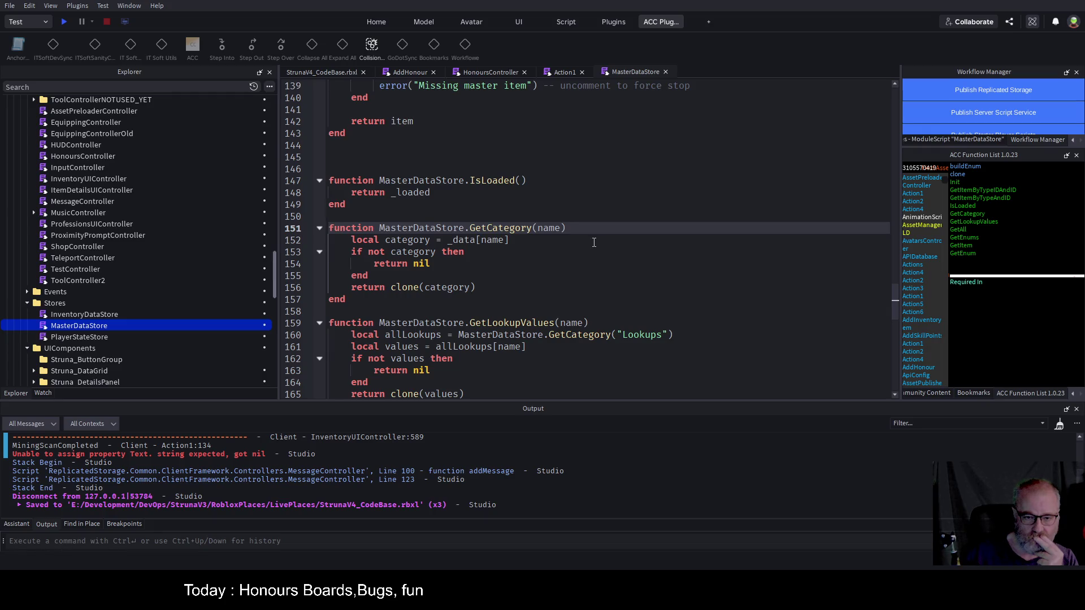
- Review the getter functions, then select the whole GetCategory function
scroll(590, 243, "up", 4)
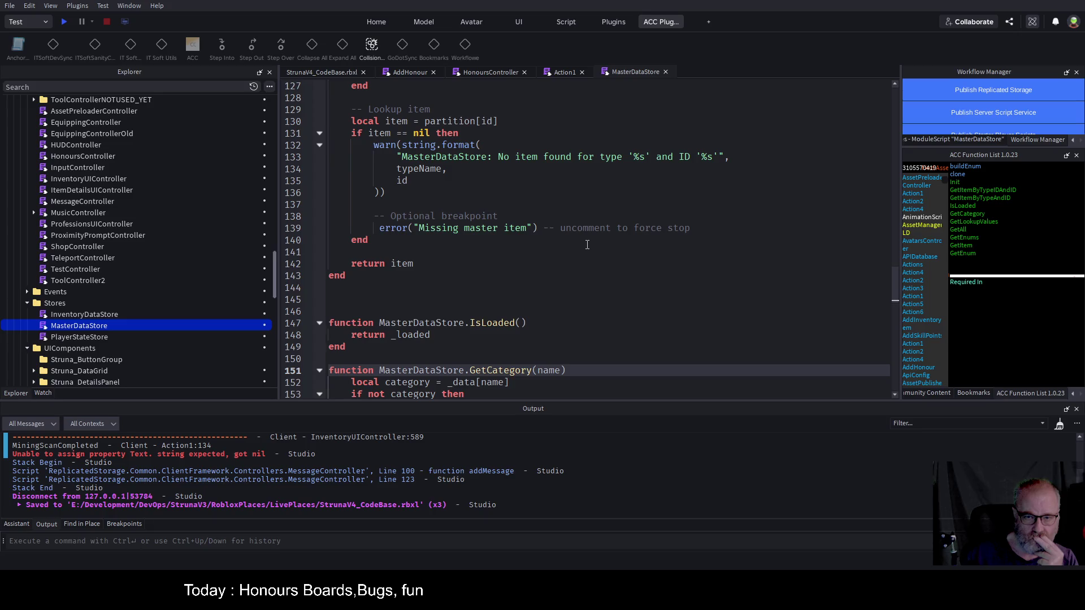
scroll(587, 244, "down", 3)
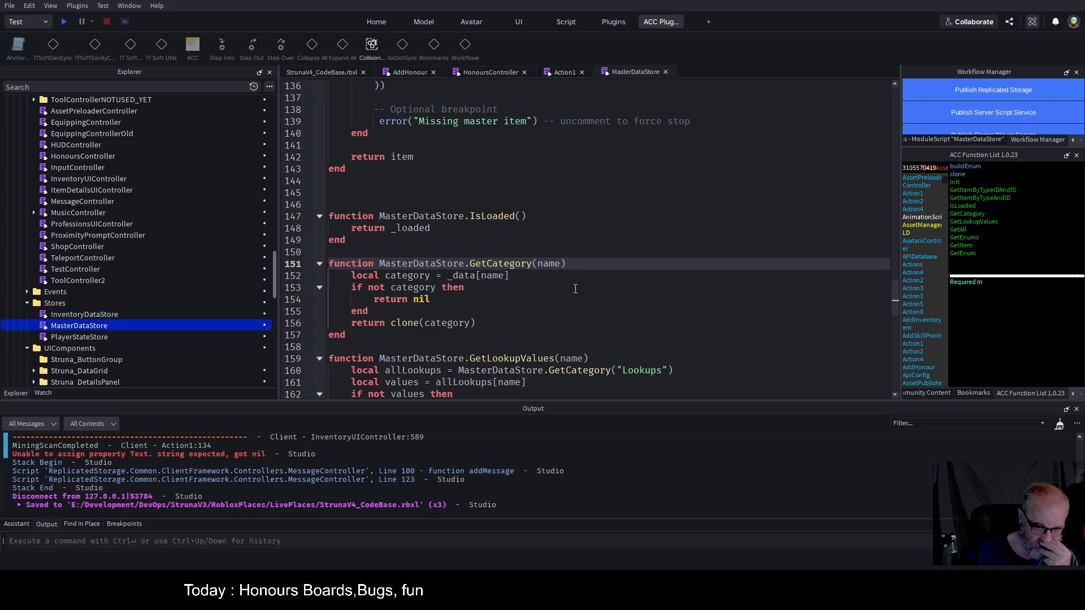
scroll(569, 288, "down", 6)
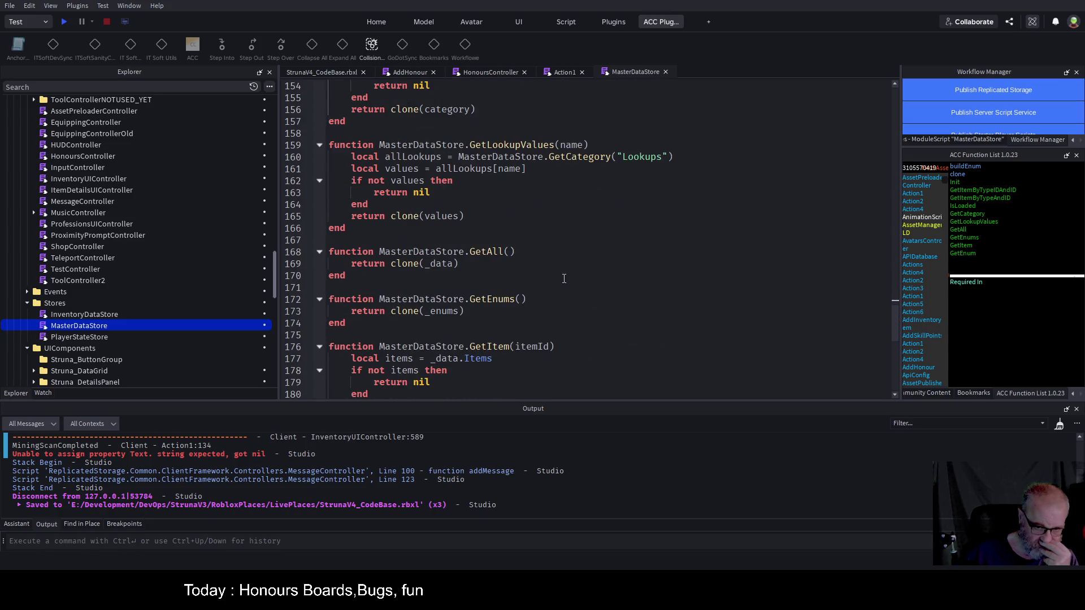
scroll(563, 278, "down", 7)
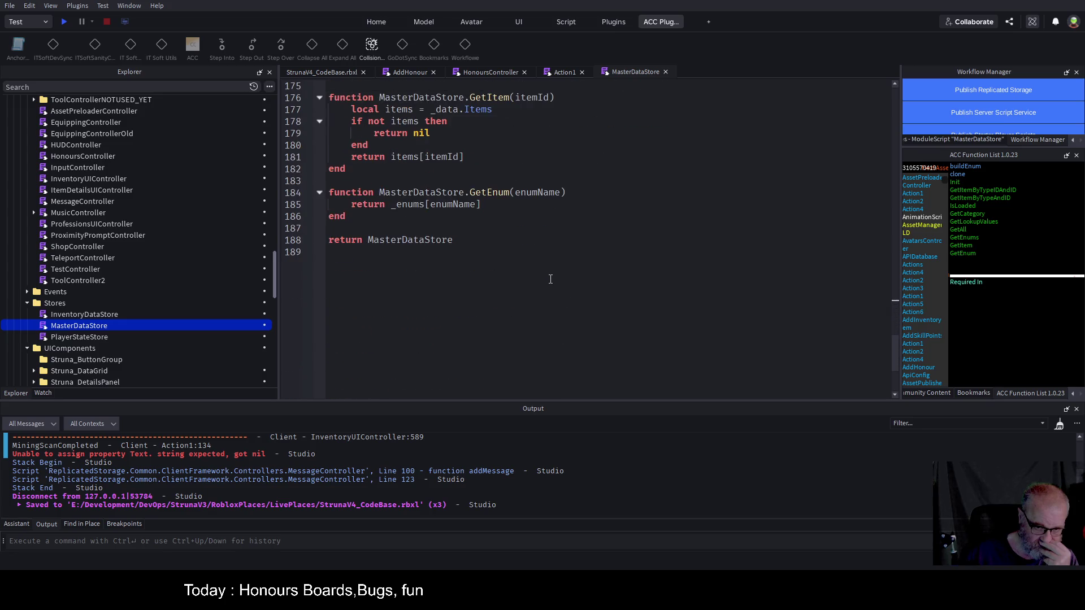
scroll(548, 278, "up", 5)
scroll(548, 278, "up", 9)
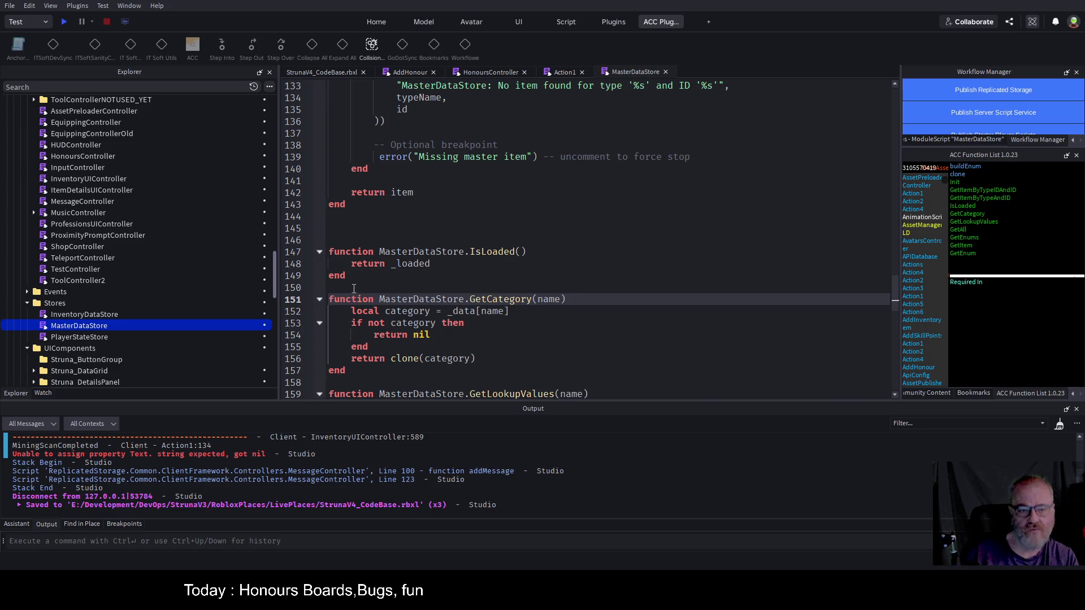
scroll(497, 244, "up", 5)
scroll(497, 244, "up", 4)
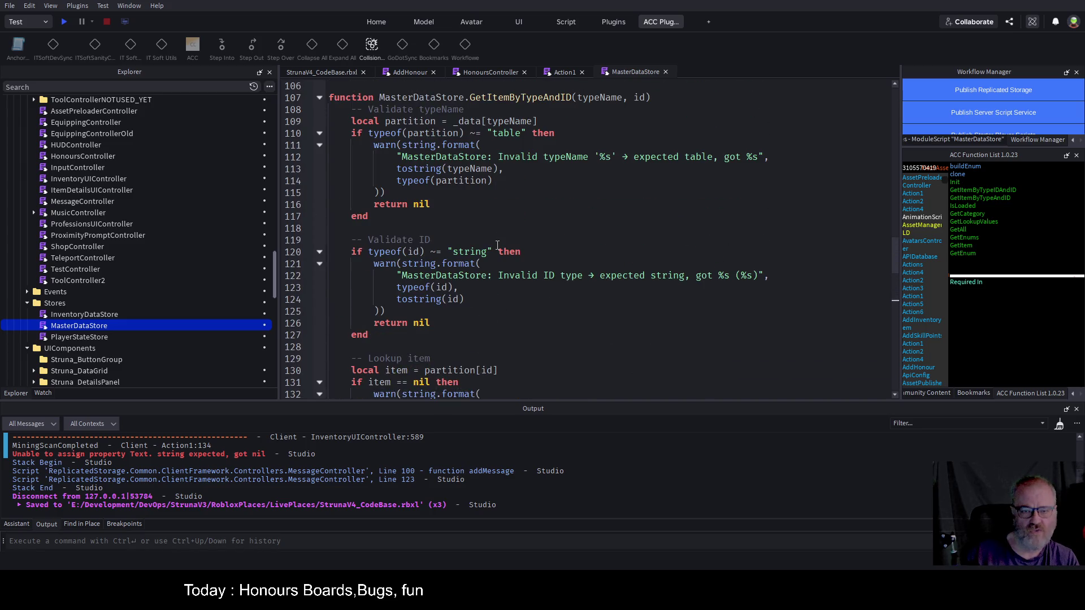
scroll(497, 245, "up", 13)
scroll(497, 245, "up", 2)
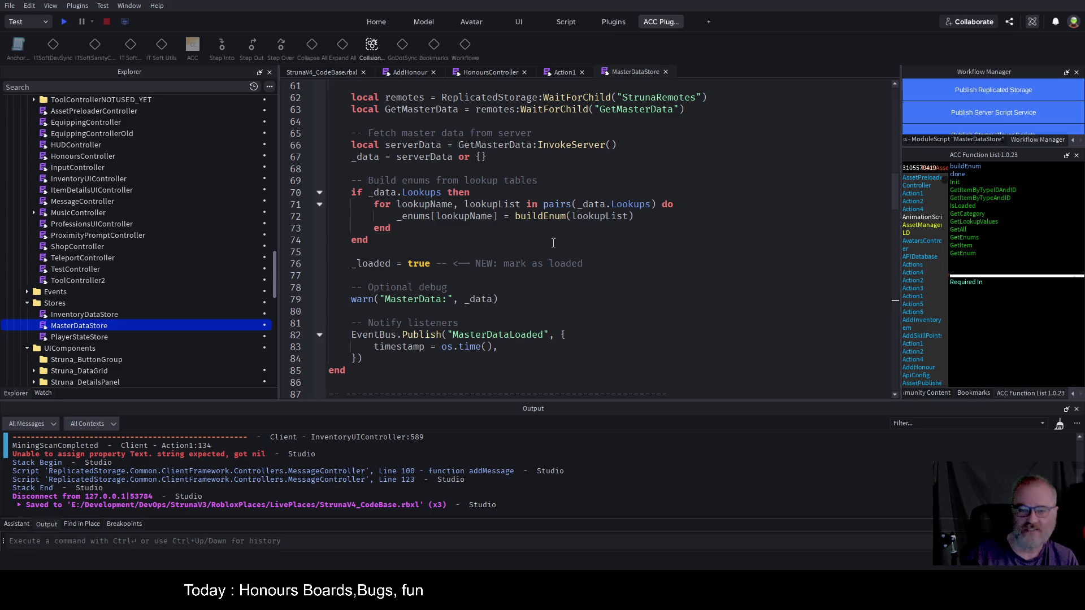
scroll(553, 243, "up", 5)
scroll(553, 243, "up", 4)
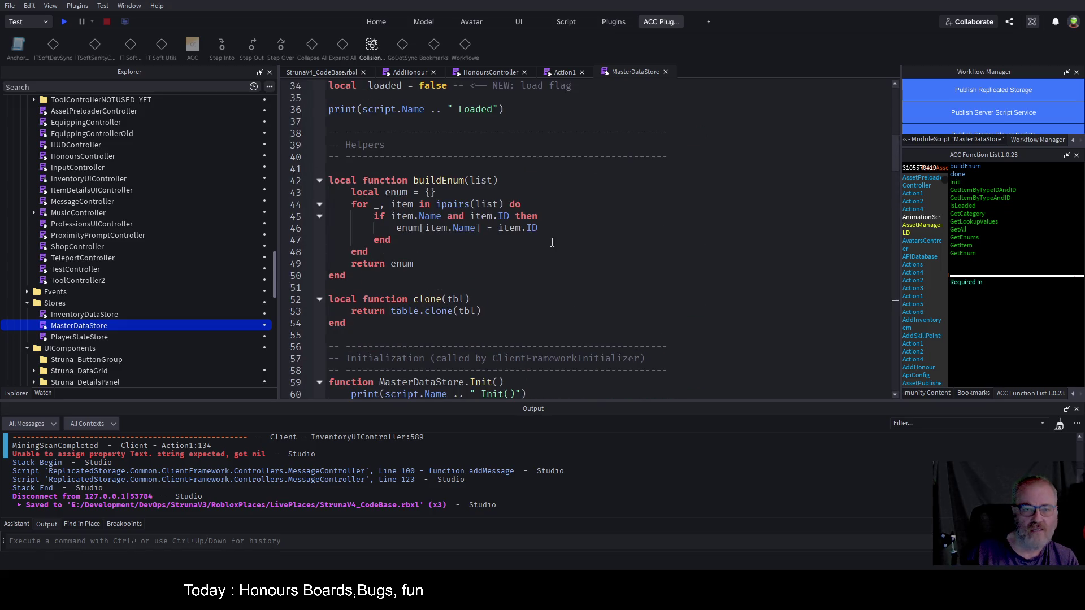
scroll(552, 242, "up", 5)
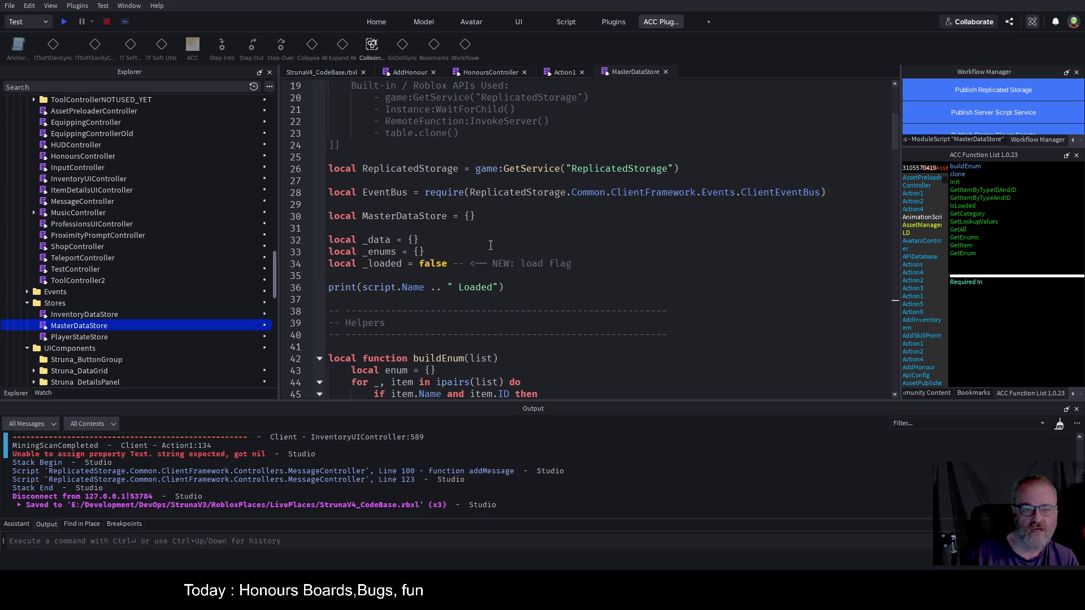
scroll(490, 245, "down", 20)
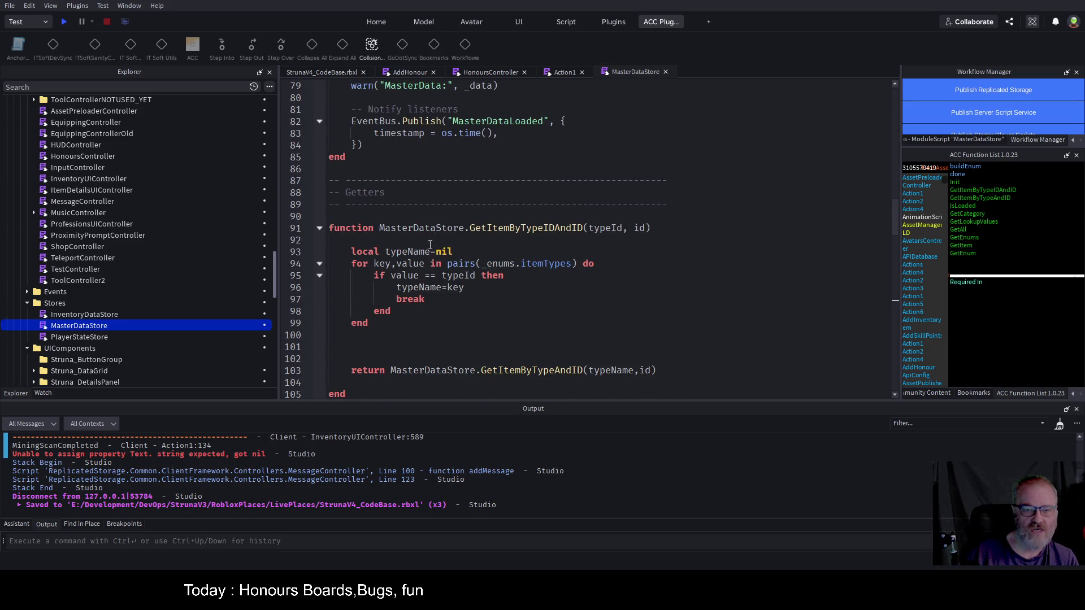
scroll(430, 244, "down", 5)
scroll(469, 211, "down", 7)
scroll(469, 211, "down", 7)
scroll(469, 207, "down", 4)
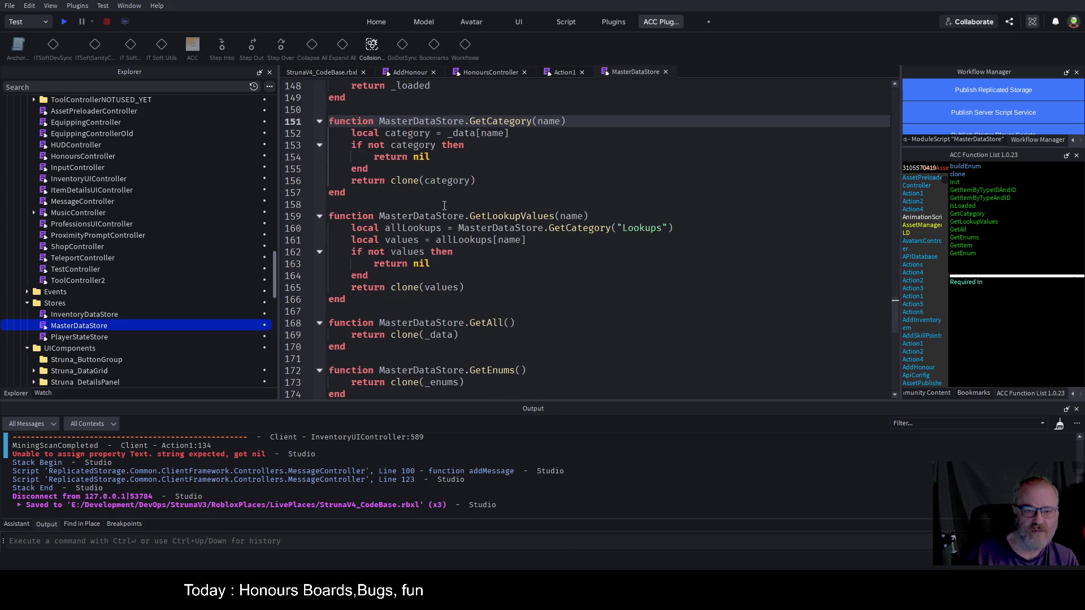
mouse_move(365, 195)
left_mouse_down()
mouse_move(339, 136)
mouse_move(317, 121)
left_mouse_up()
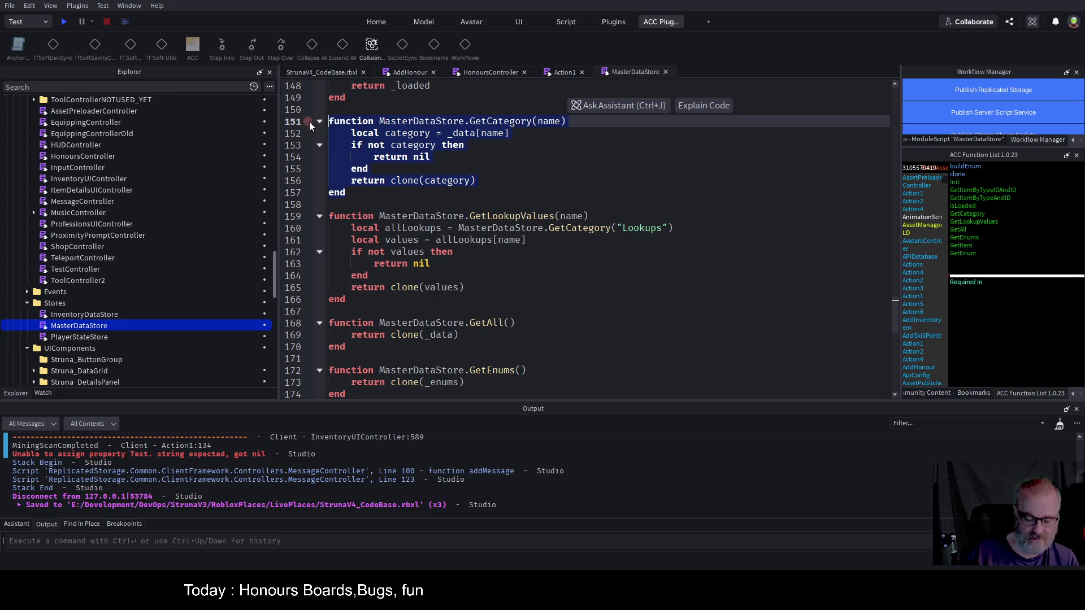
- Paste a copy of GetCategory below it and rename the copy SetCategory
key("ctrl+c")
left_click(355, 205)
key("ctrl+v")
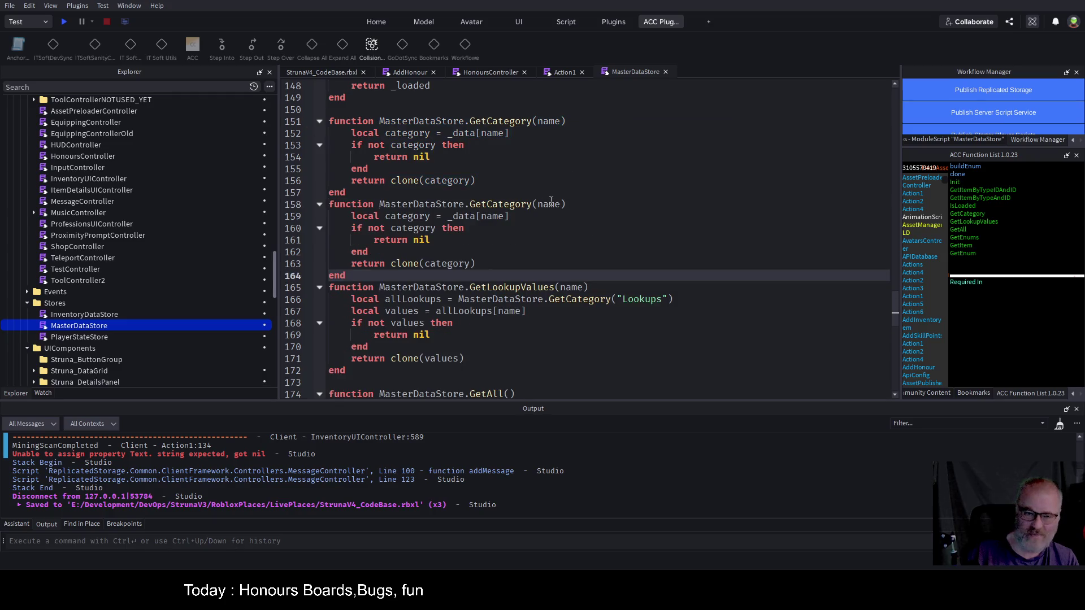
left_click(481, 204)
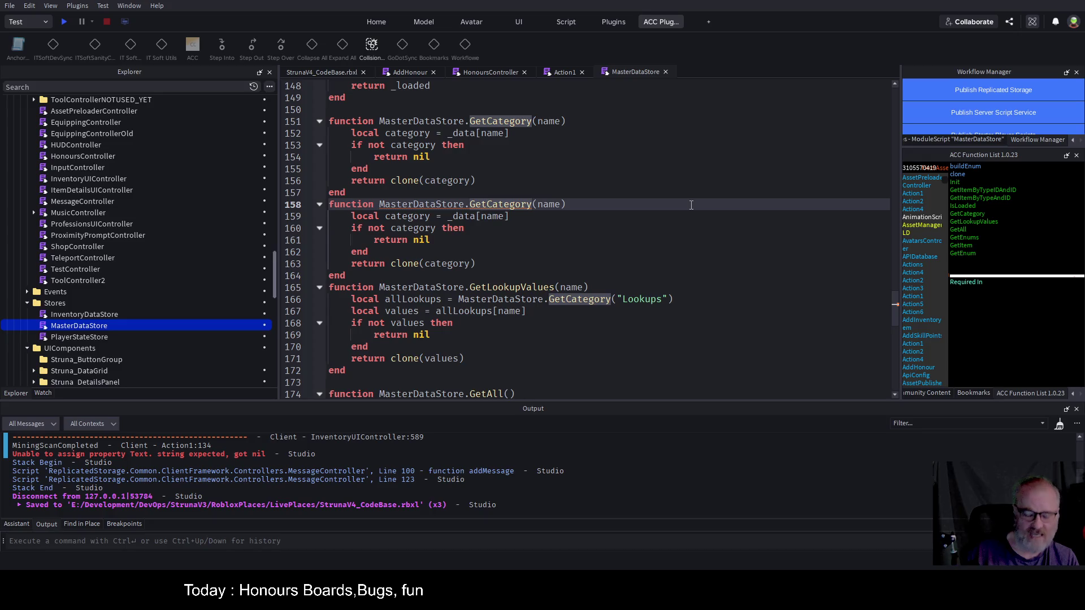
key("BackSpace")
key("BackSpace")
key("BackSpace")
type("Set")
key("End")
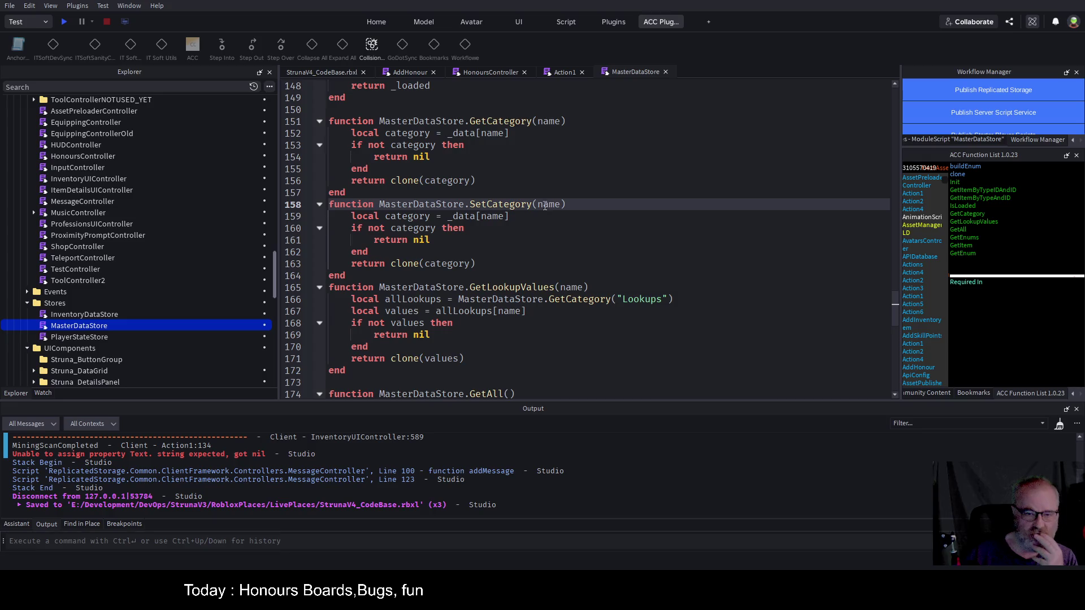
- Add blank lines separating SetCategory from GetCategory and the following code
double_click(546, 204)
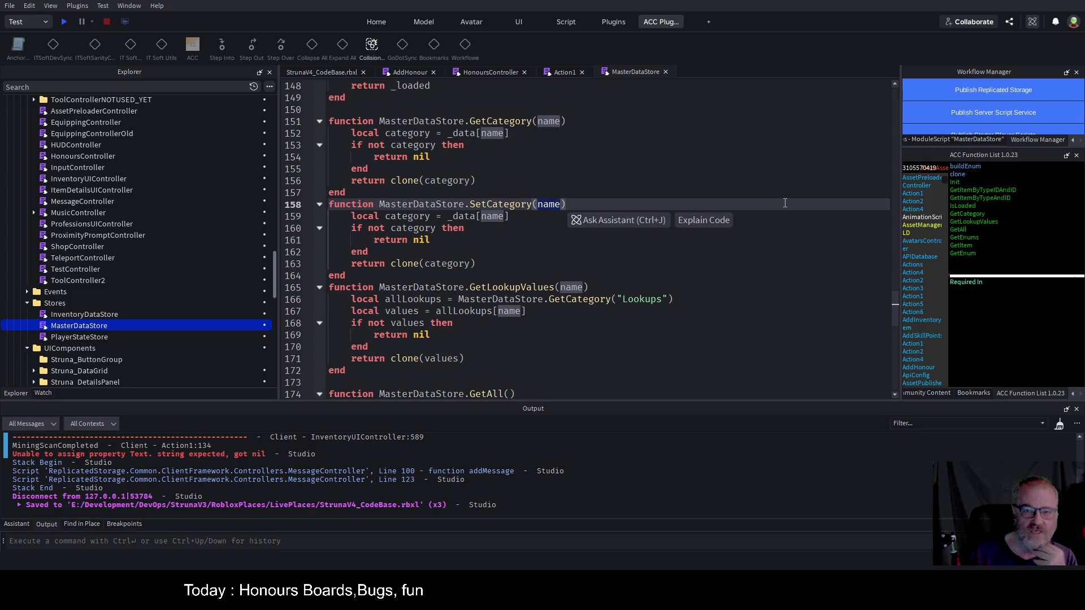
key("Down")
key("Down")
key("Down")
key("Return")
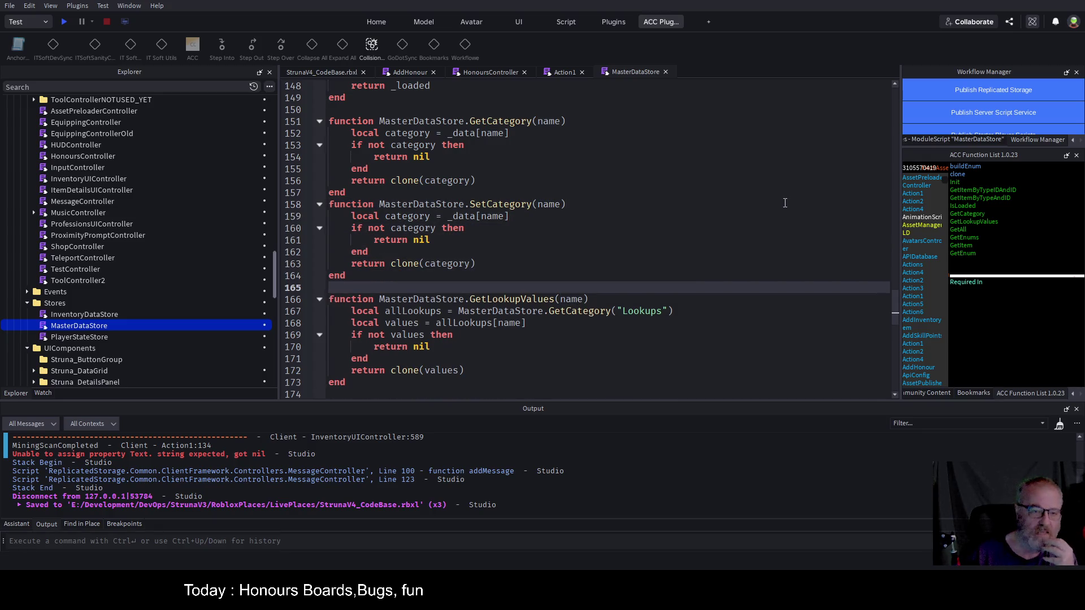
left_click(548, 190)
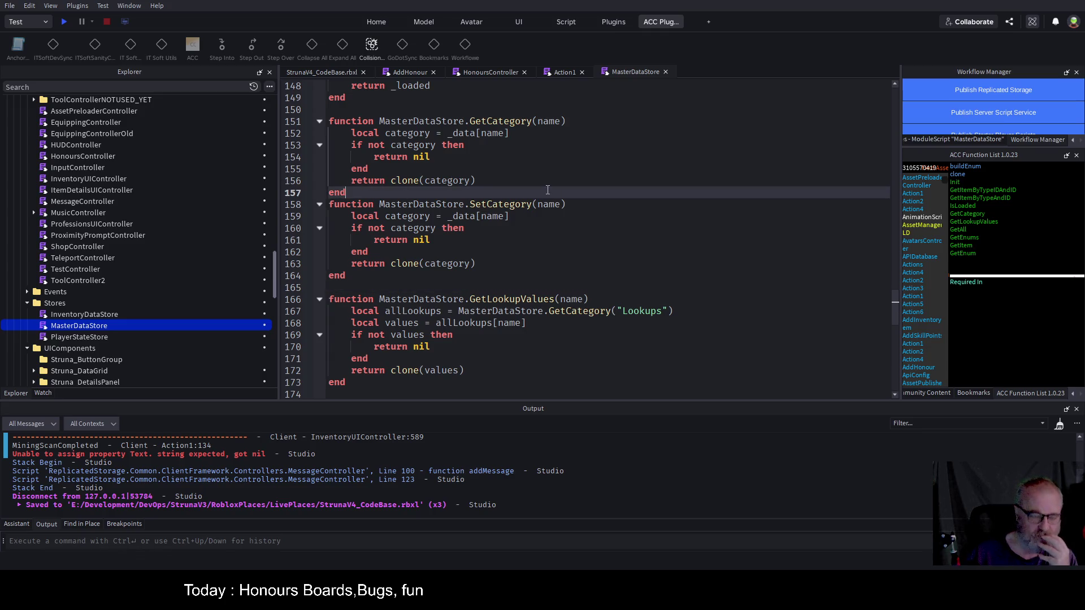
key("Return")
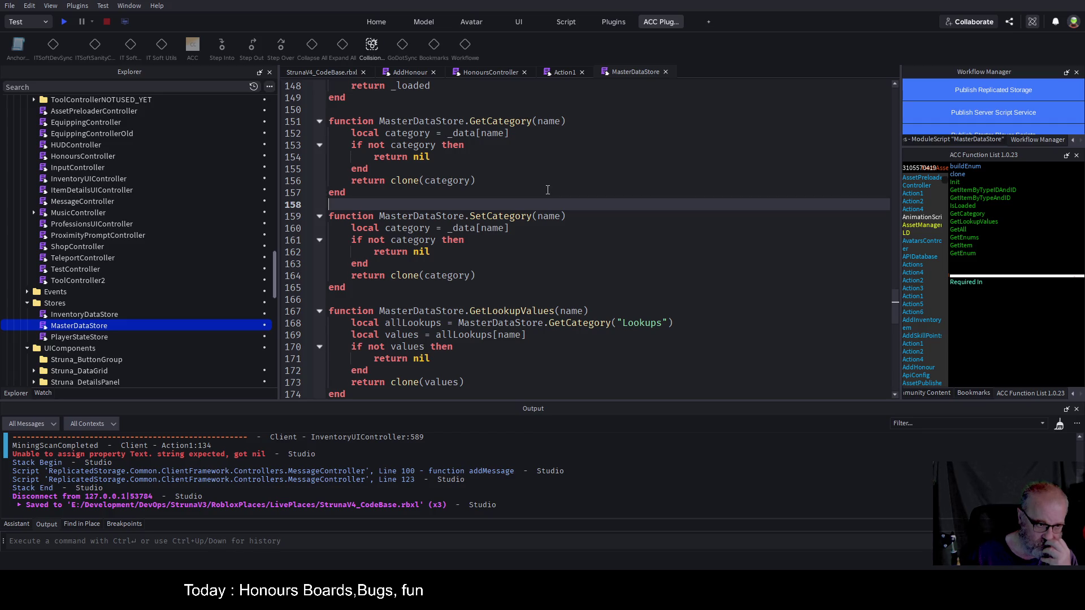
key("Down")
key("Down")
key("Up")
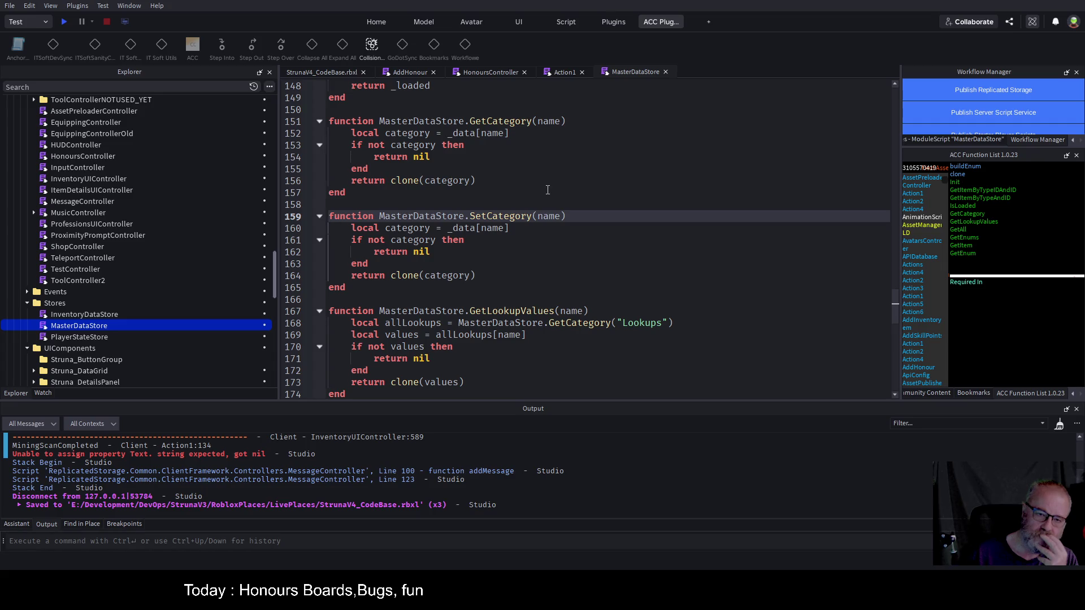
- Insert a category=name line below SetCategory's nil check
key("Down")
key("Down")
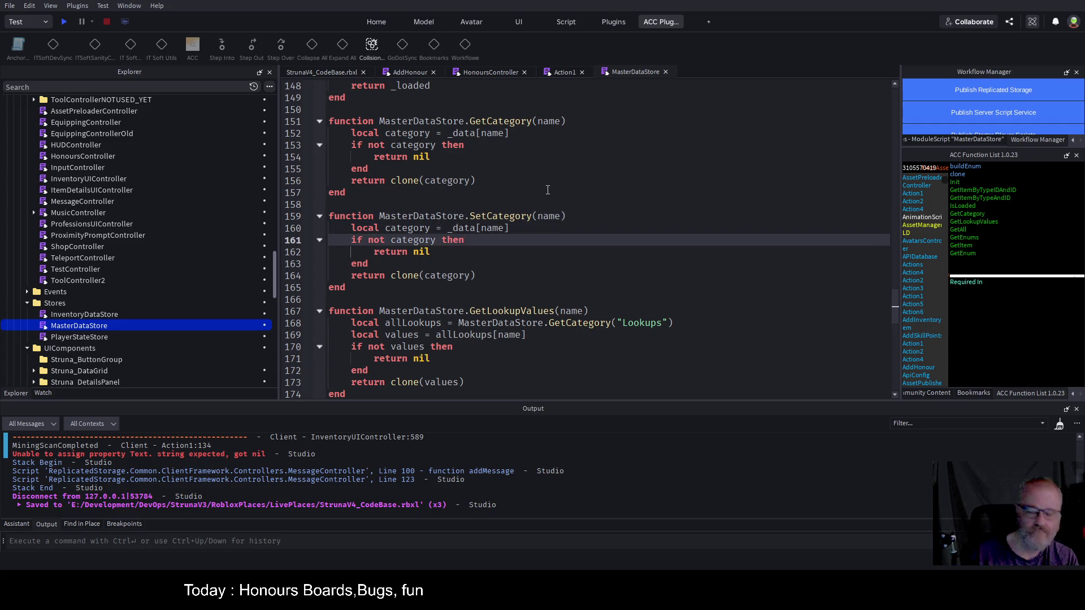
key("Down")
key("Down")
key("End")
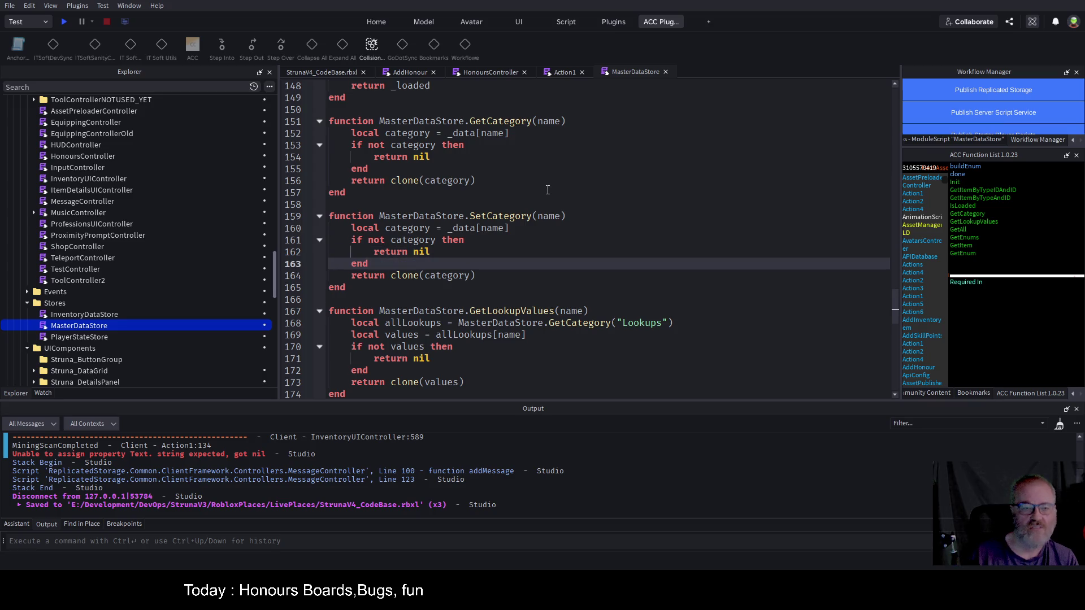
key("Return")
key("Return")
key("Return")
key("Up")
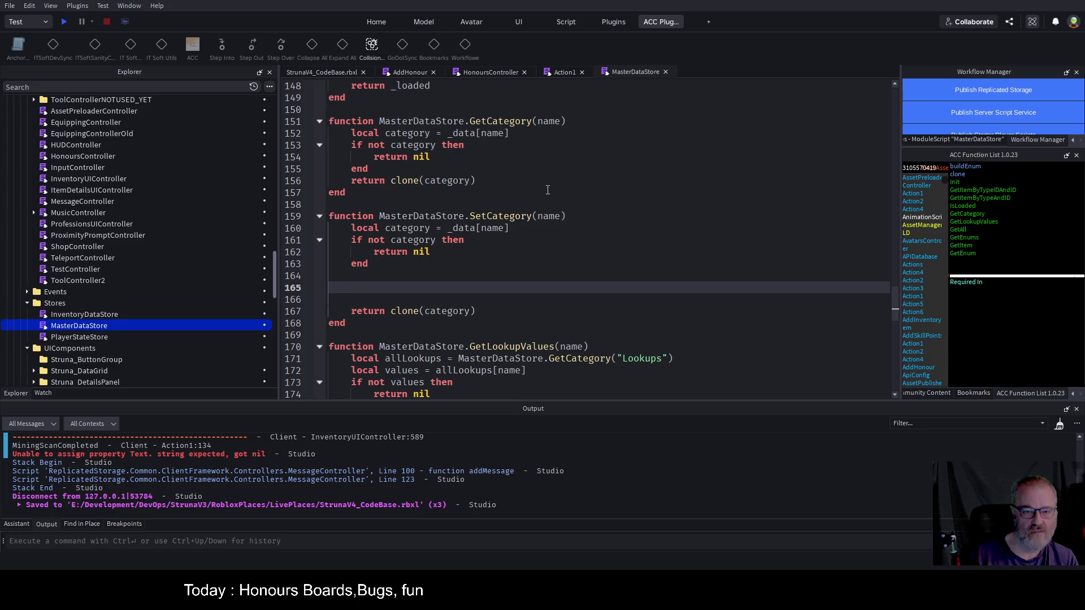
key("Up")
key("Up")
key("Up")
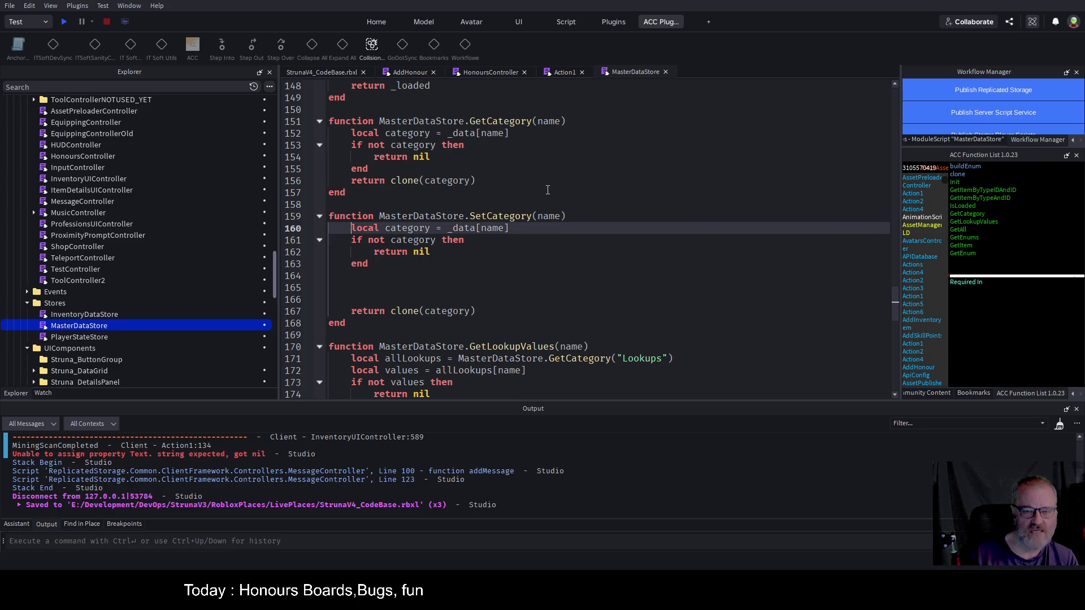
key("shift+Home")
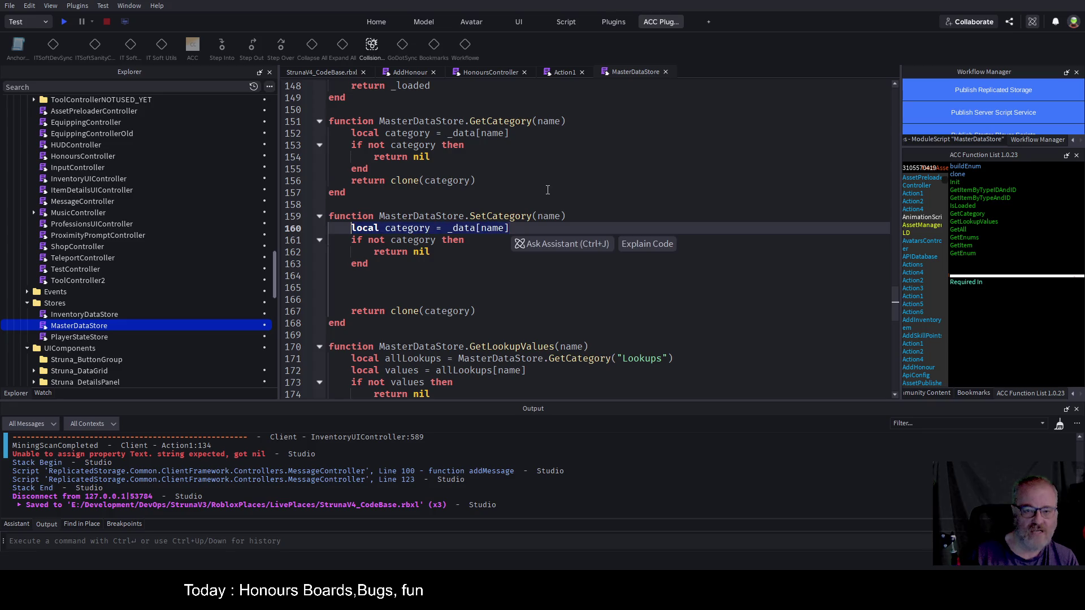
key("Down")
key("Down")
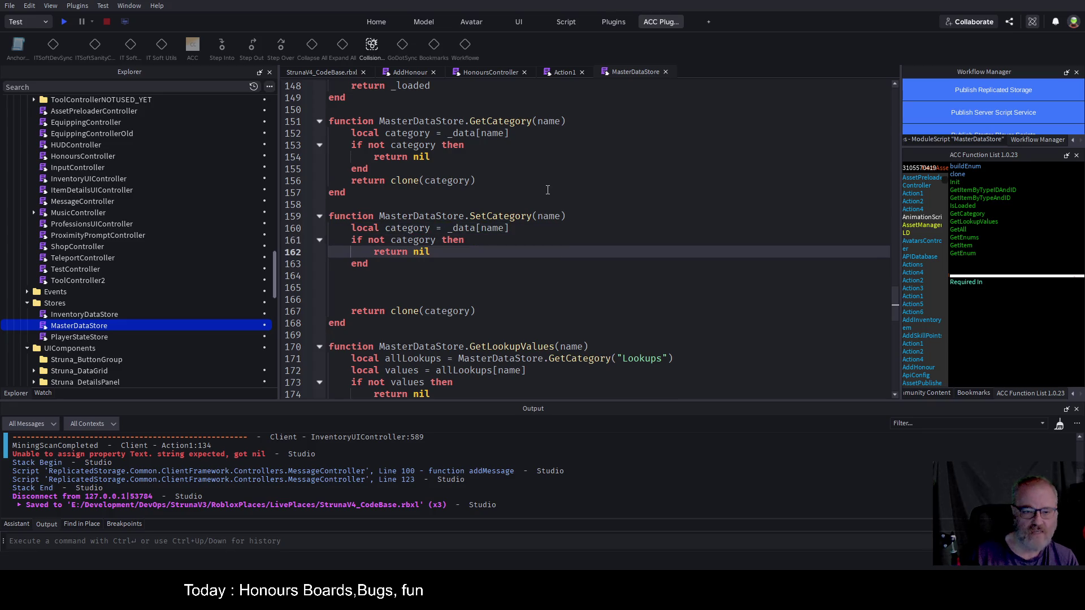
key("Down")
key("Down")
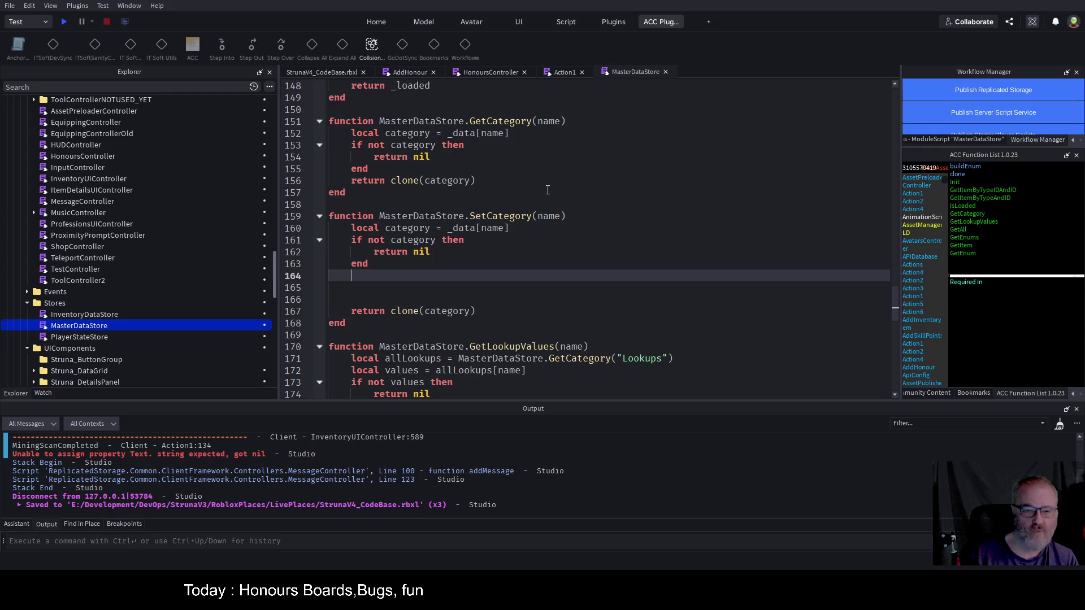
key("Return")
type("category=name")
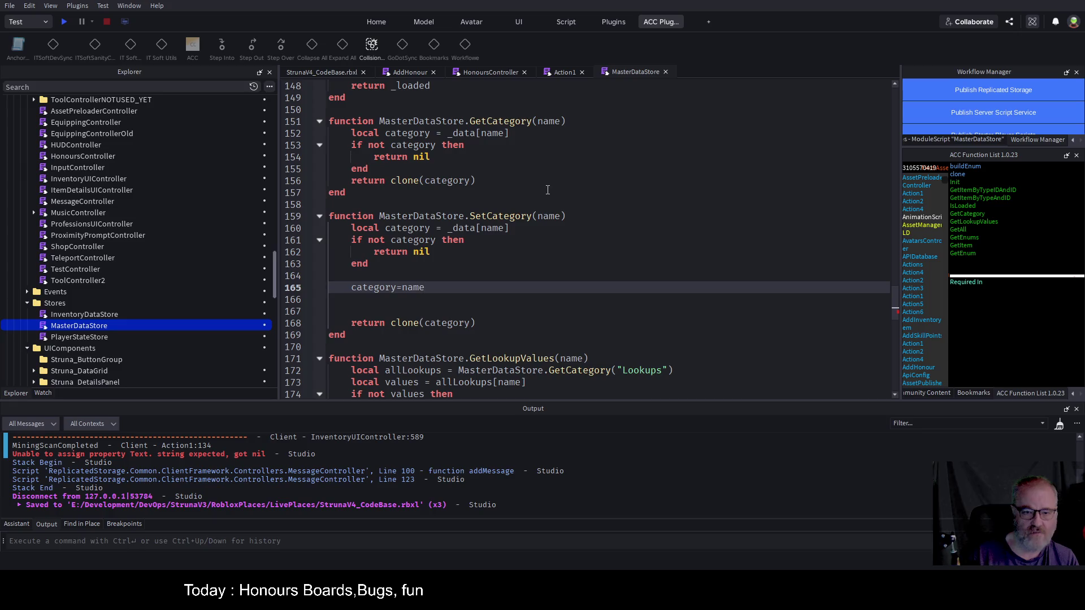
- Add a values parameter to SetCategory and change the assignment to category=values;
key("Up")
key("Up")
key("Up")
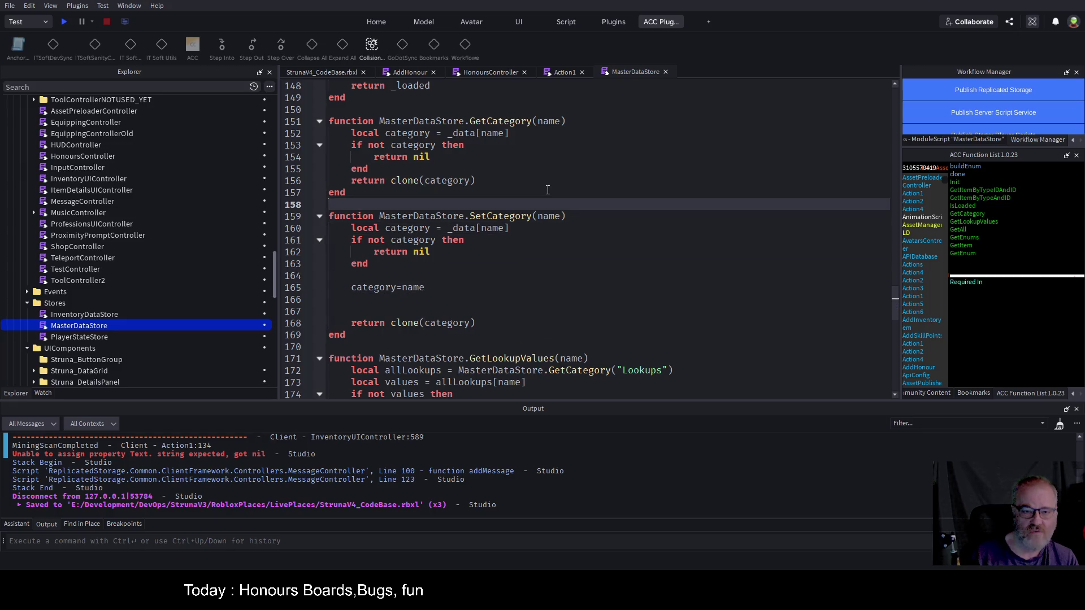
key("End")
key("Left")
type(",value")
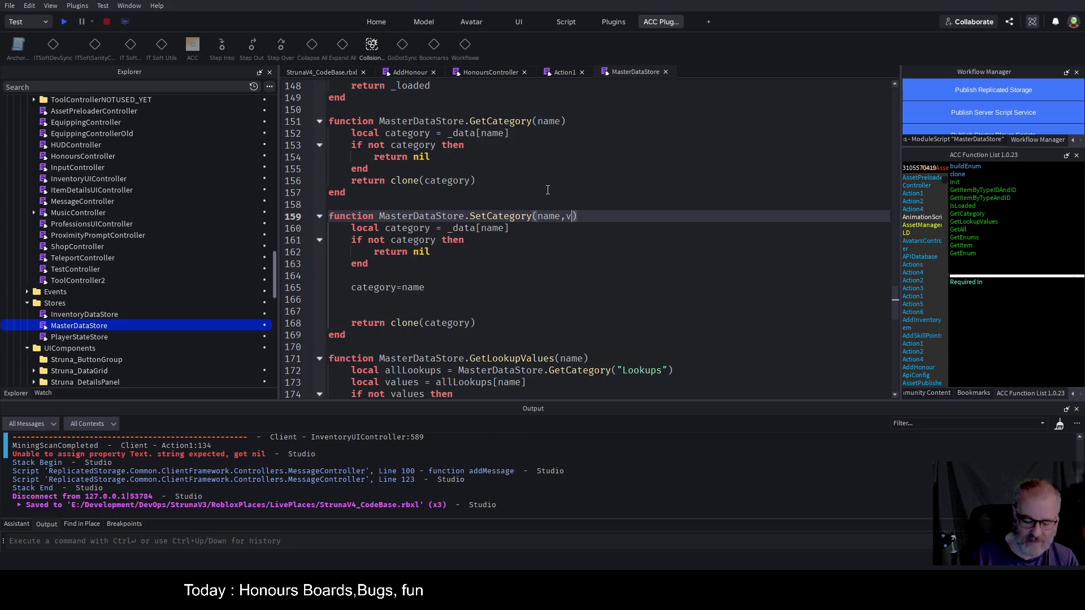
type("s")
key("Down")
key("Down")
key("Down")
key("Down")
key("Down")
key("BackSpace")
key("BackSpace")
key("BackSpace")
type("values;")
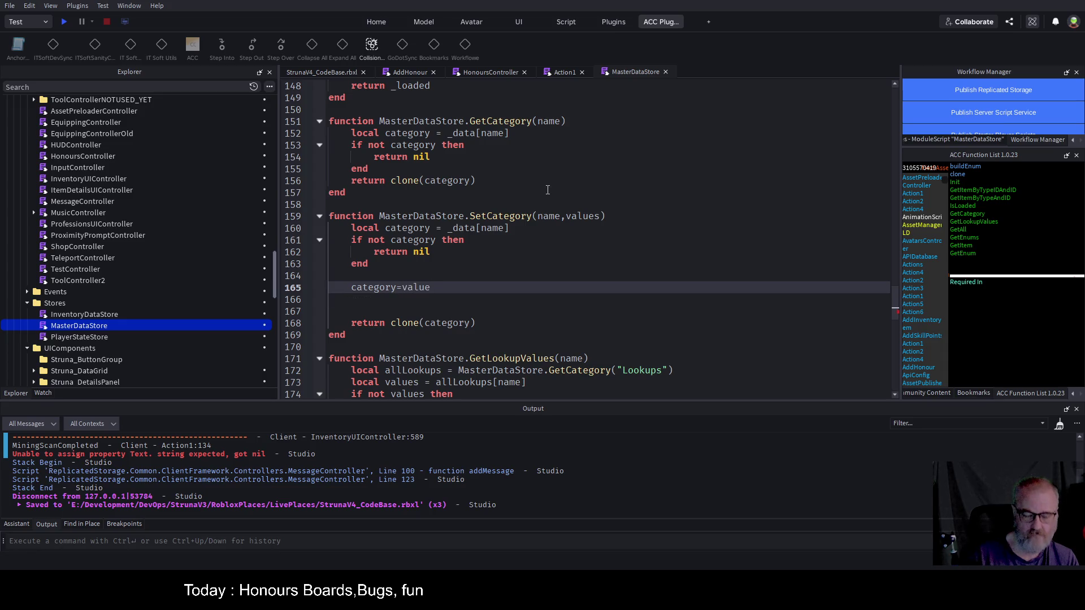
- Save the MasterDataStore script with the finished SetCategory function
key("Down")
key("Down")
key("Down")
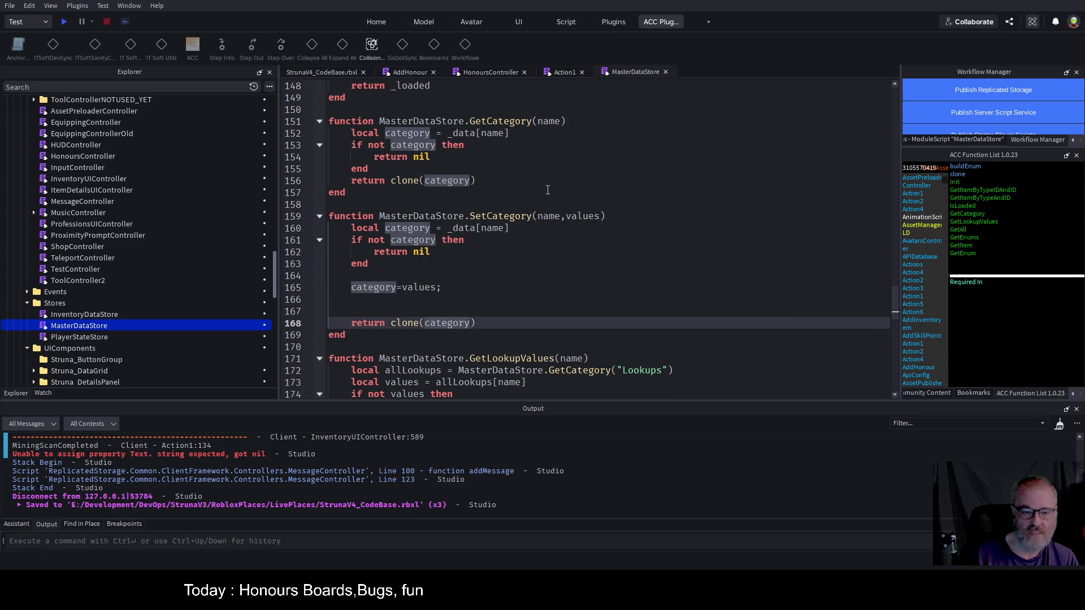
key("Up")
key("Up")
key("ctrl+s")
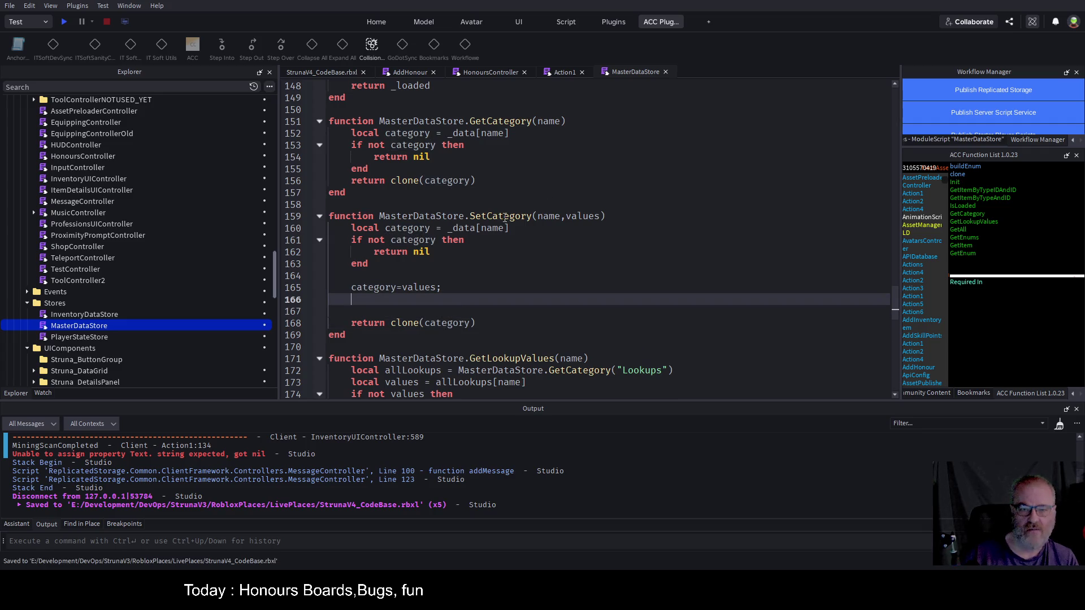
double_click(505, 217)
key("ctrl+s")
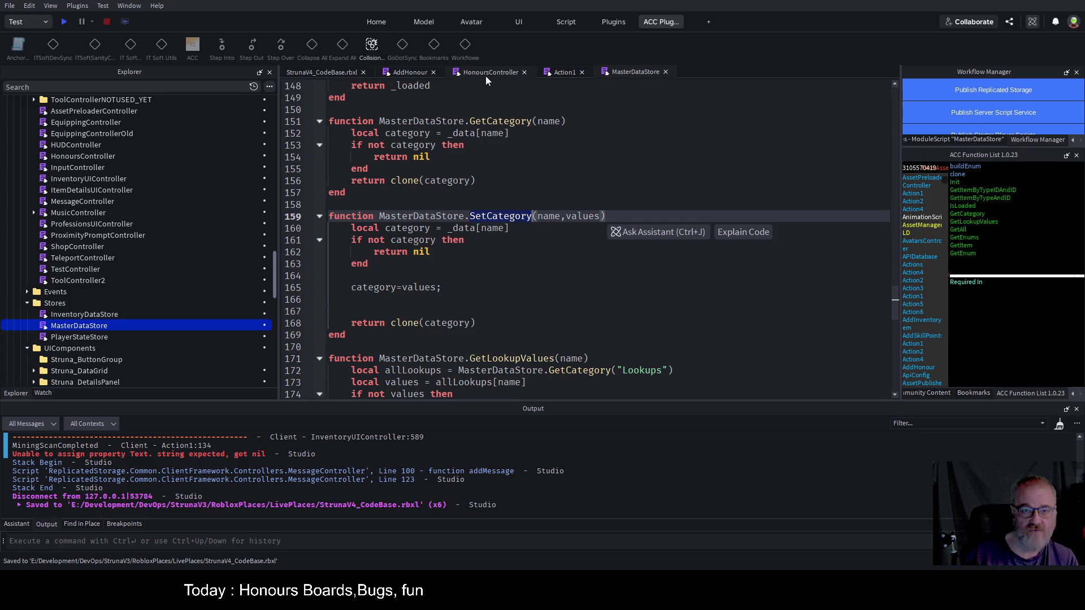
- In HonoursController, start a MasterDataStore call below warn(data.honours), checking SetCategory's definition
left_click(488, 74)
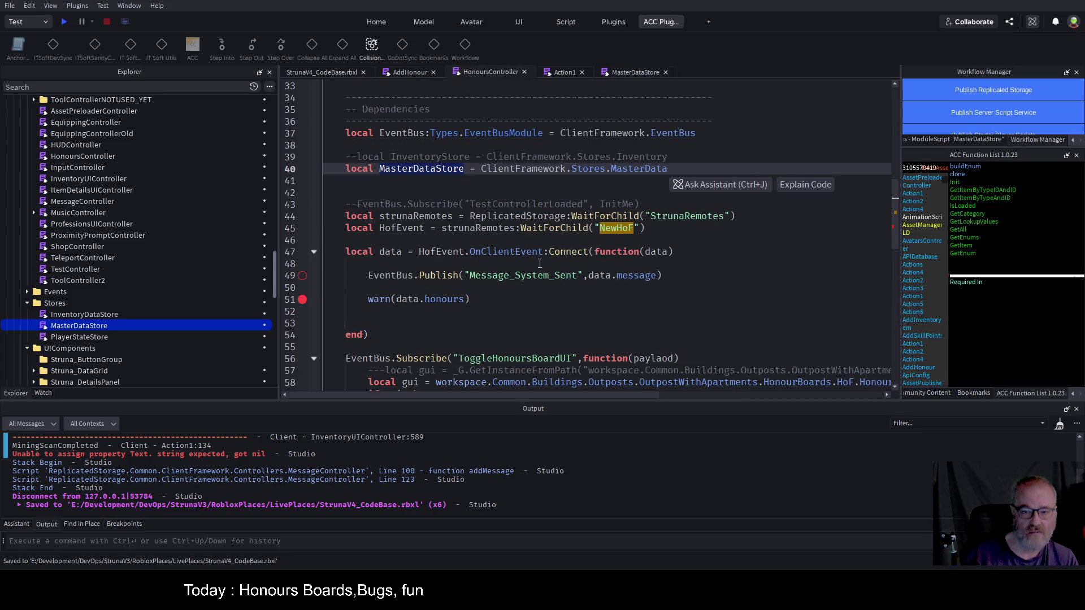
left_click(489, 300)
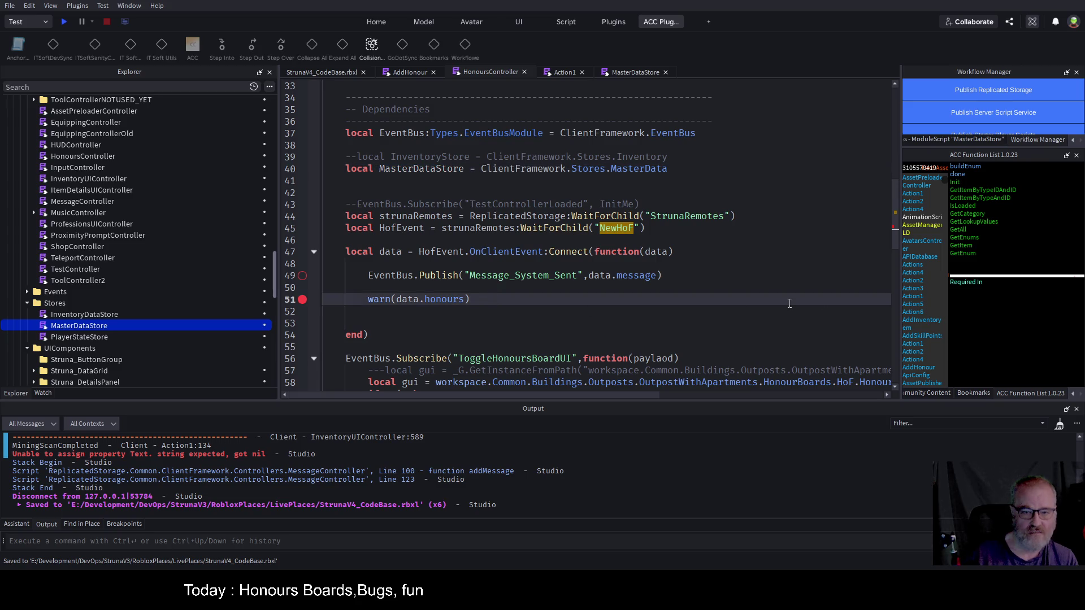
key("Return")
type("MasterDataStore.Se")
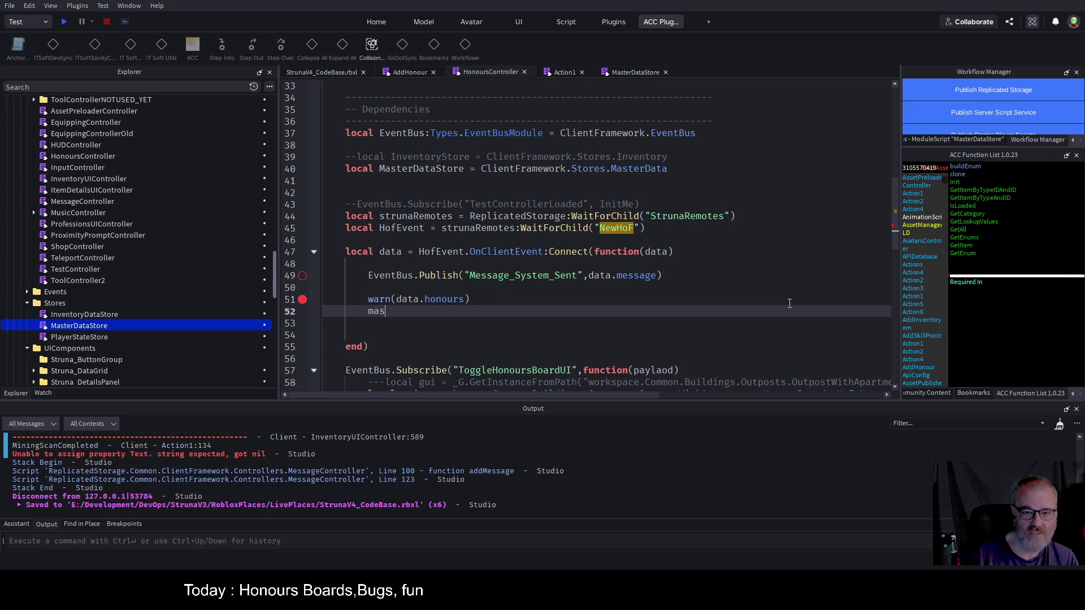
type("t")
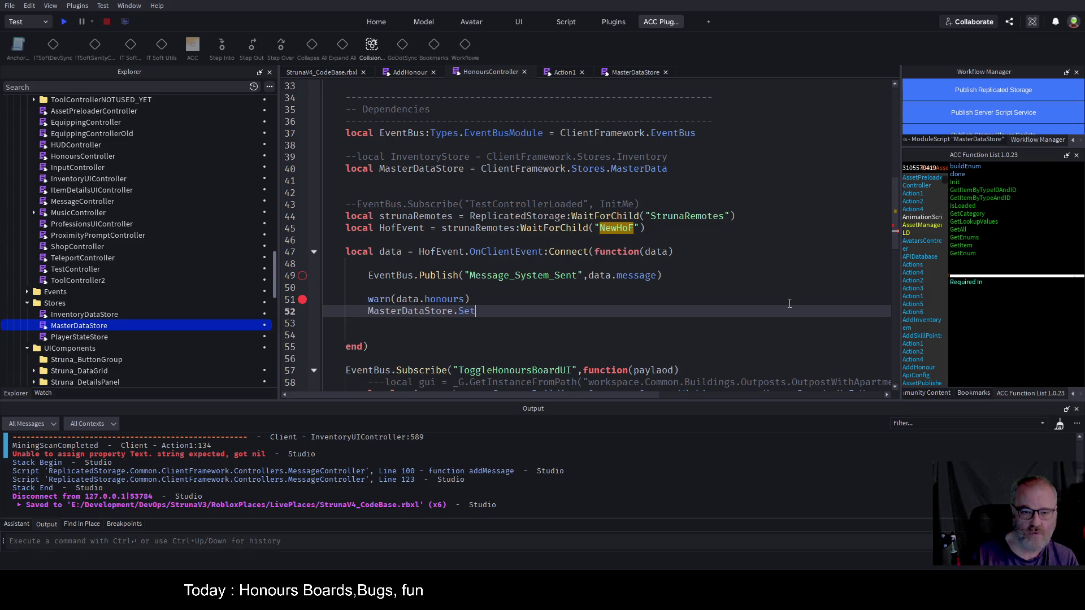
type("Ca")
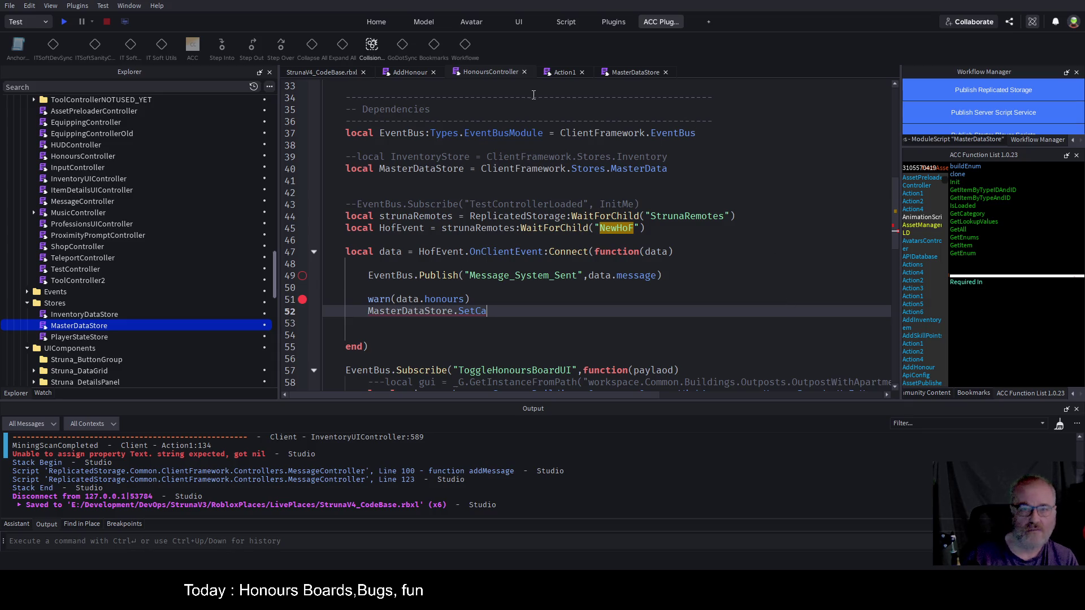
left_click(642, 76)
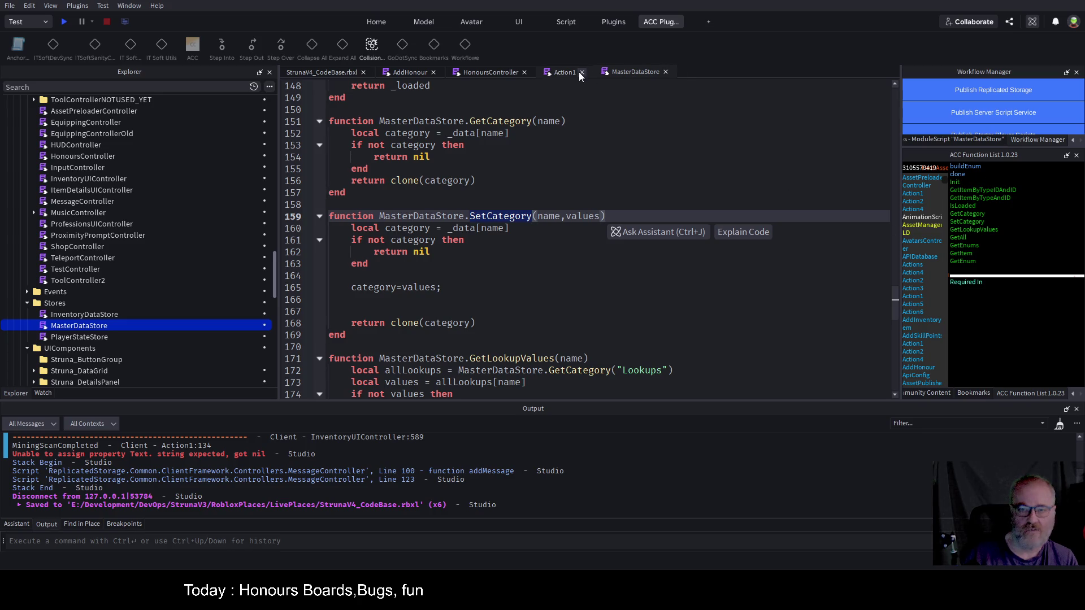
left_click(487, 73)
- Complete the line as MasterDataStore.SetCategory("Honour",data.honours) and save the place
key("BackSpace")
key("BackSpace")
key("BackSpace")
type("set")
key("BackSpace")
key("BackSpace")
key("BackSpace")
type("SetCategory(")
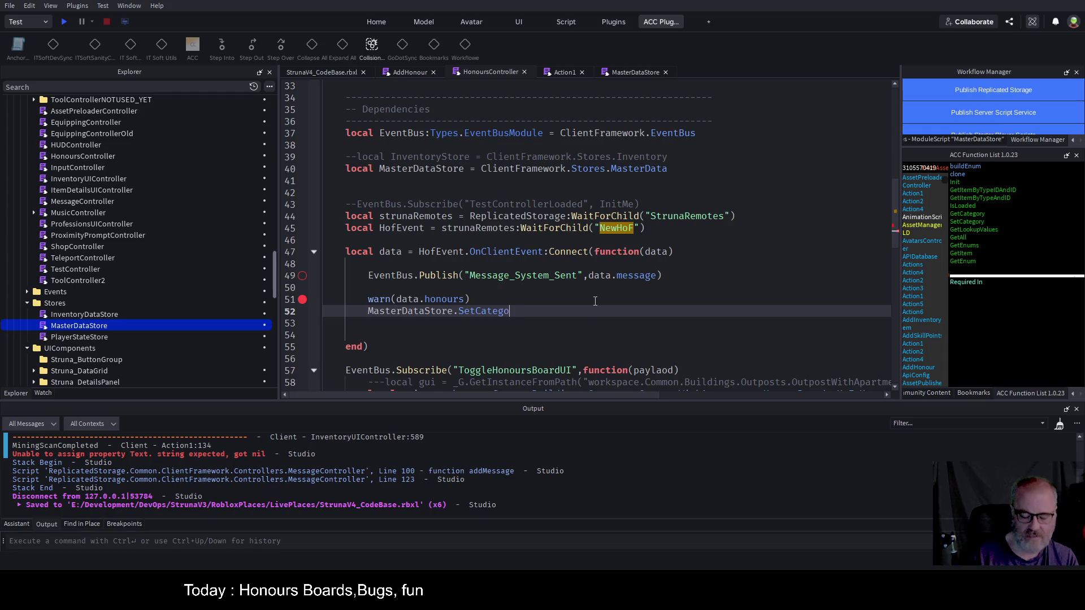
type("\"Honour")
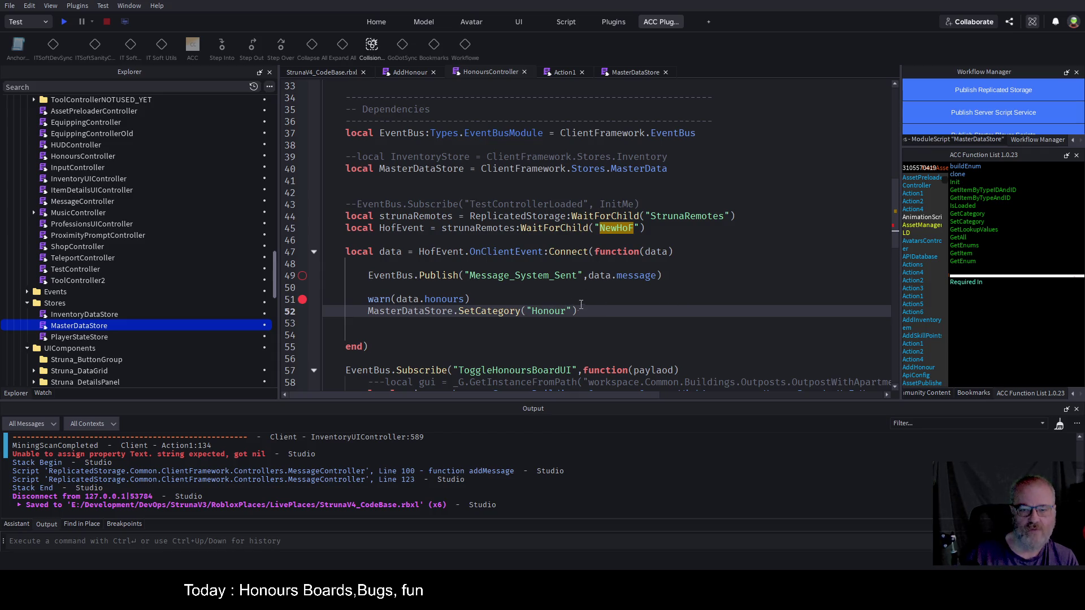
key("ctrl+s")
key("Right")
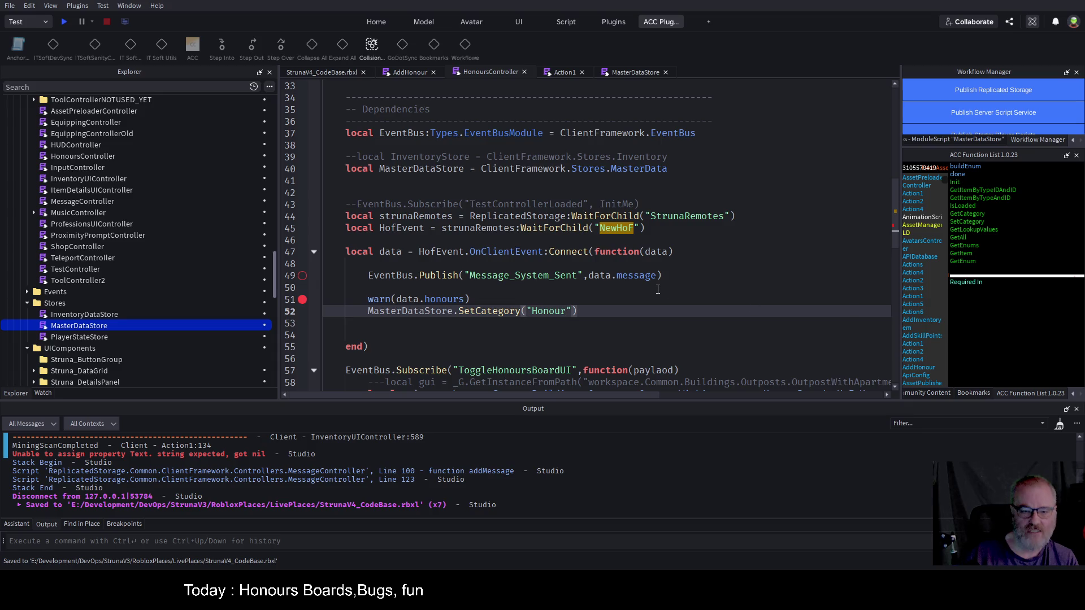
type(",data.honours")
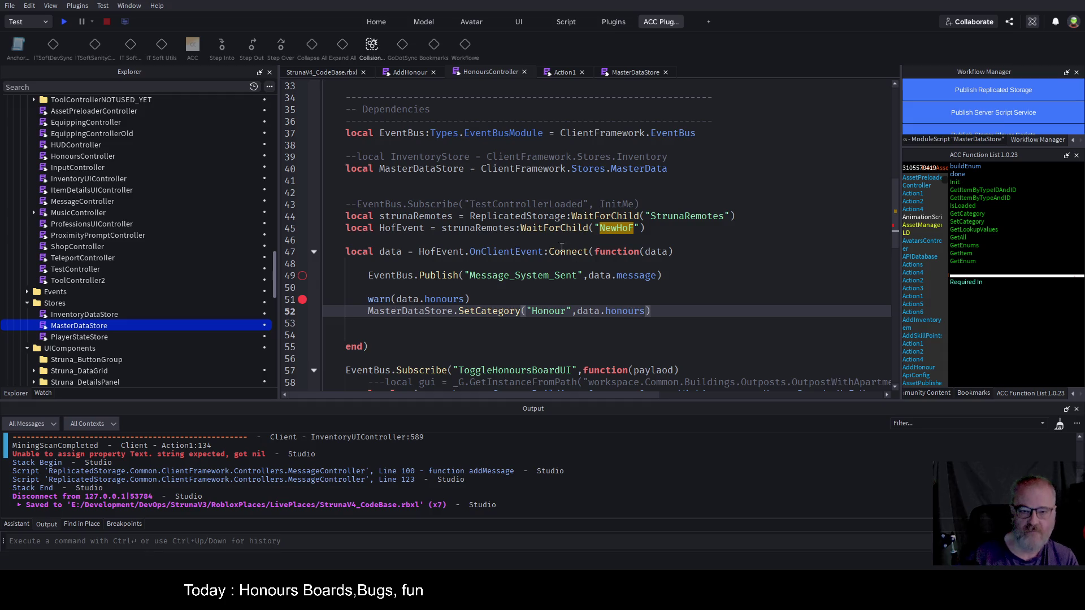
key("ctrl+s")
- Compare the new SetCategory call with the honours warning line above it
left_click(500, 323)
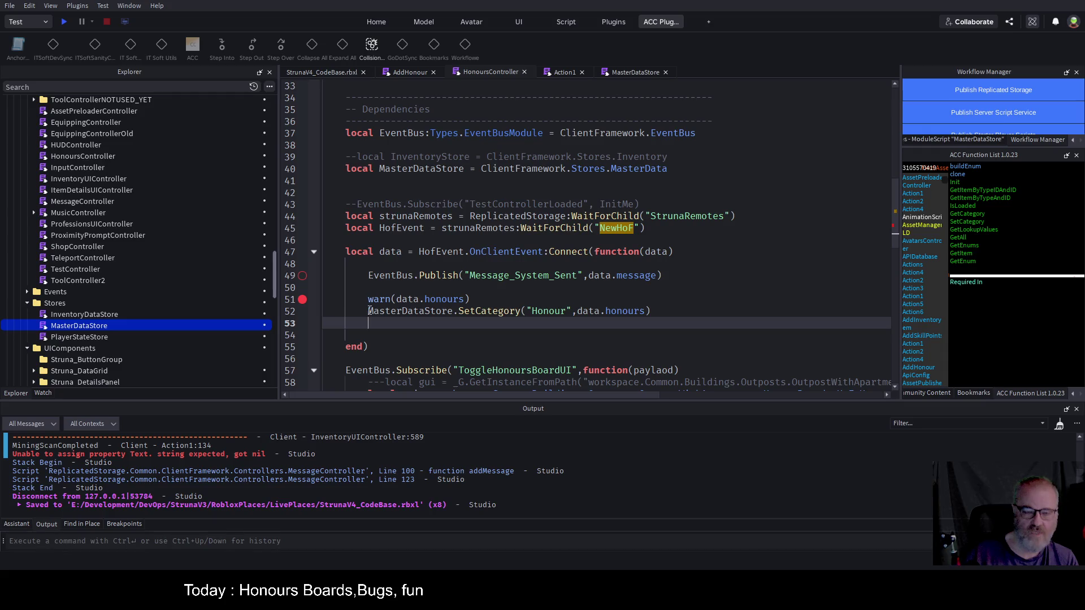
key("Up")
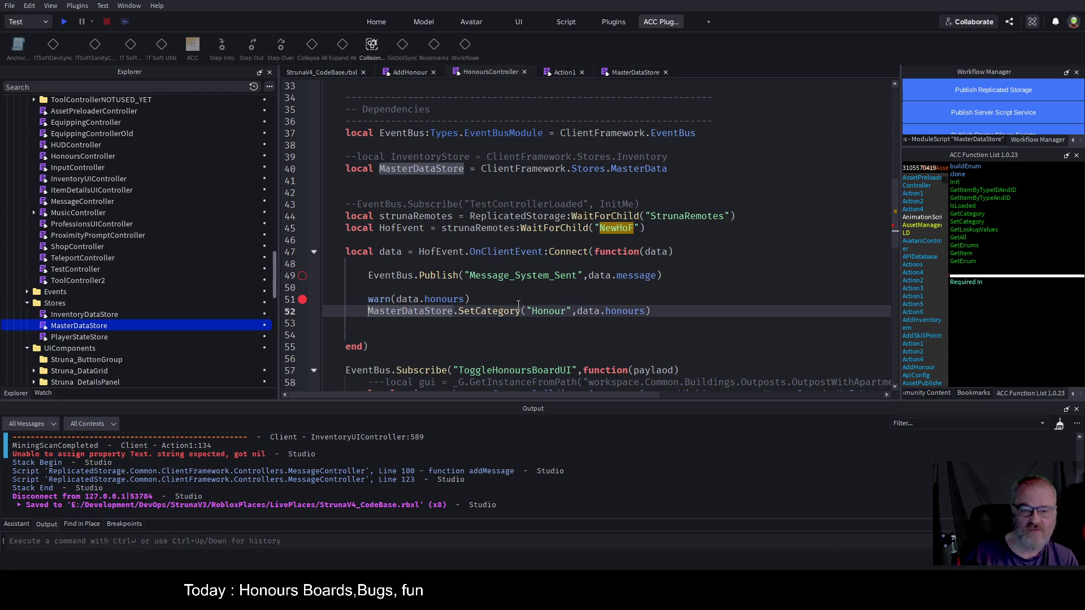
left_click(487, 298)
double_click(431, 298)
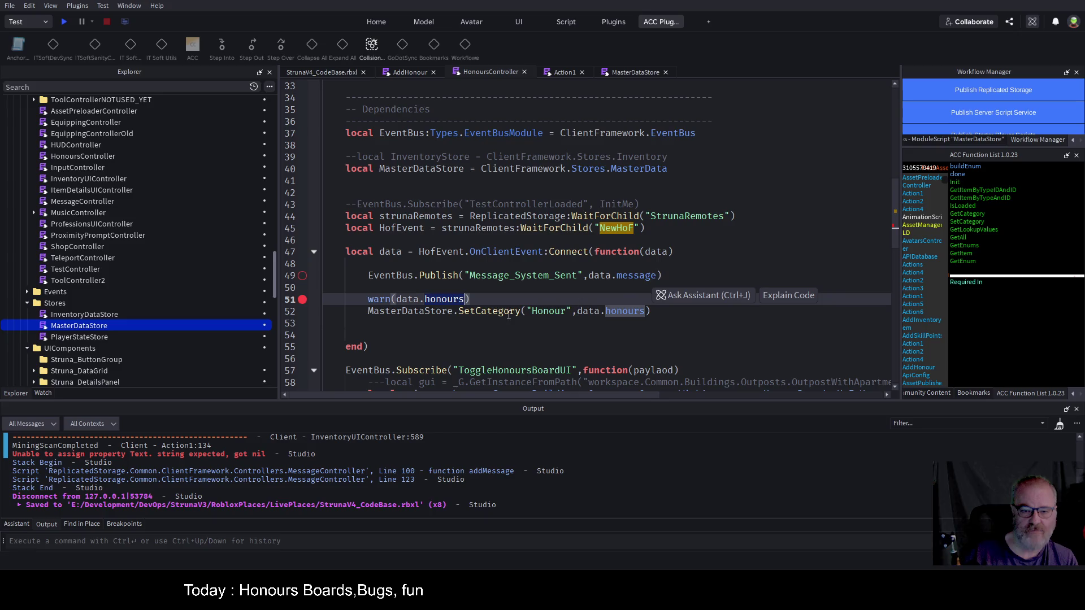
left_click(508, 312)
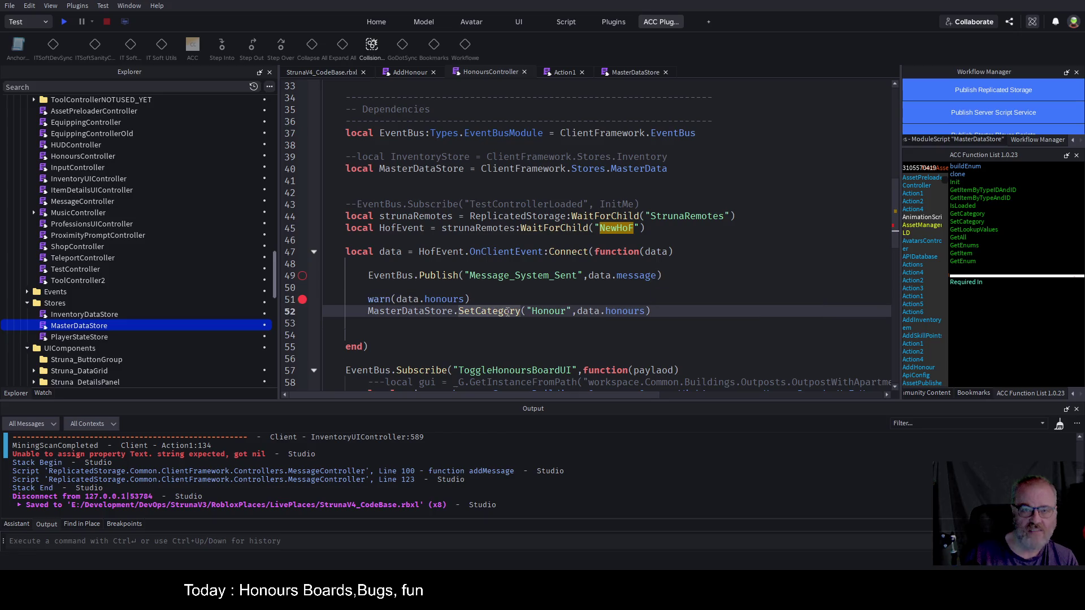
- Remove clone(category) from SetCategory's final return in MasterDataStore and save the place
left_click(632, 78)
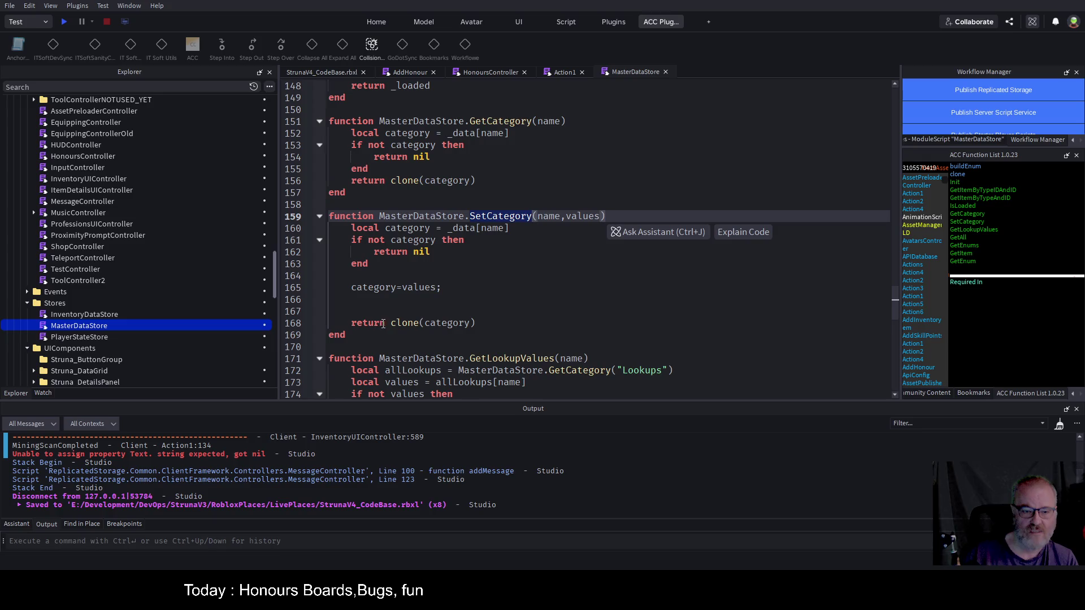
left_click_drag(478, 323, 391, 323)
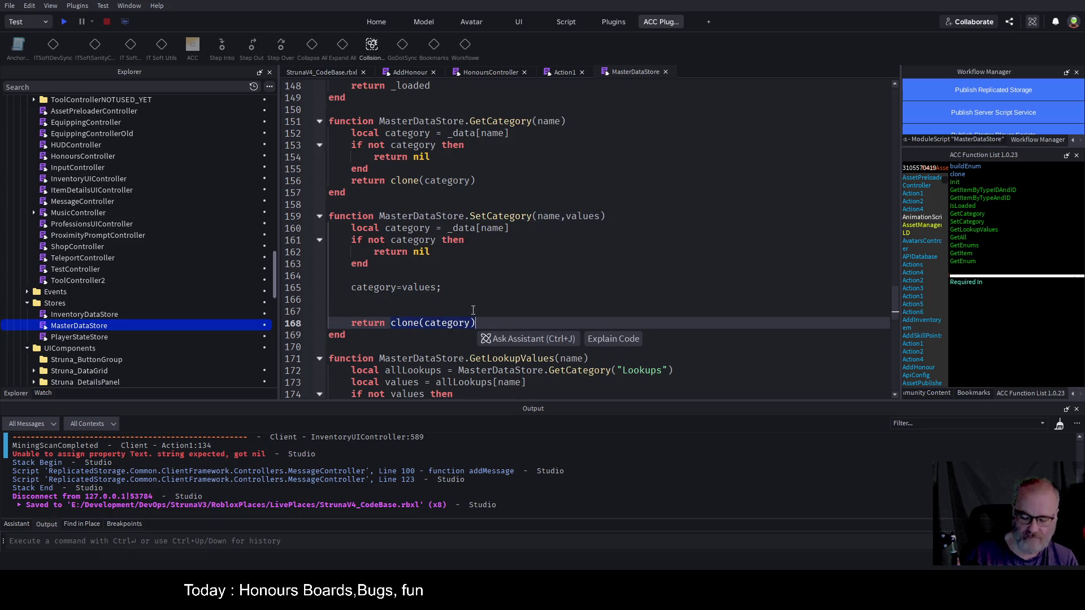
key("BackSpace")
key("ctrl+s")
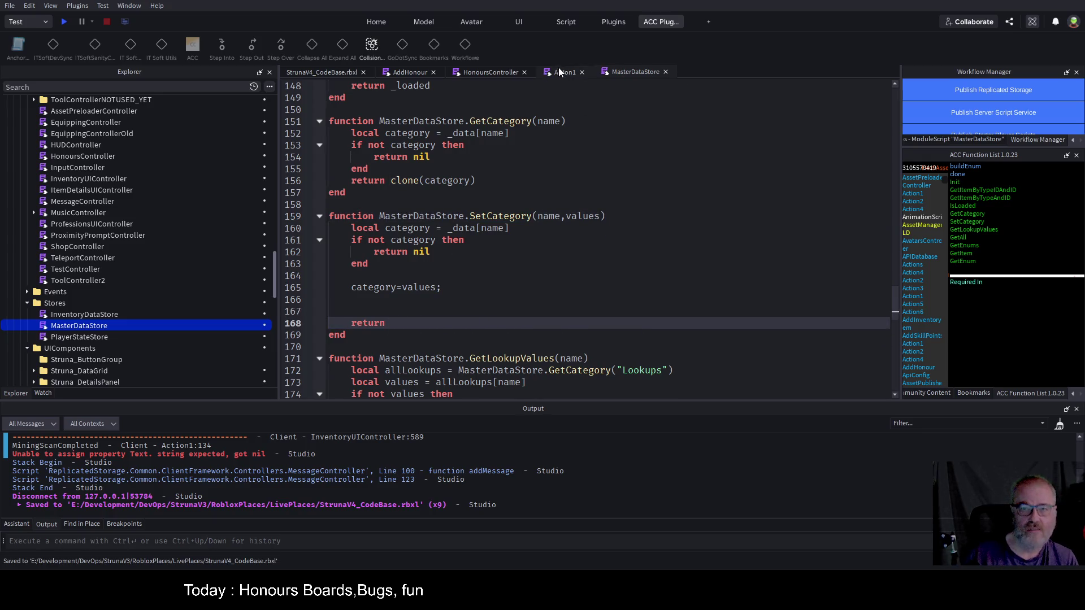
- Inspect the honours value passed to SetCategory in HonoursController, then return to AddHonour
left_click(473, 74)
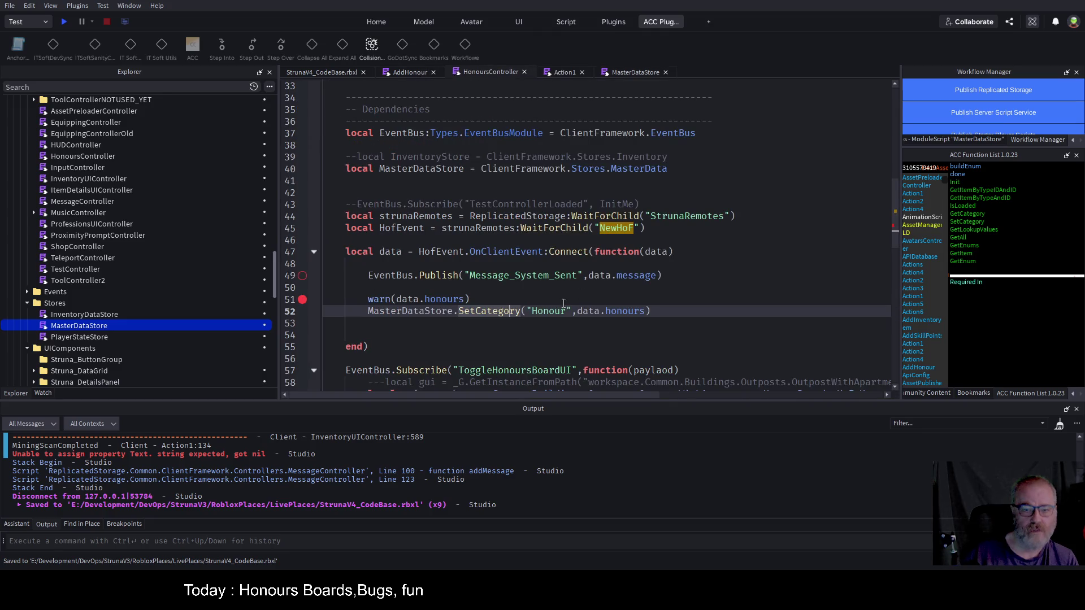
left_click(521, 300)
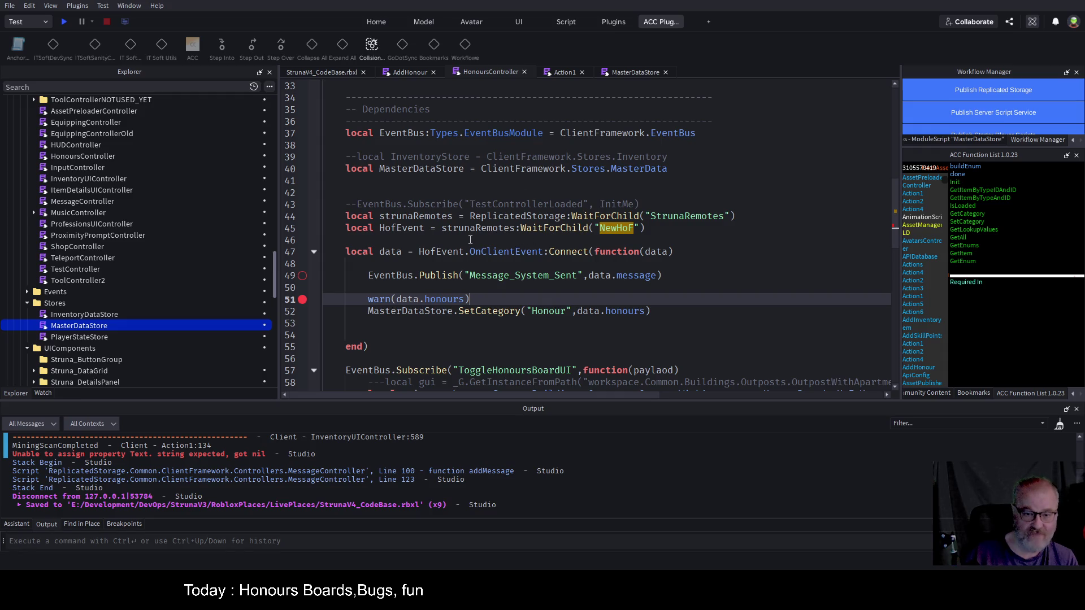
left_click(485, 239)
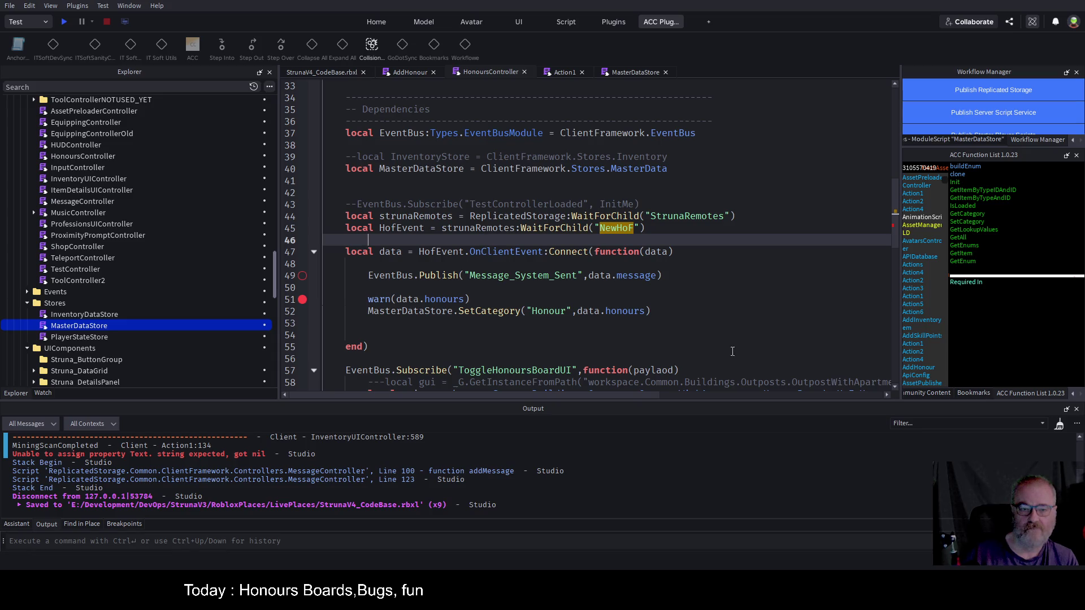
left_click(625, 311)
left_click(725, 256)
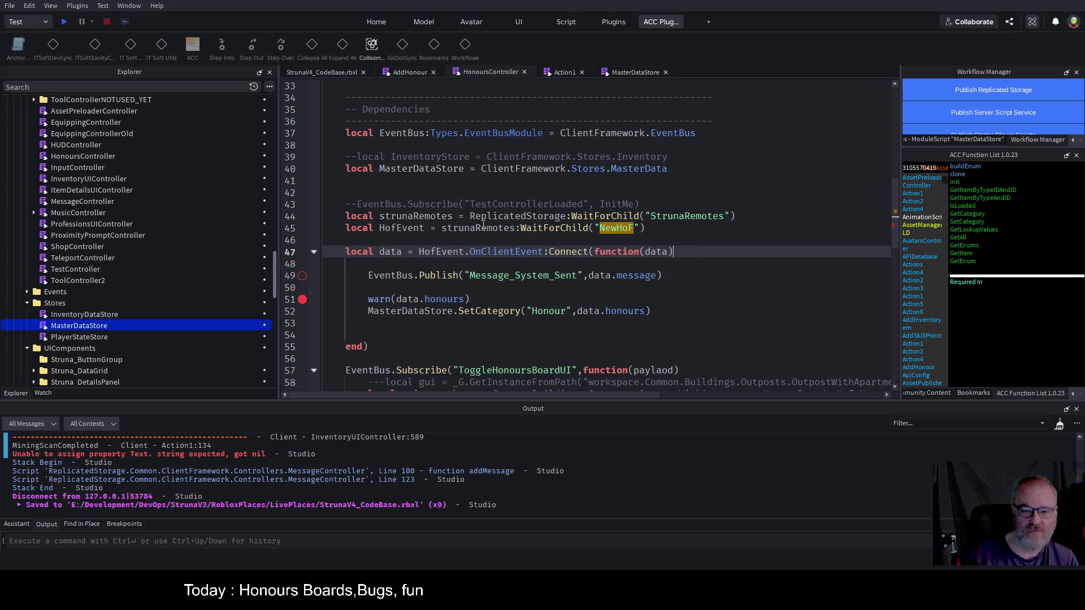
left_click(417, 74)
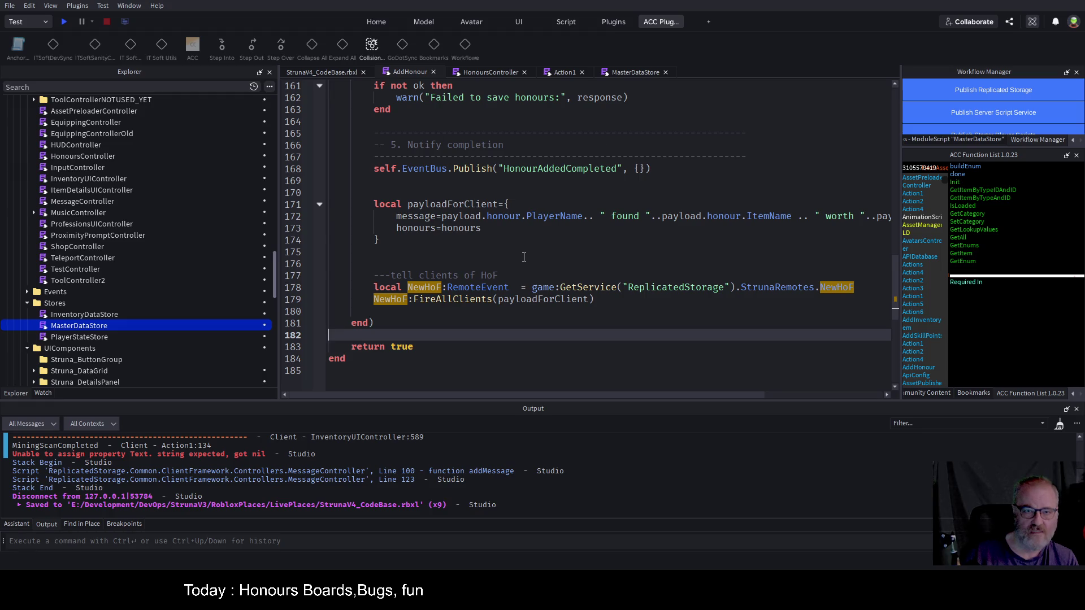
- Open HonourService's Init script in its own tab and scroll through it
left_click(485, 77)
left_click(419, 77)
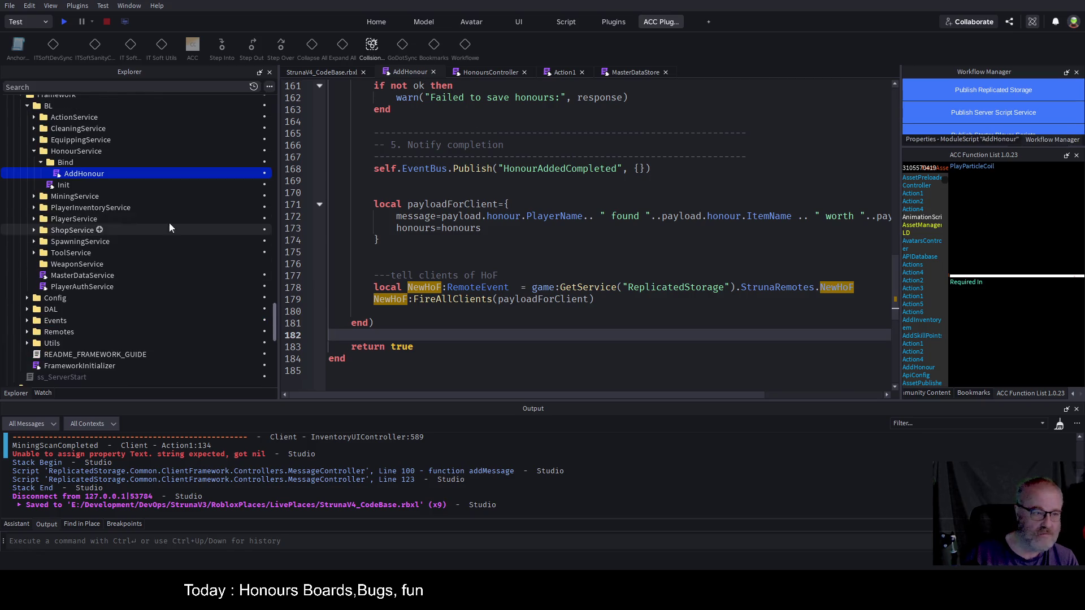
double_click(59, 186)
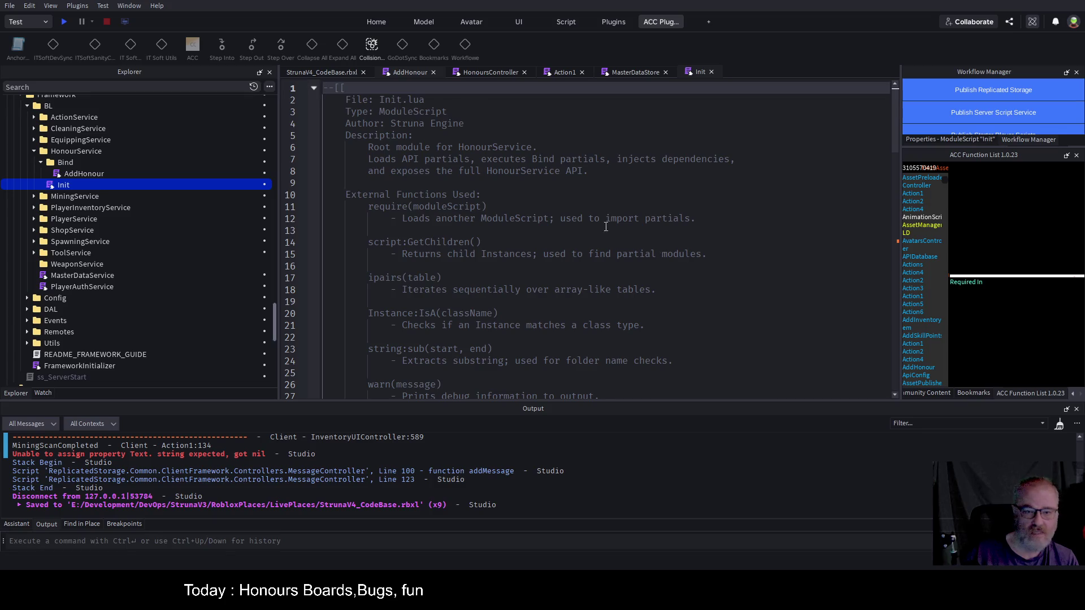
scroll(606, 226, "down", 12)
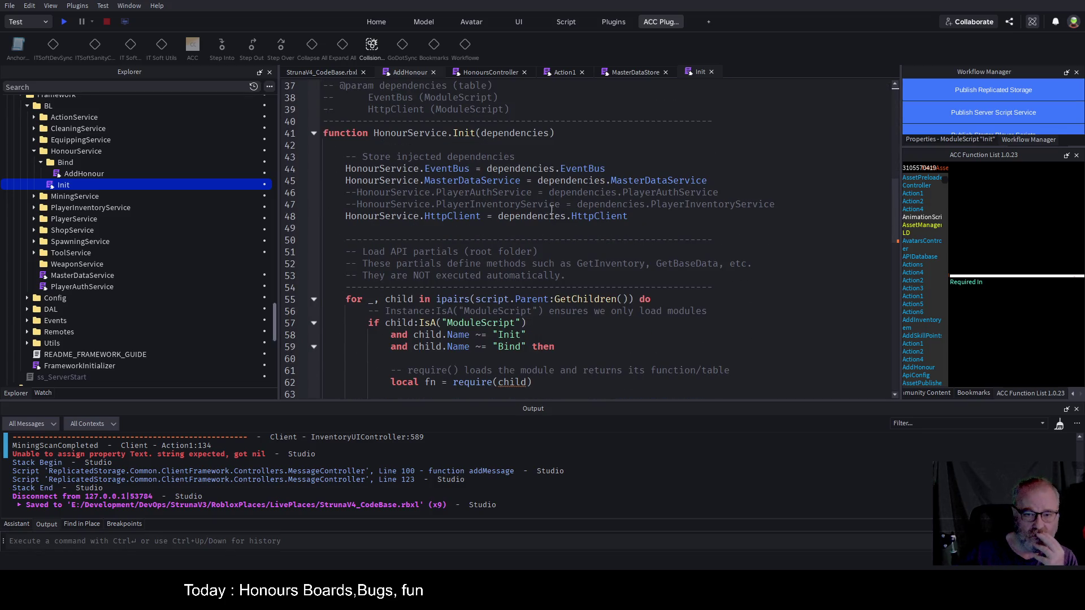
scroll(551, 209, "down", 5)
scroll(583, 239, "down", 3)
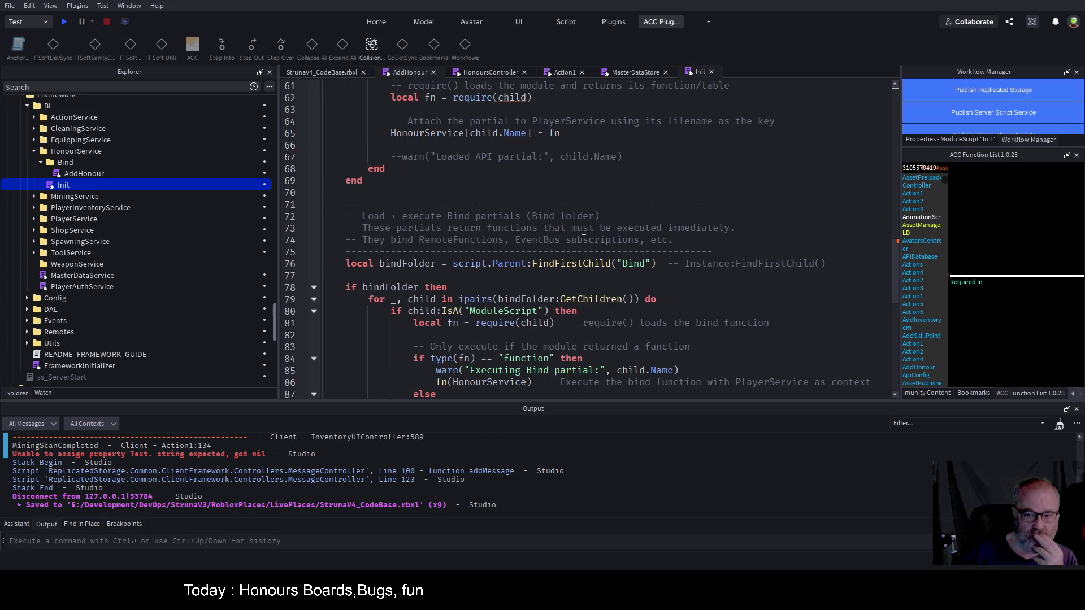
scroll(585, 232, "down", 3)
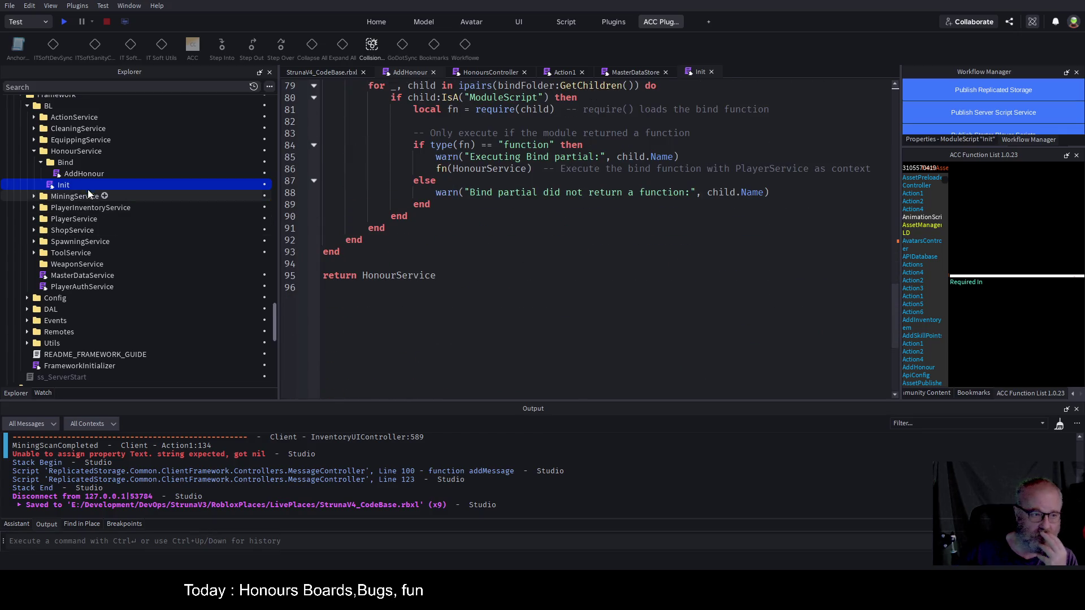
- Reopen AddHonour, fold its subscribe handler on line 5, and expand SpawningService in Explorer
double_click(82, 173)
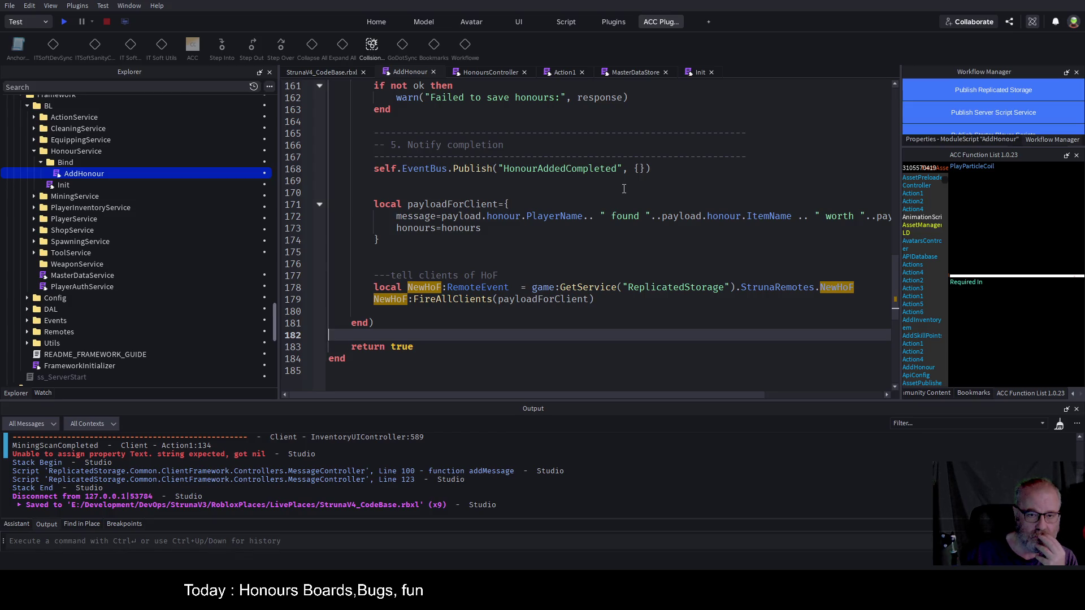
scroll(623, 188, "up", 9)
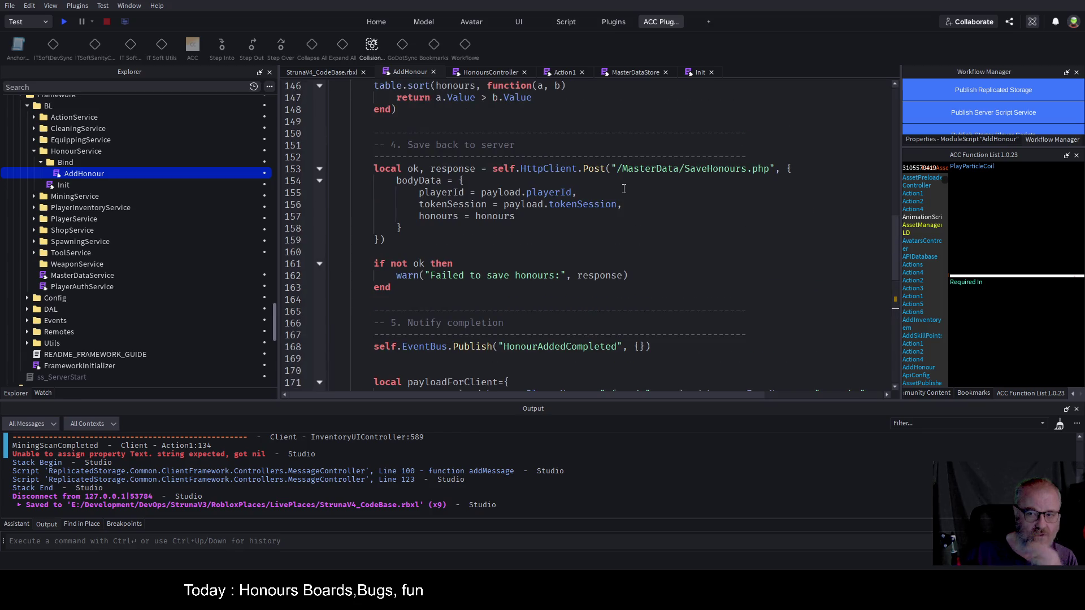
scroll(624, 188, "up", 6)
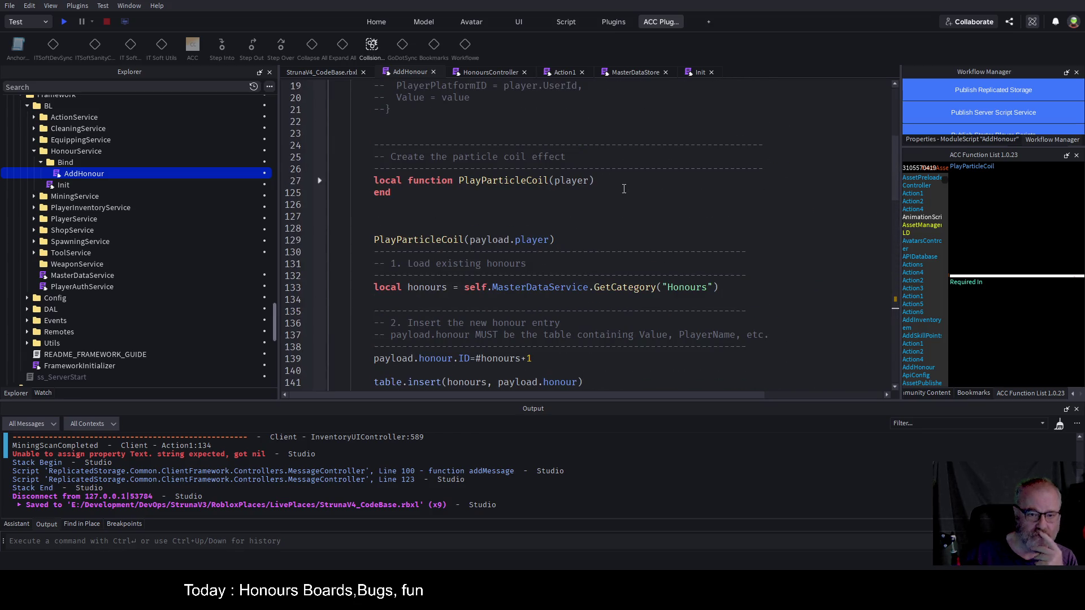
scroll(624, 189, "up", 6)
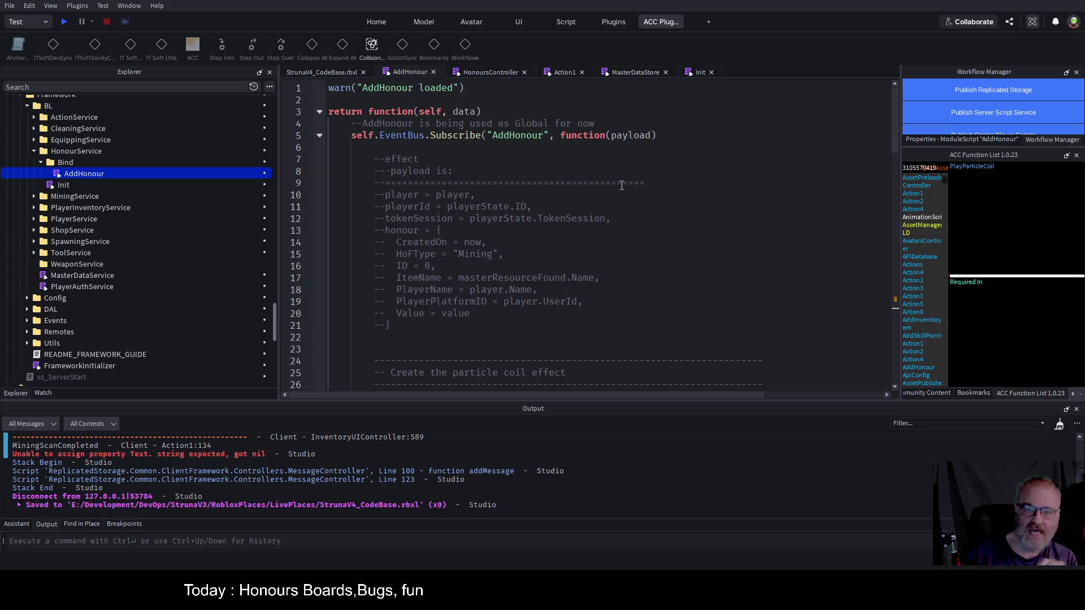
scroll(614, 176, "down", 2)
scroll(615, 176, "down", 1)
scroll(592, 209, "down", 4)
scroll(592, 209, "up", 6)
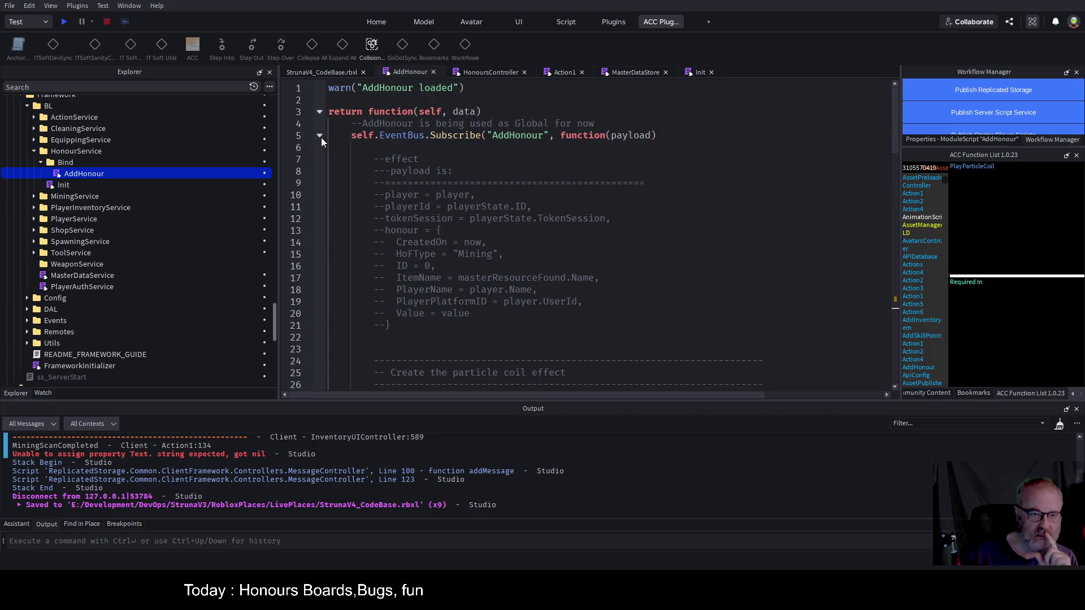
left_click(320, 135)
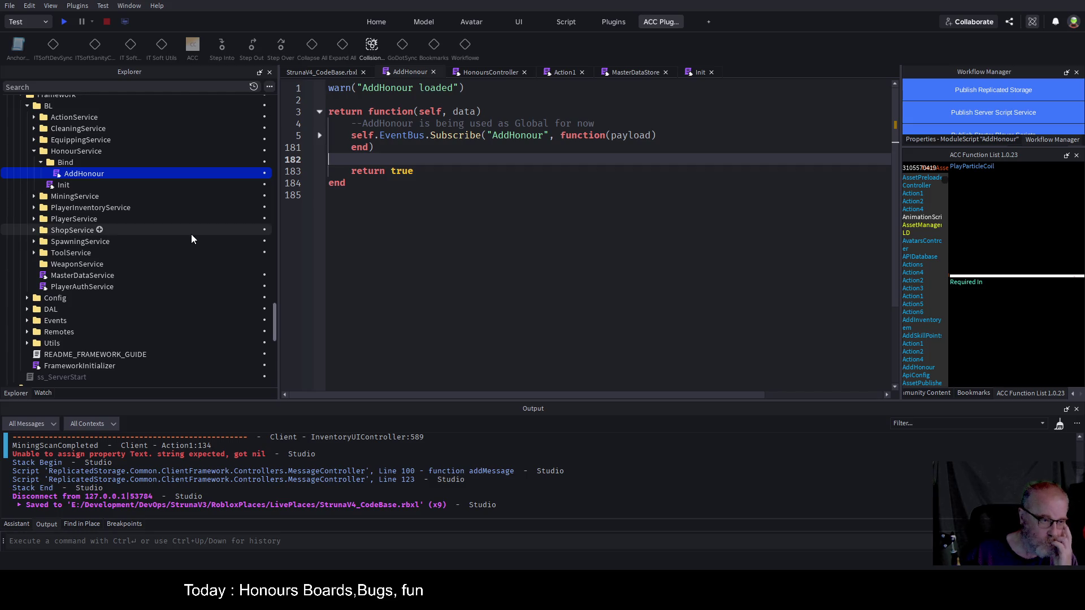
left_click(34, 242)
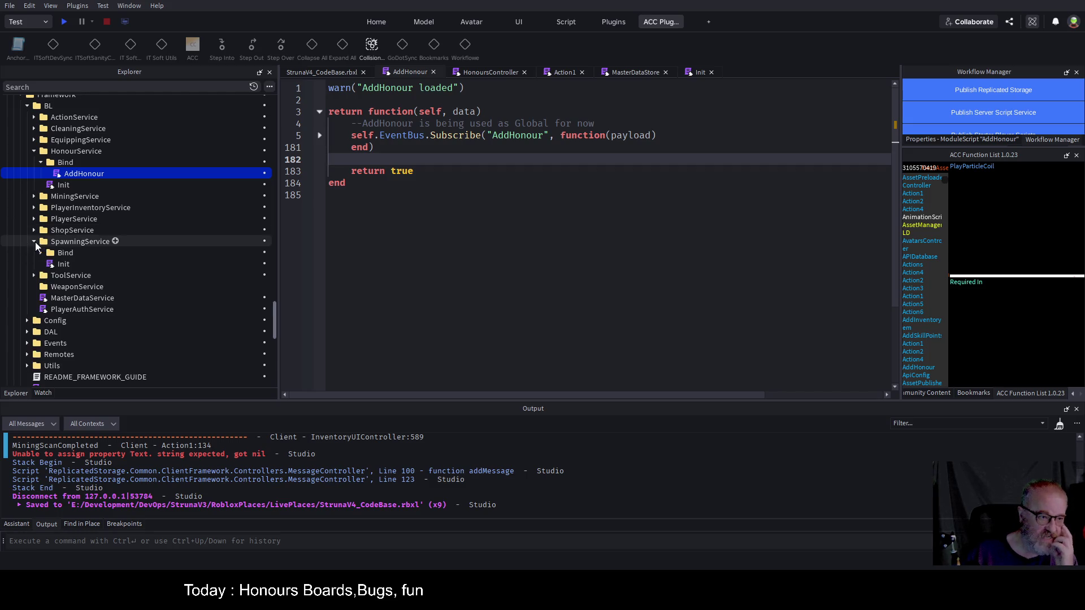
- Open SpawningService's Bind > HonoursBoard script and select its HonoursDataLoaded Subscribe call
left_click(41, 253)
left_click(103, 287)
double_click(102, 287)
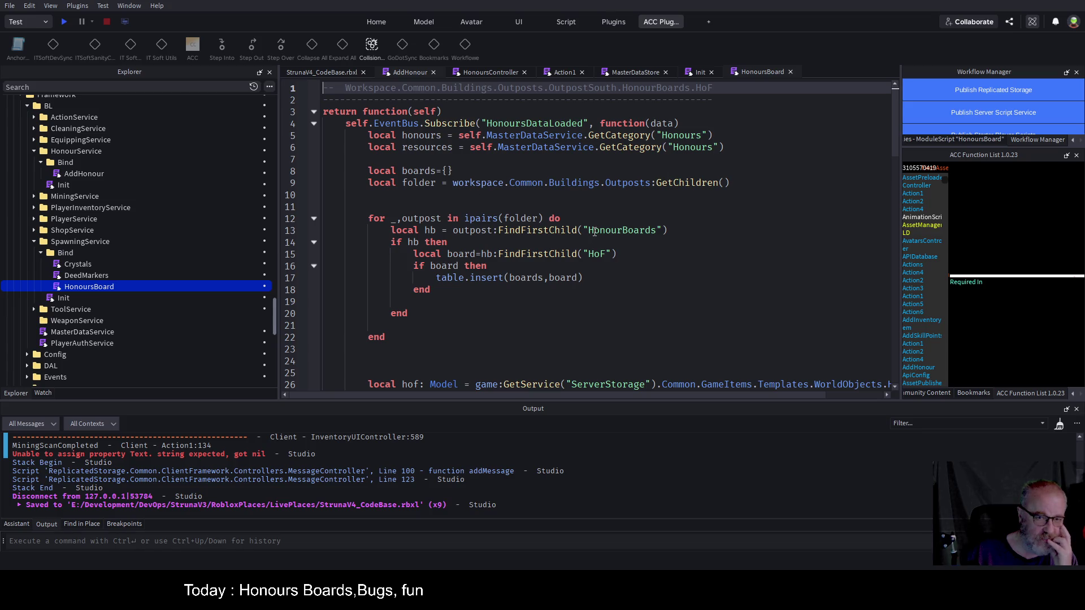
double_click(551, 126)
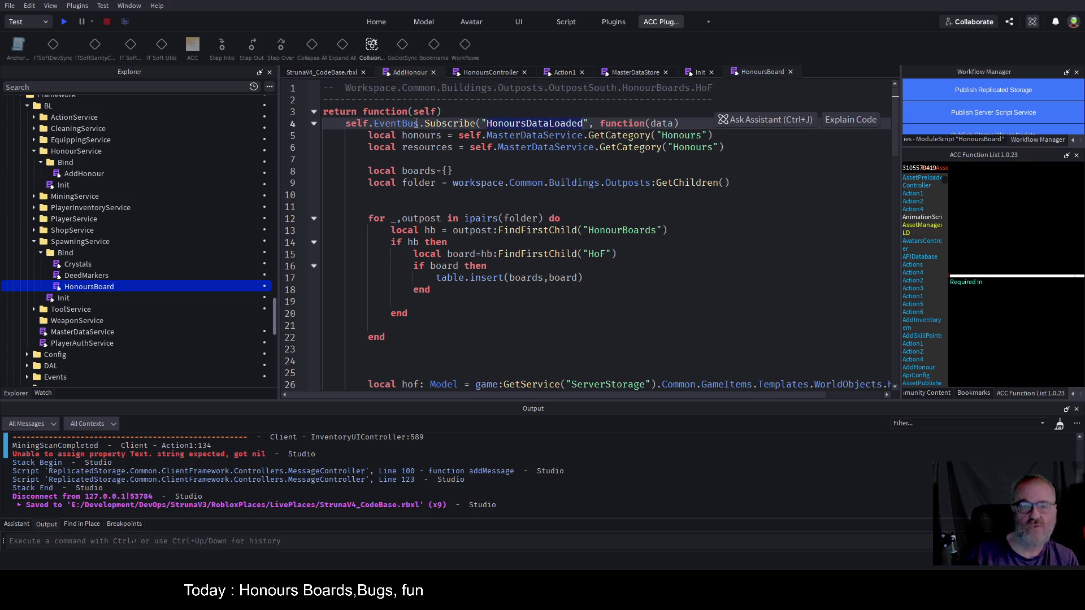
left_click_drag(345, 123, 691, 122)
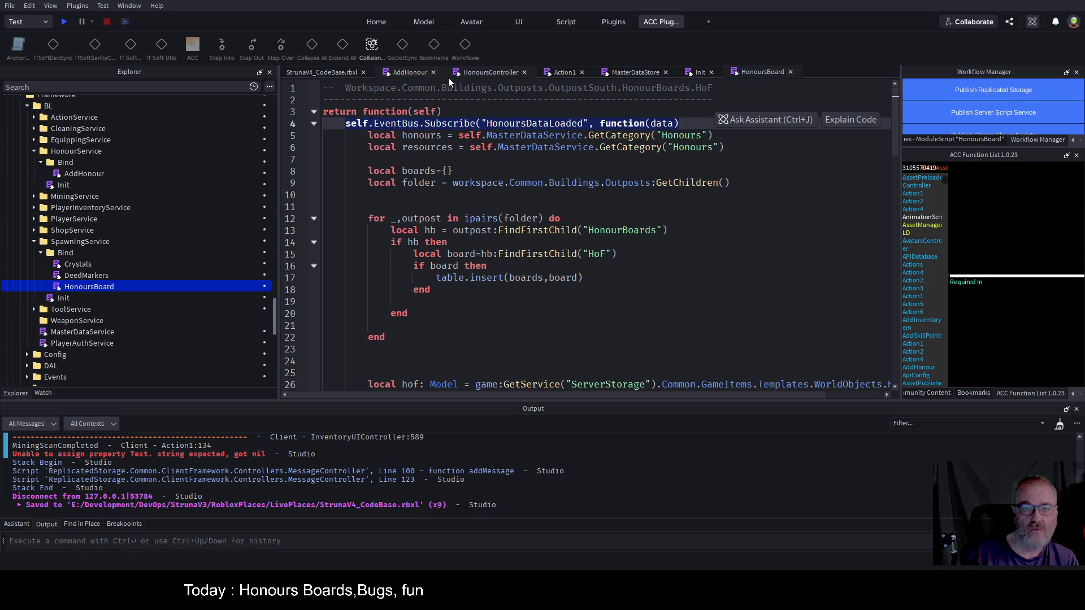
- Unfold AddHonour's subscribe handler down to NewHoF:FireAllClients(payloadForClient)
left_click(408, 72)
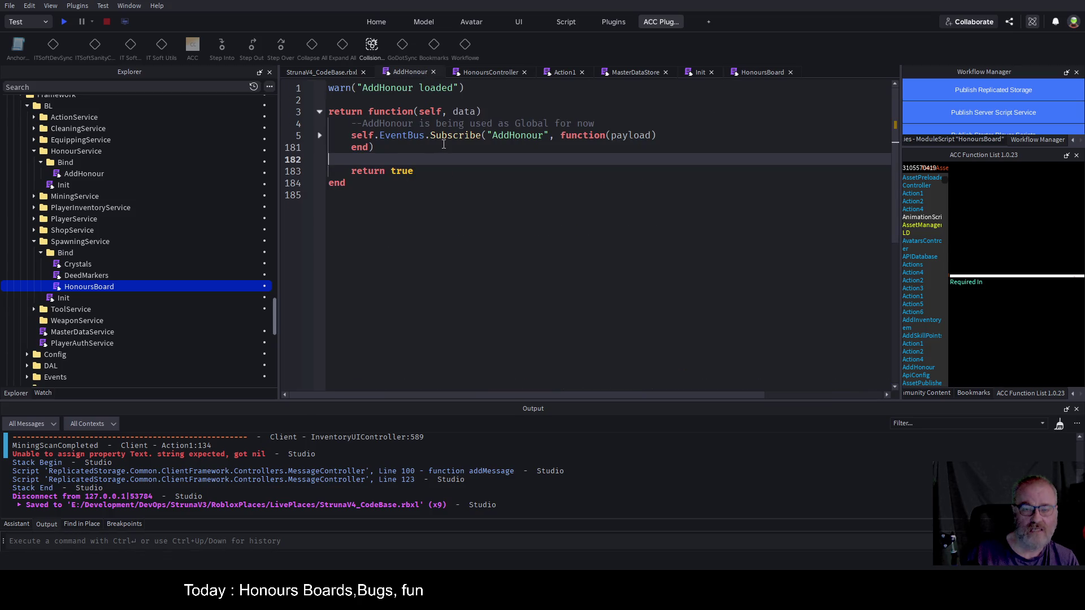
left_click(320, 135)
scroll(465, 214, "down", 20)
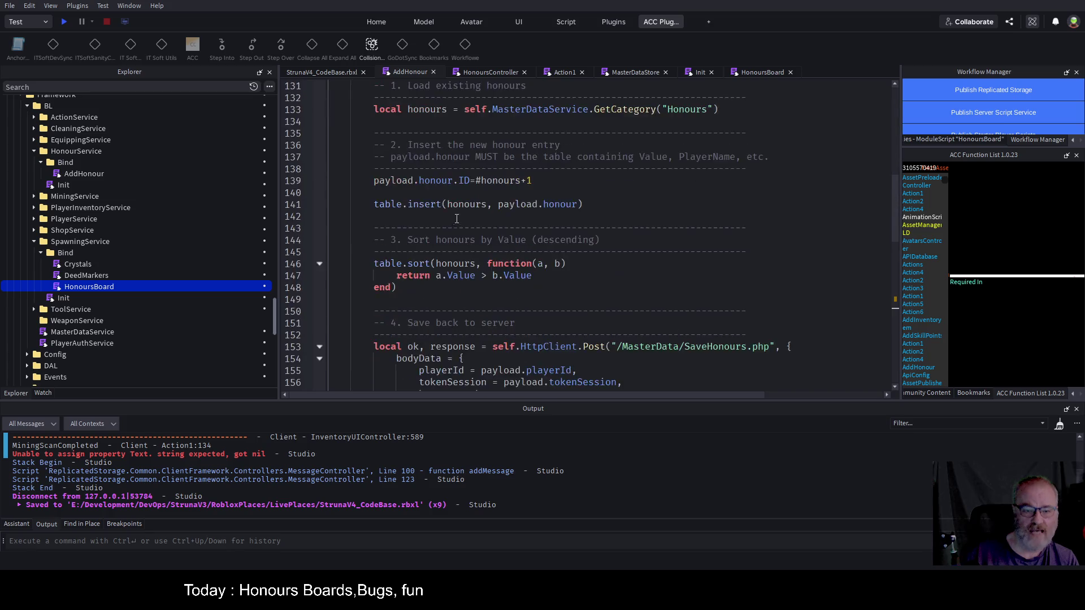
scroll(464, 213, "down", 5)
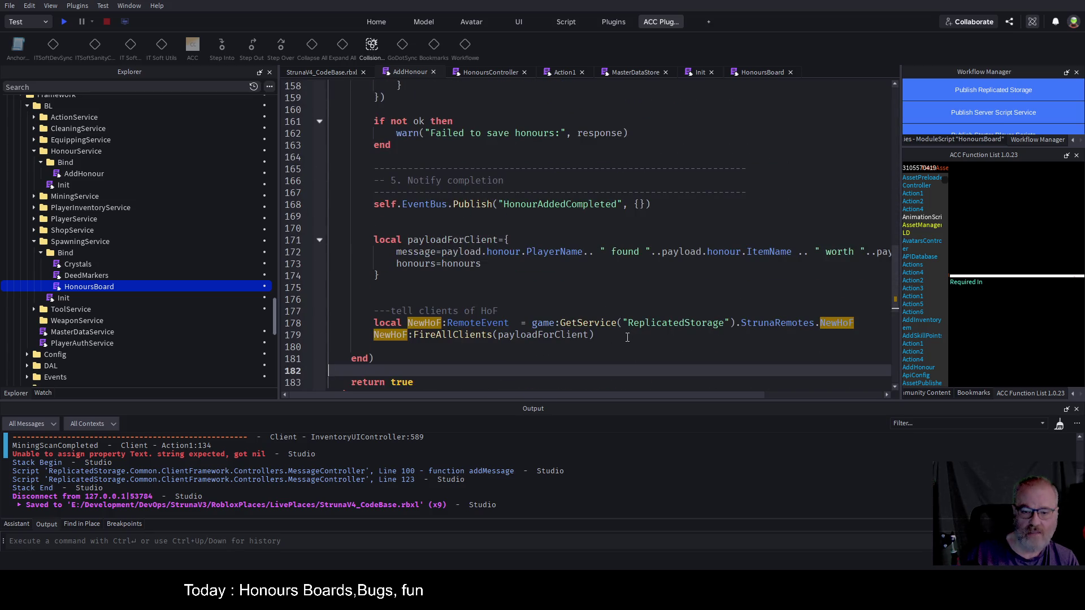
- Add the HonoursDataLoaded line after FireAllClients on line 181, changing Subscribe to Publish
left_click(627, 338)
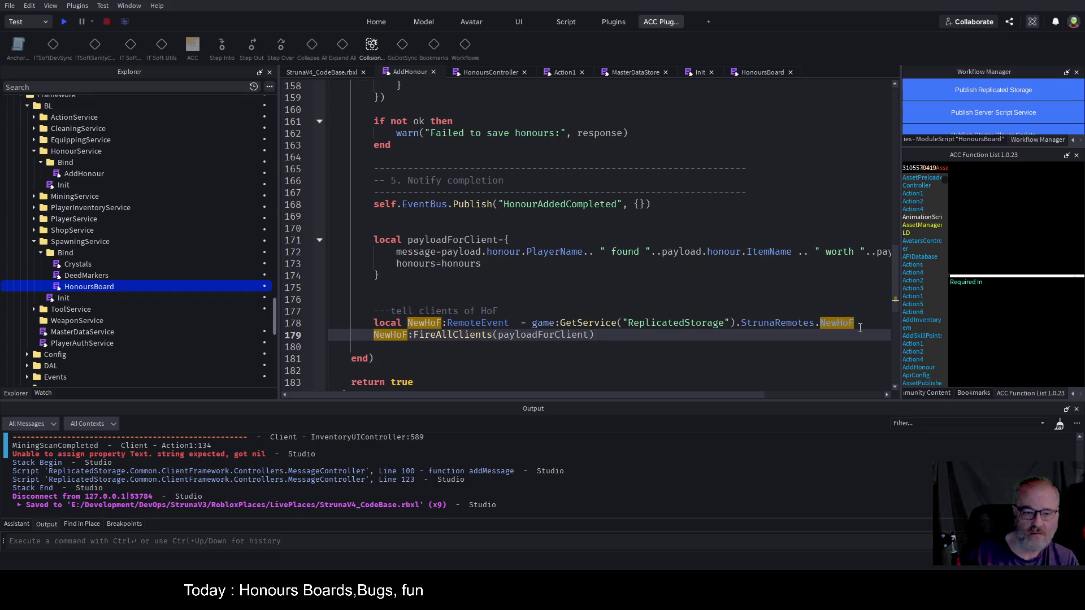
key("Return")
key("Return")
key("Tab")
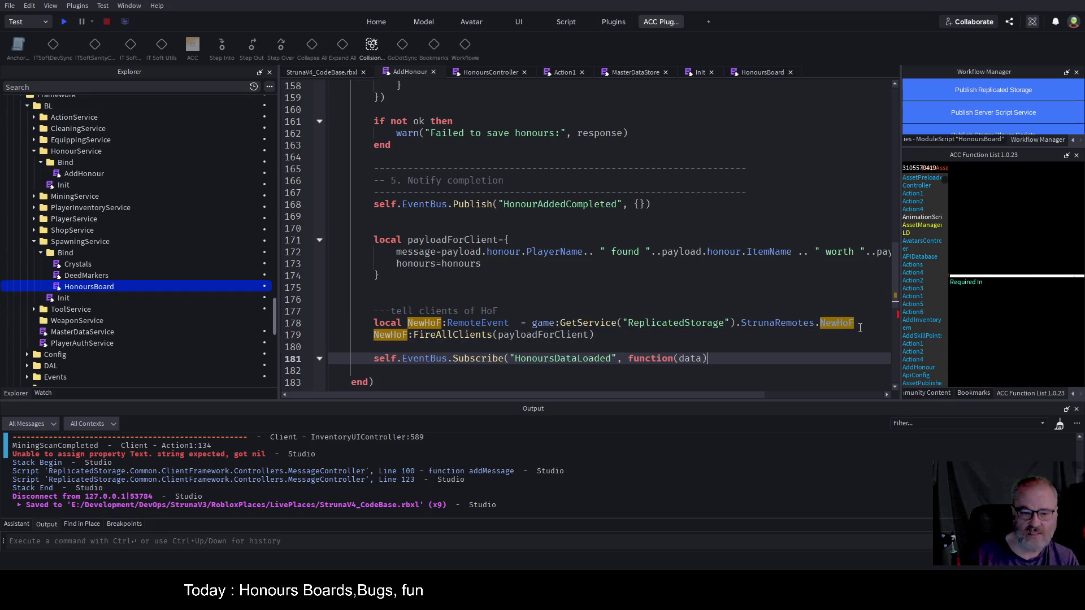
key("Home")
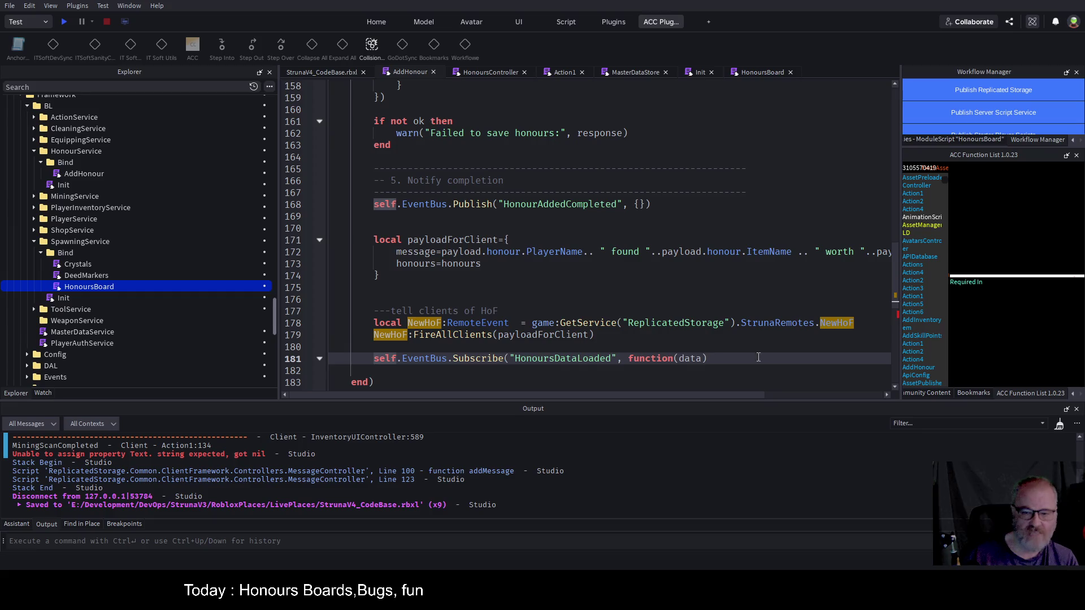
double_click(477, 358)
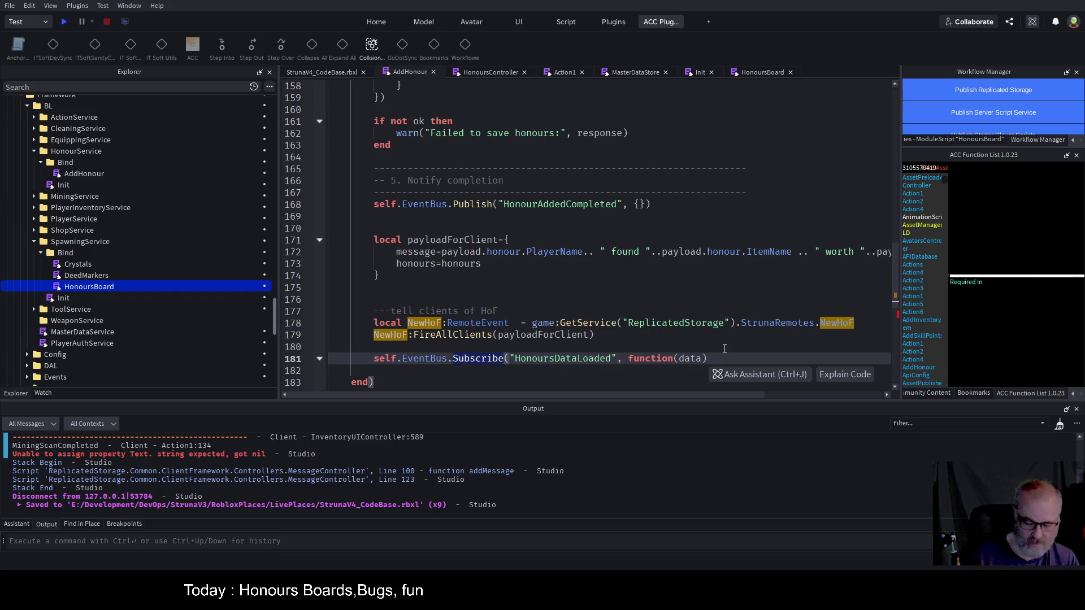
type("Publish")
left_click(642, 356)
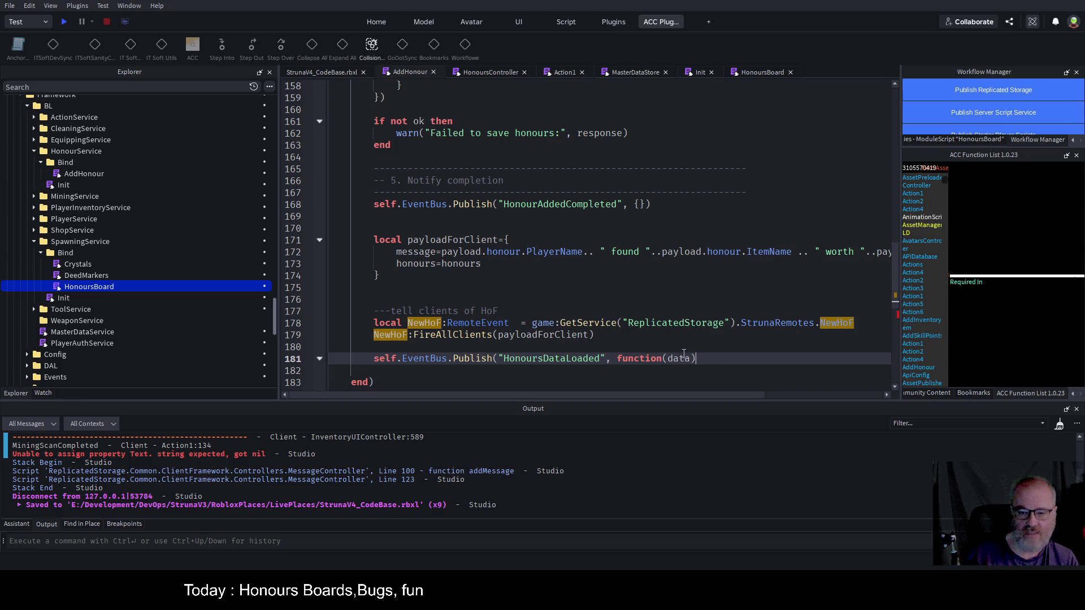
- Replace the inline function(data) with honours in the Publish call and save the place
double_click(628, 358)
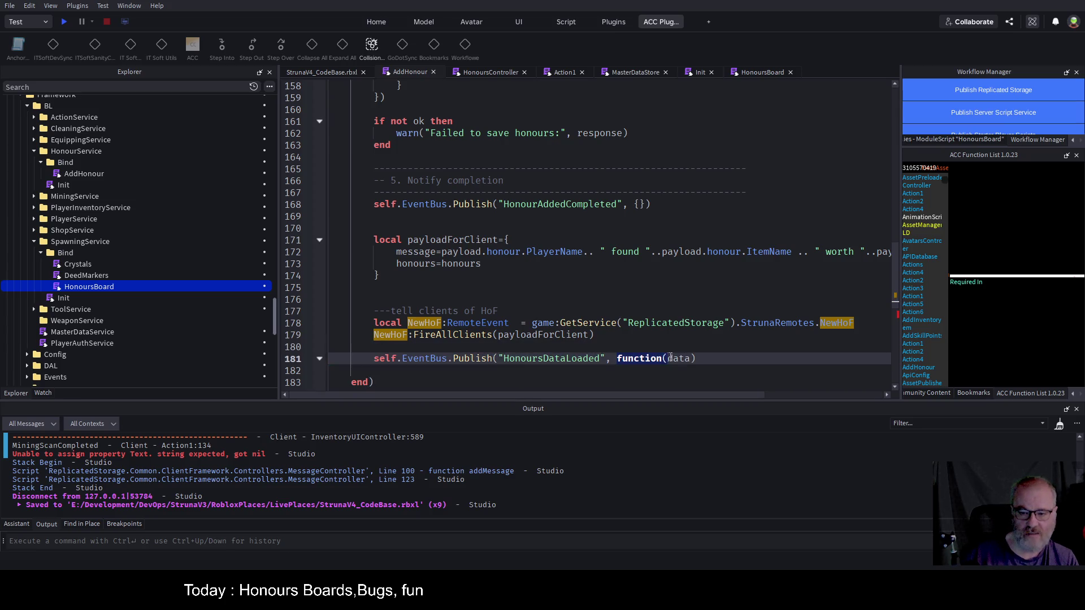
key("BackSpace")
key("Delete")
key("BackSpace")
type(")")
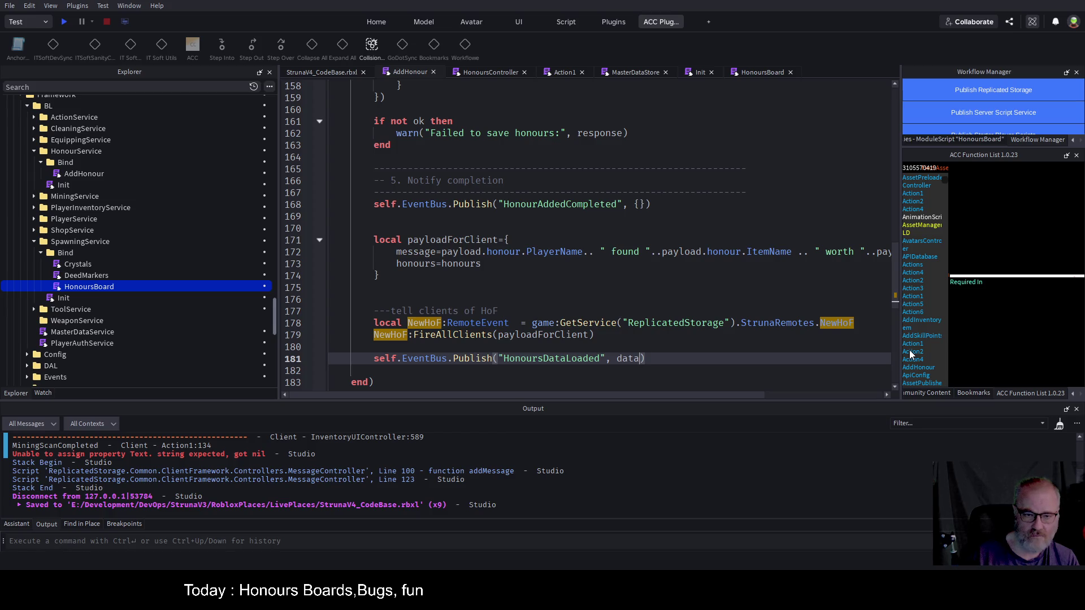
key("BackSpace")
key("BackSpace")
key("BackSpace")
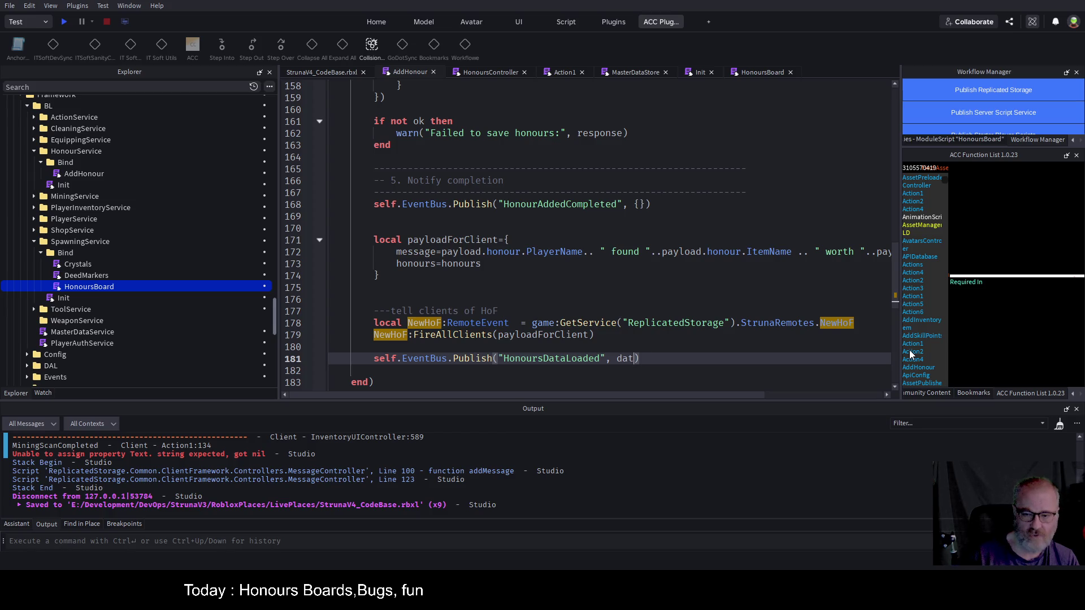
type("honours")
key("ctrl+s")
double_click(540, 358)
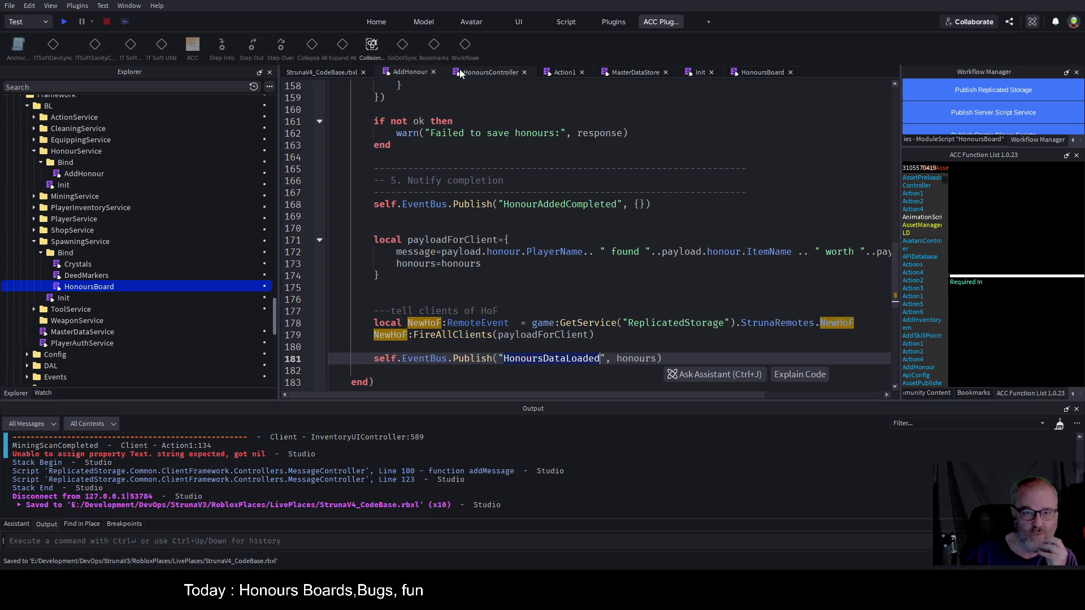
- Review HonoursBoard's loop collecting HonourBoards from outposts into the boards table
left_click(760, 73)
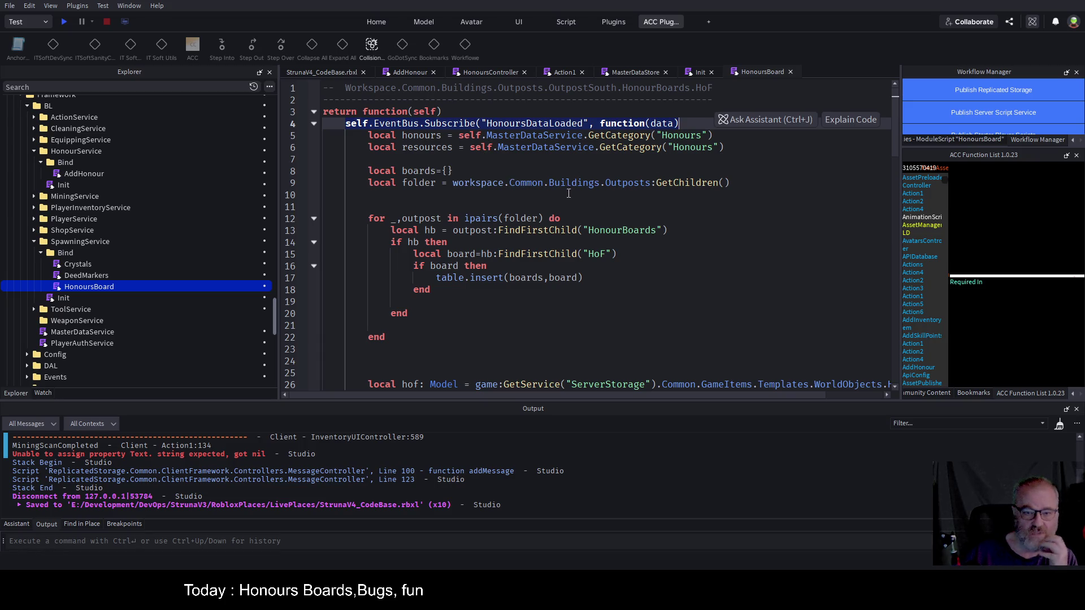
scroll(525, 276, "down", 4)
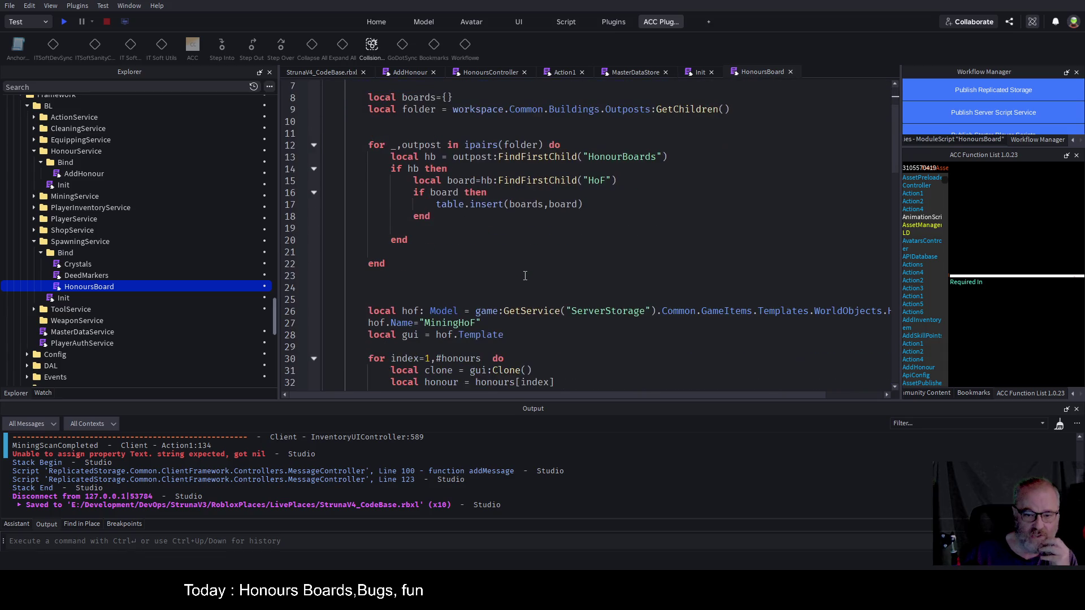
scroll(502, 340, "down", 3)
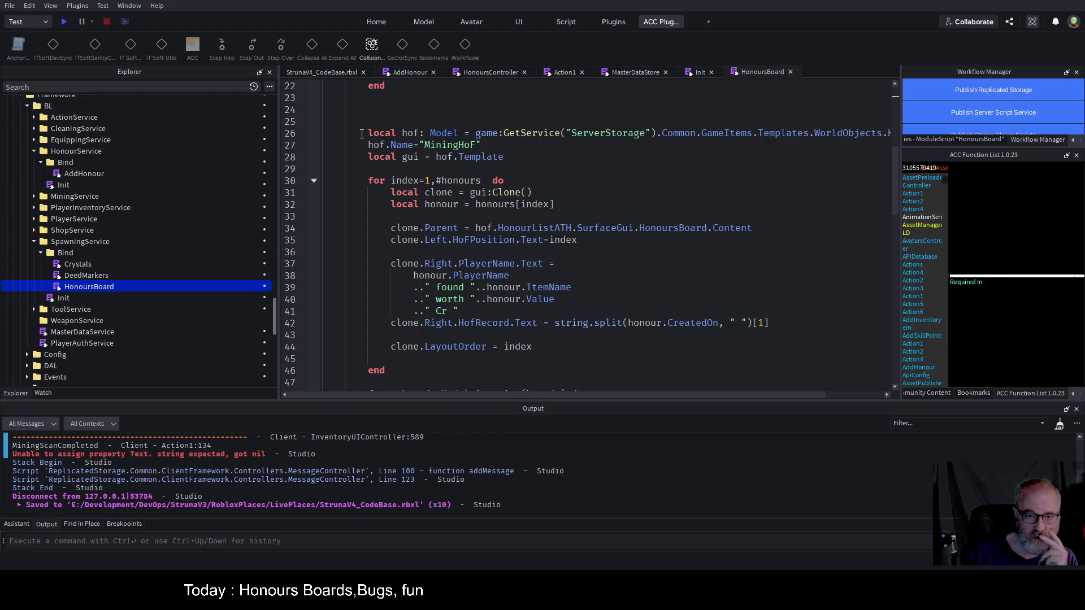
scroll(362, 134, "up", 6)
scroll(514, 192, "up", 1)
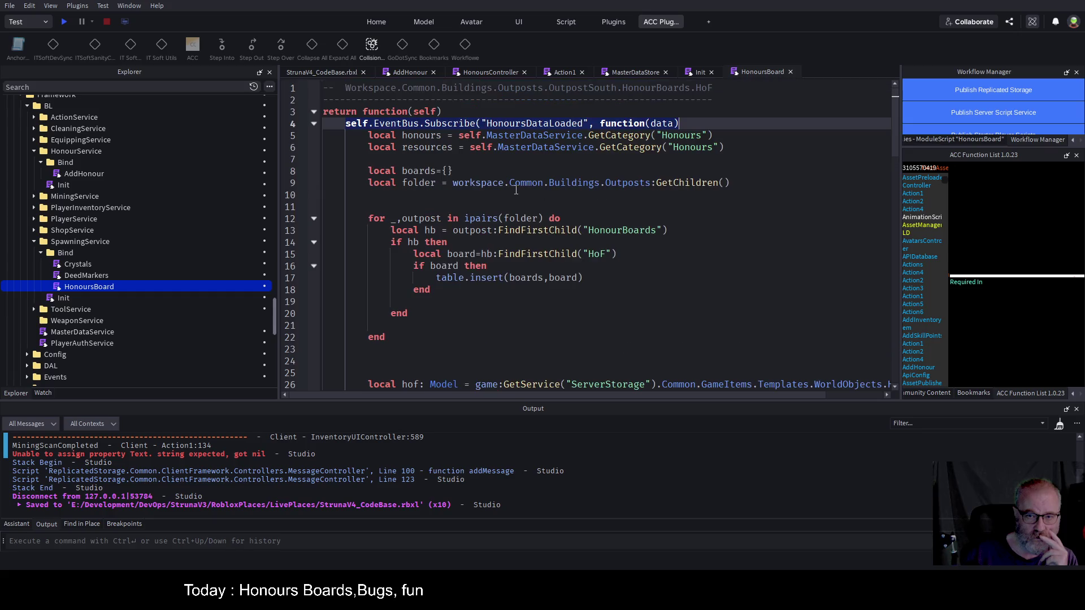
double_click(686, 186)
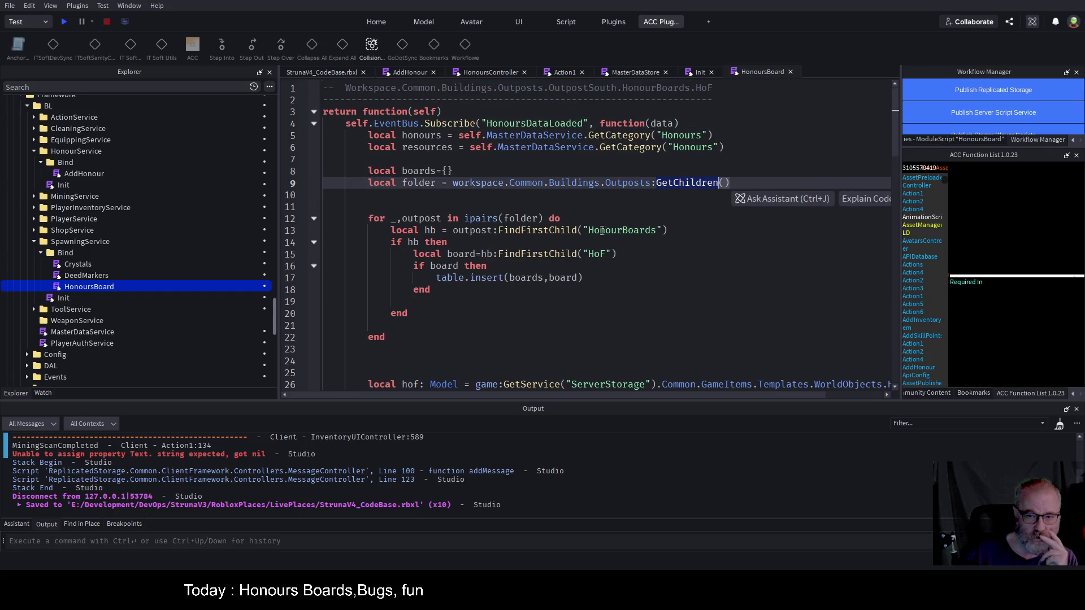
double_click(598, 230)
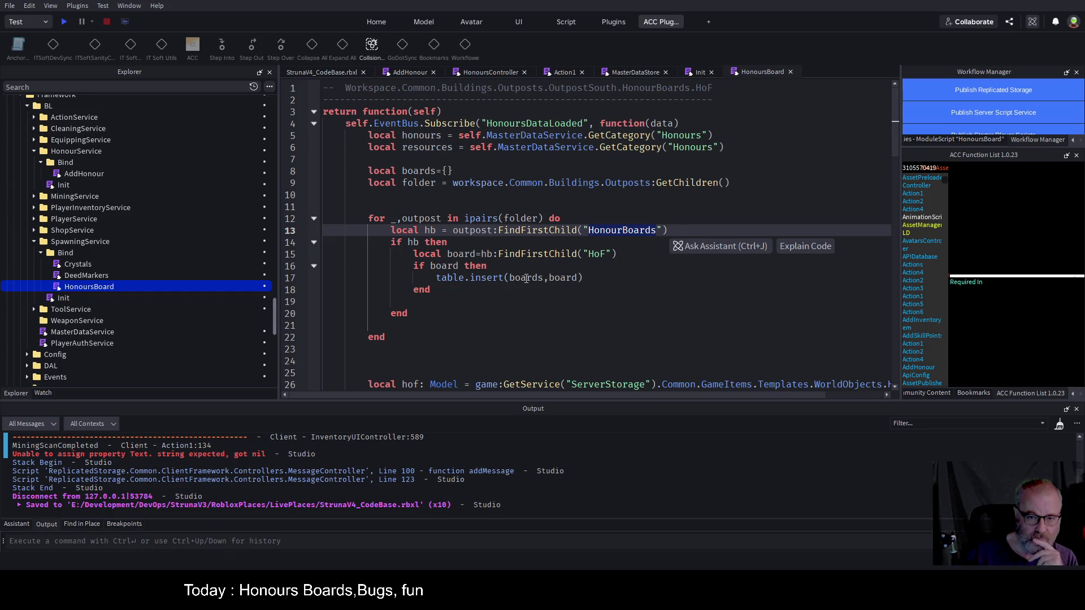
double_click(526, 278)
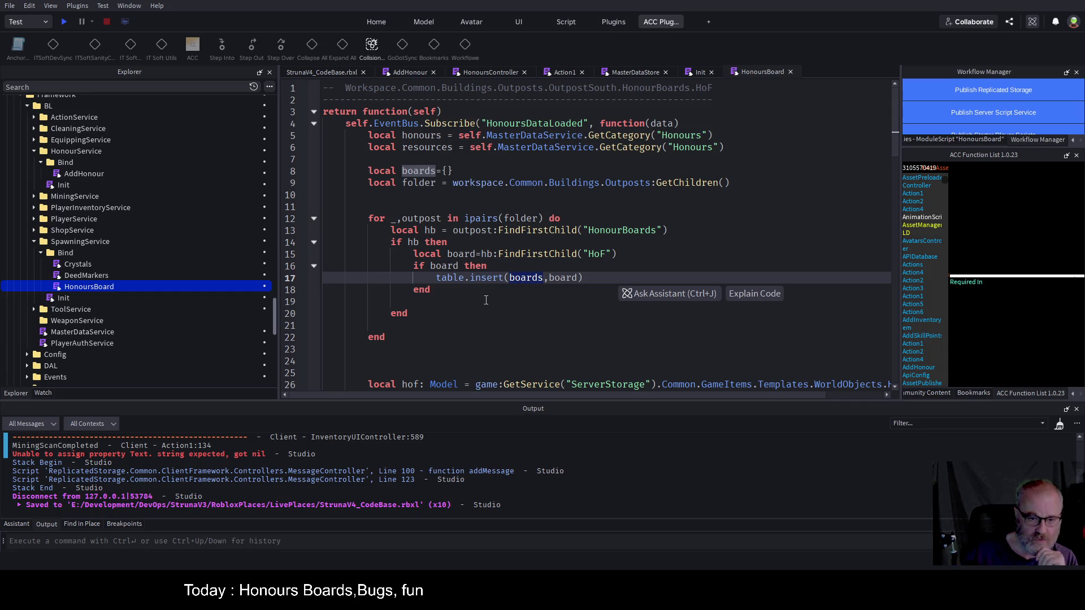
scroll(469, 291, "down", 1)
scroll(452, 277, "down", 1)
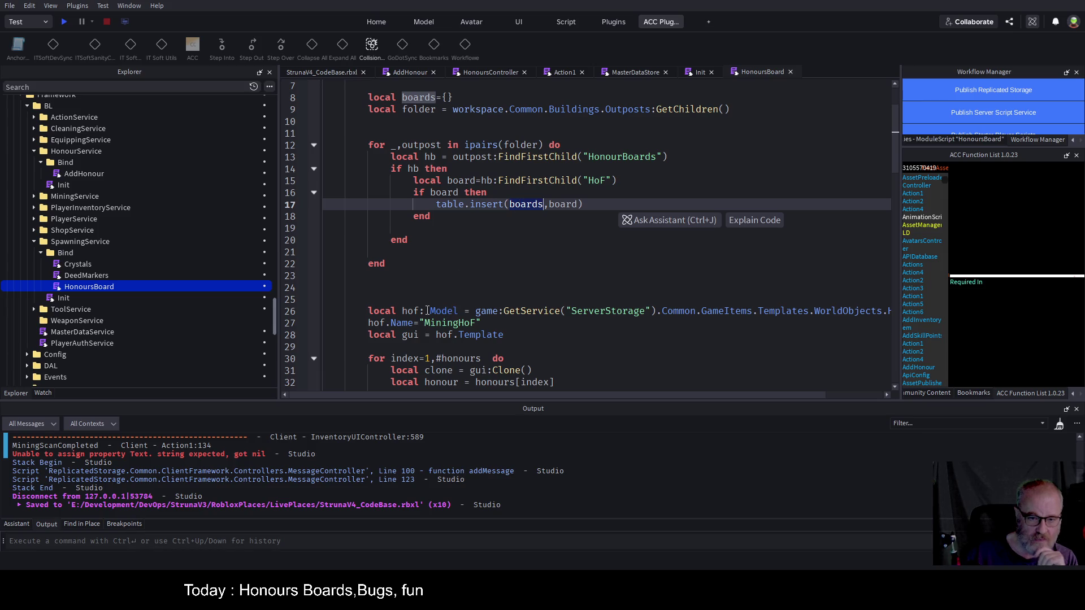
- Scroll through the MiningHoF template cloning and per-honour row code
left_click(444, 311)
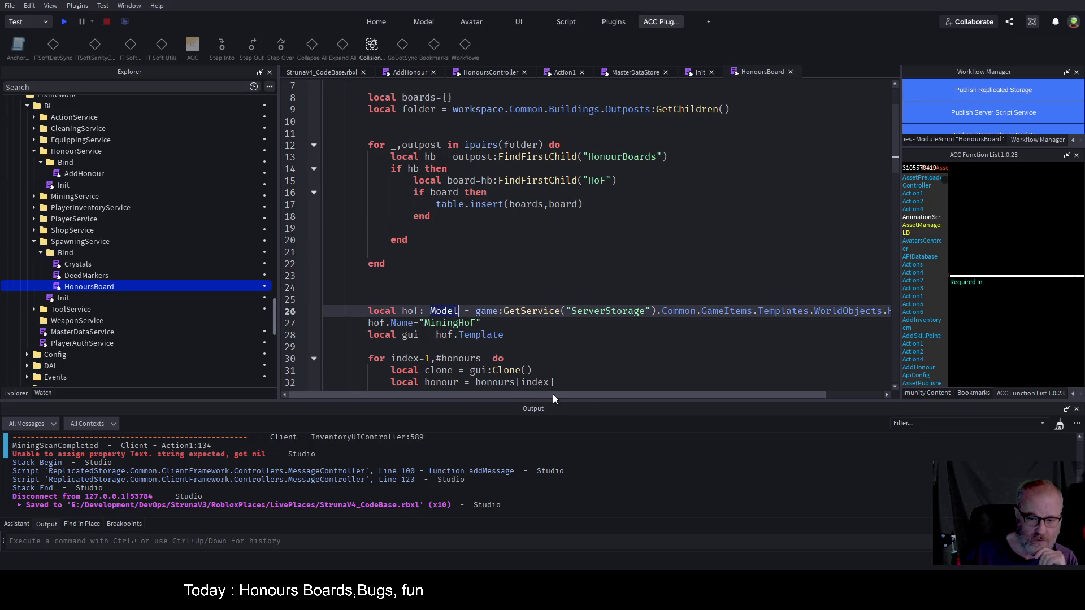
scroll(556, 399, "right", 3)
scroll(452, 391, "left", 3)
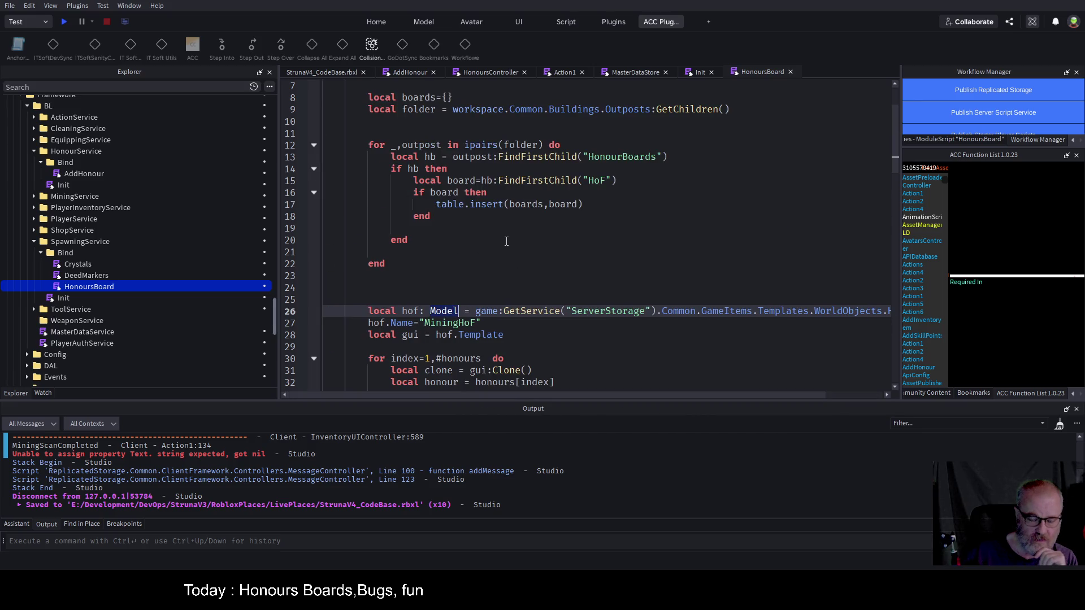
scroll(508, 244, "down", 1)
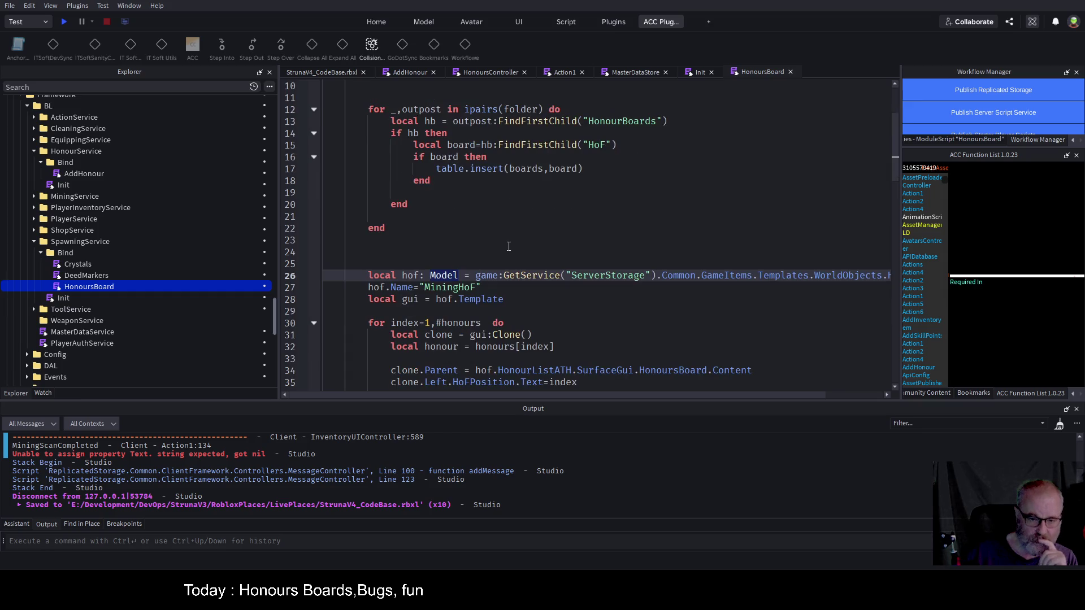
scroll(509, 247, "down", 2)
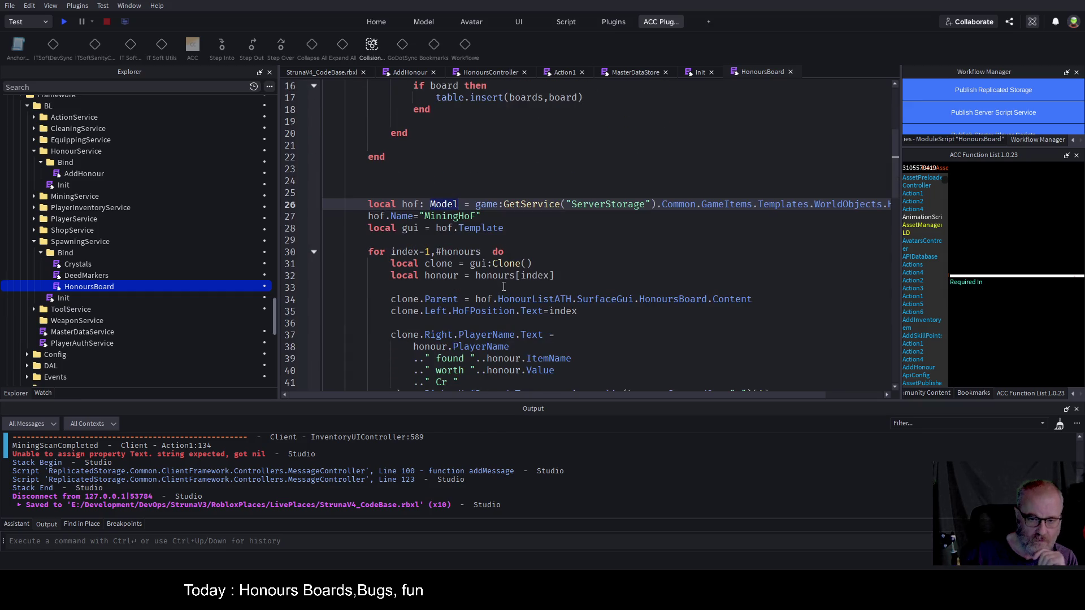
scroll(507, 275, "down", 2)
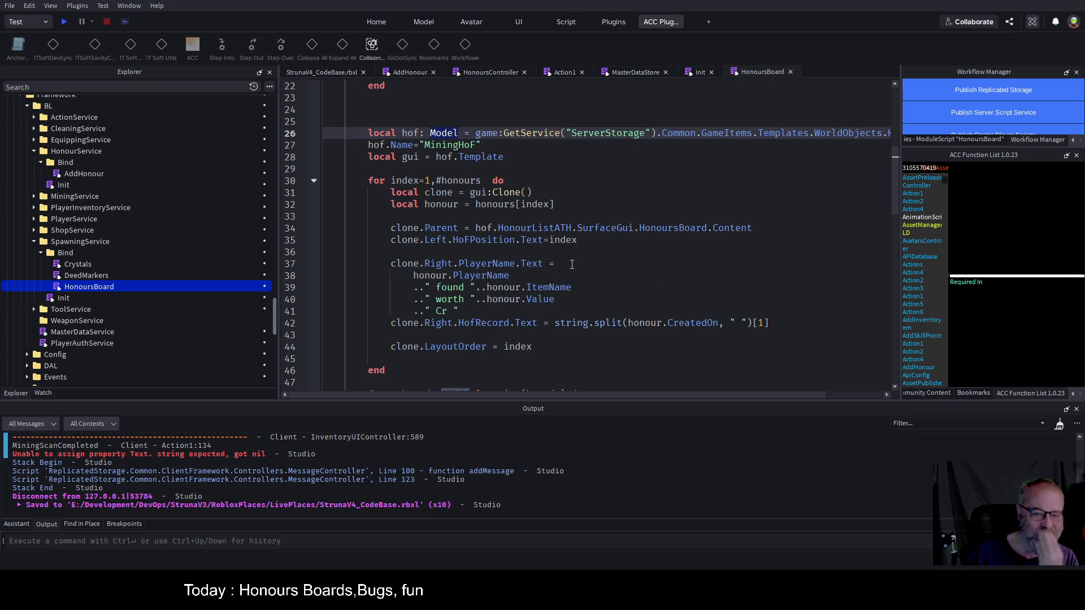
scroll(564, 274, "down", 3)
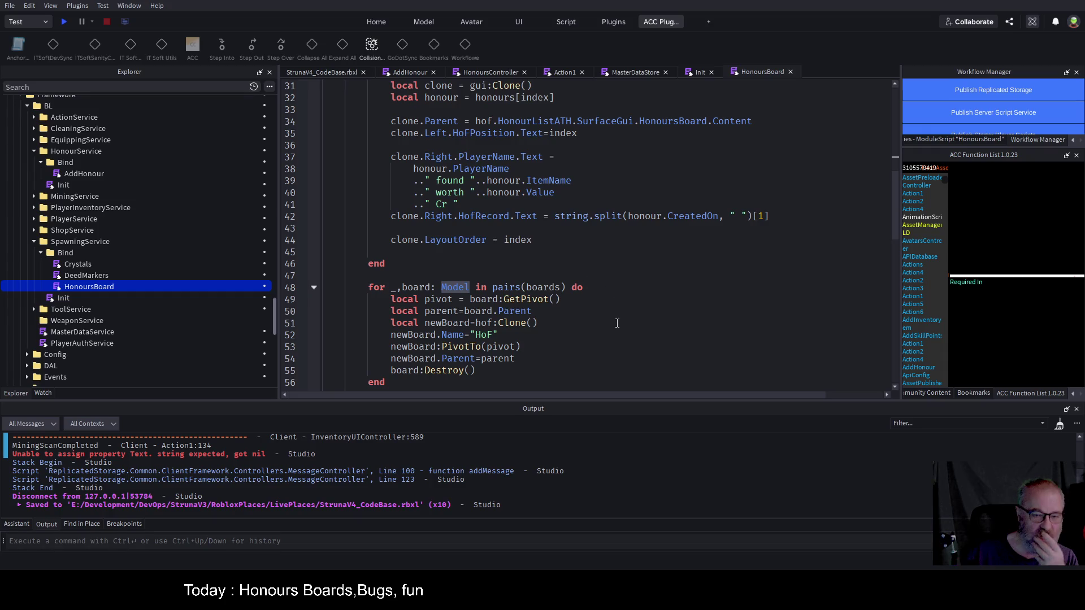
scroll(608, 321, "down", 2)
scroll(609, 321, "up", 9)
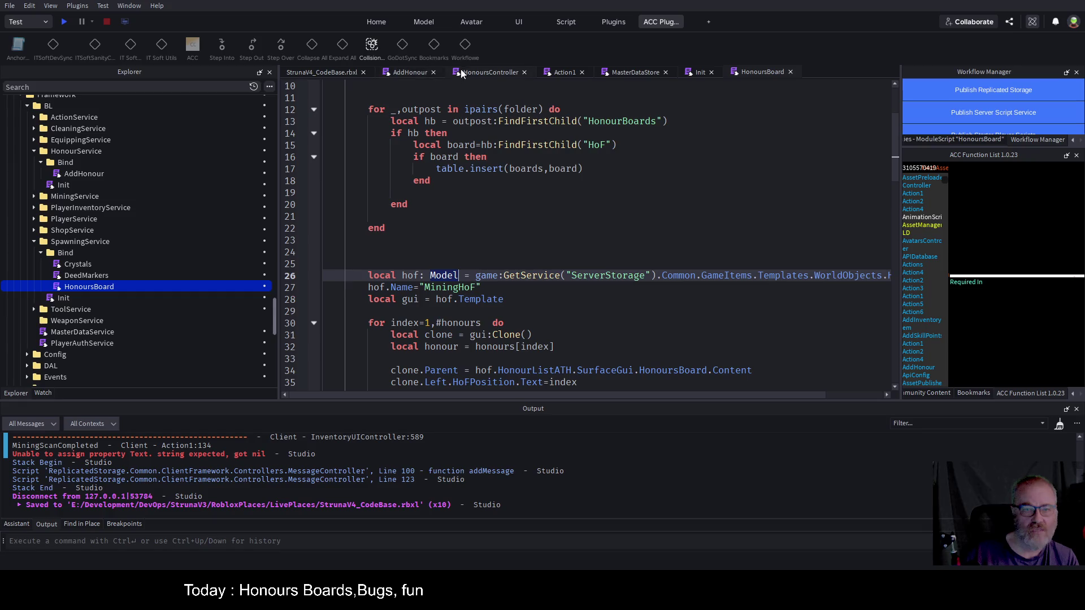
- In AddHonour, check where honours is passed in the payload and save the place
left_click(415, 76)
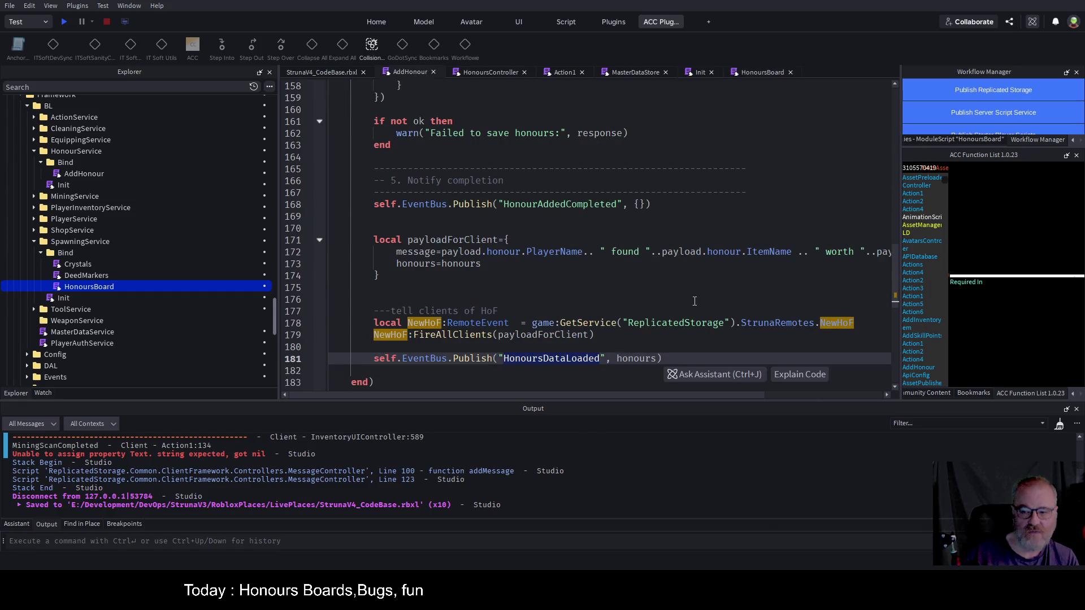
left_click(694, 301)
scroll(698, 224, "down", 3)
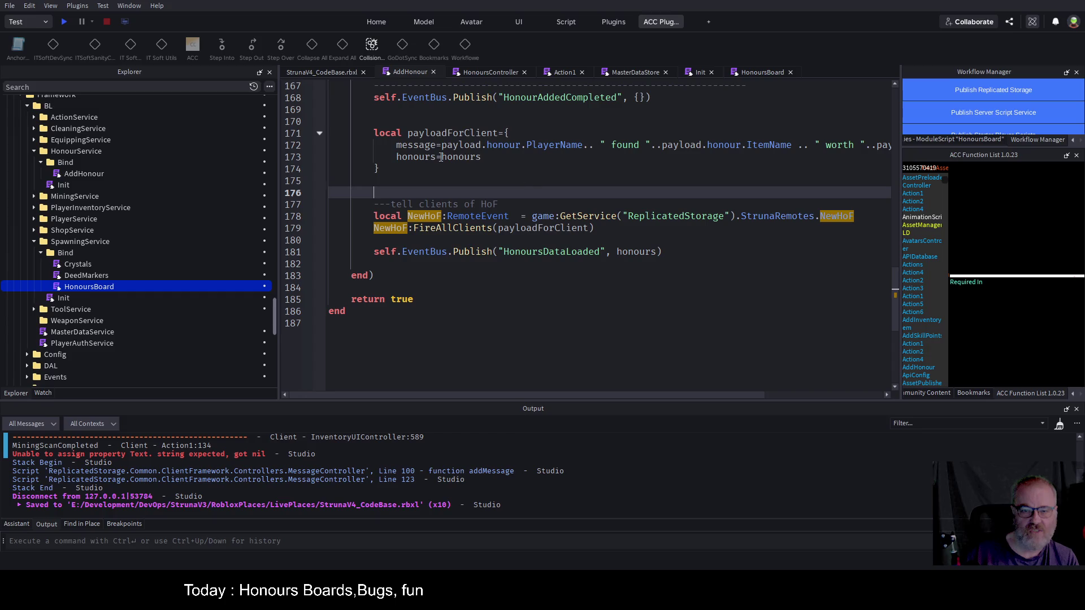
left_click(621, 161)
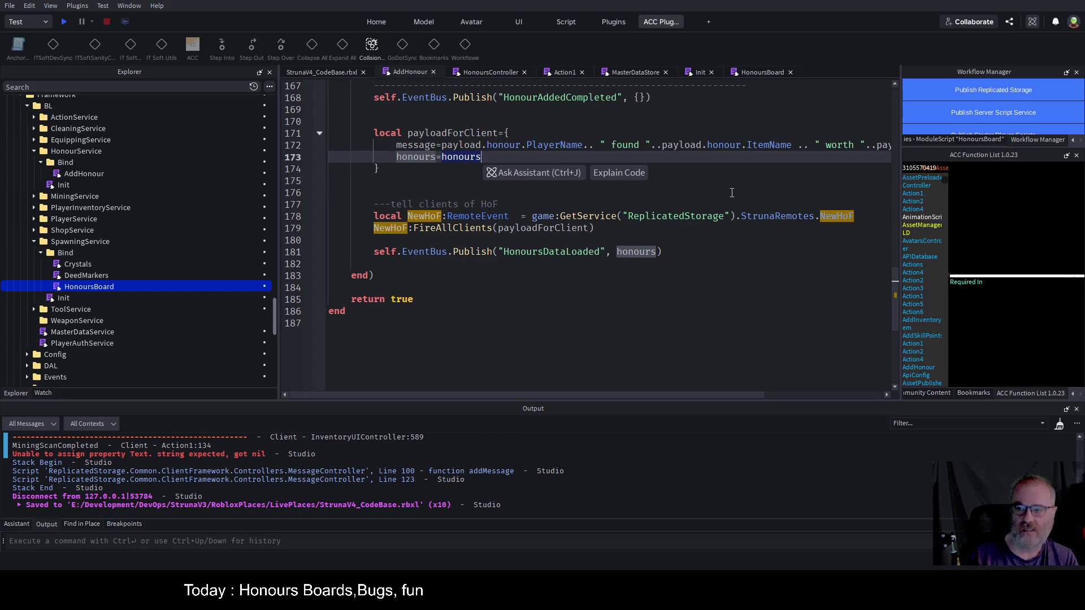
left_click(705, 250)
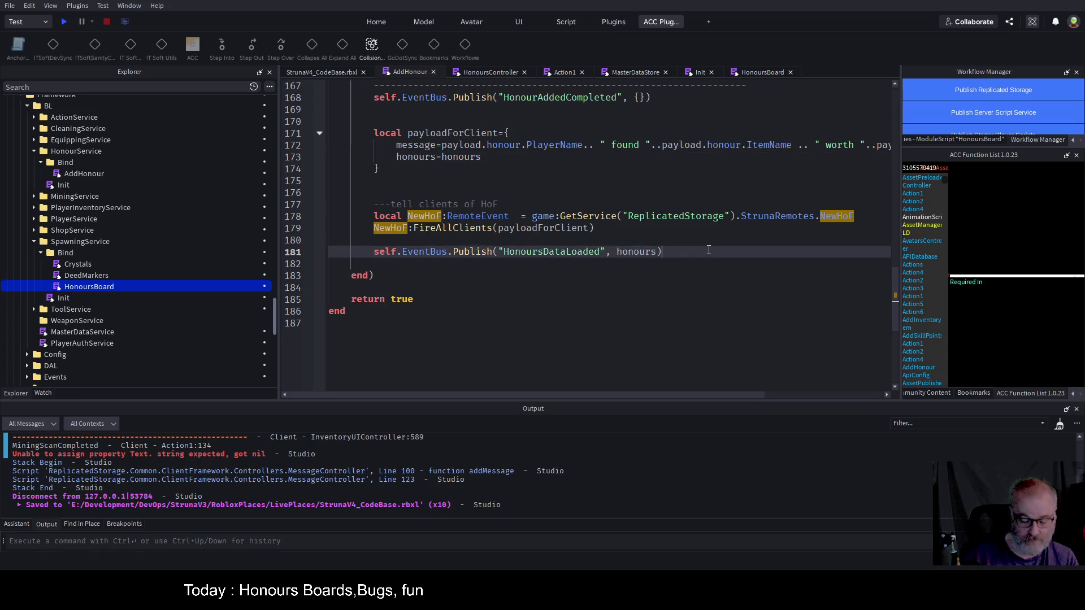
key("ctrl+s")
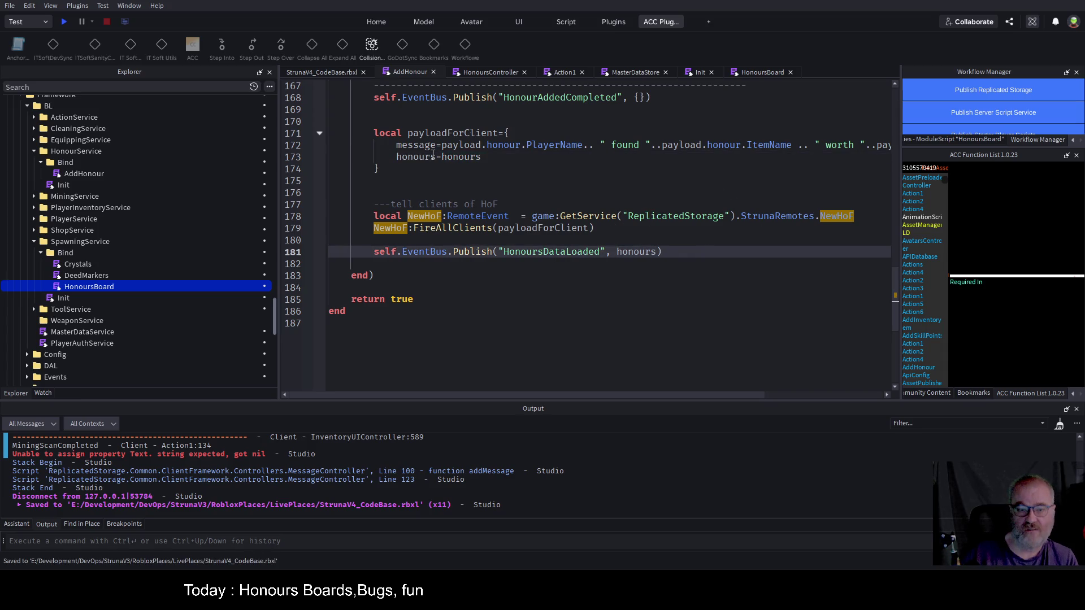
- Add an indented line-170 comment that honours data is sent for later use, save, and play-test
left_click(387, 122)
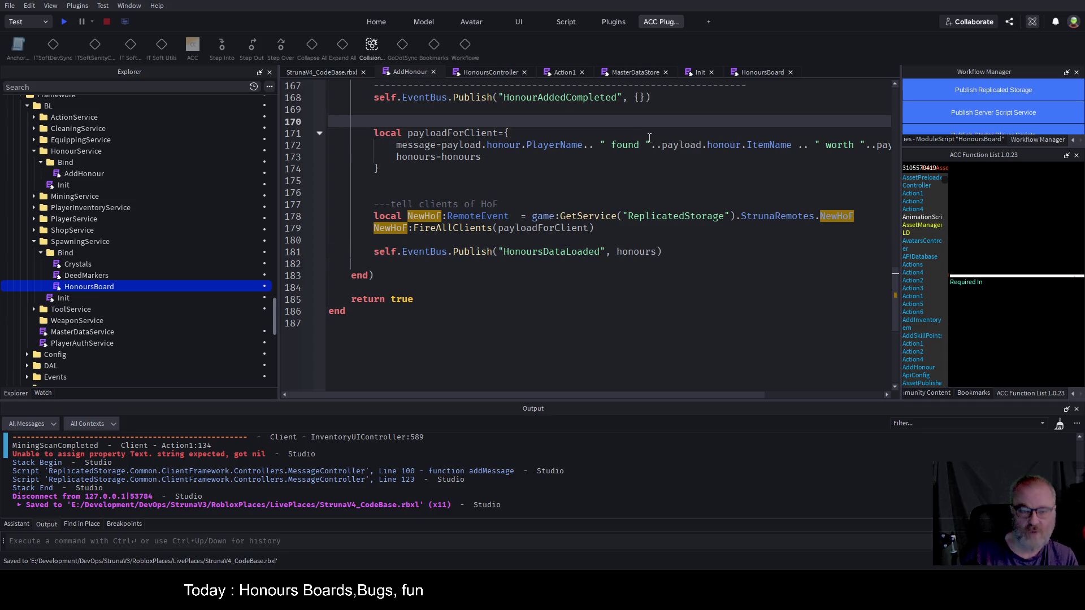
type("--we dont currentl")
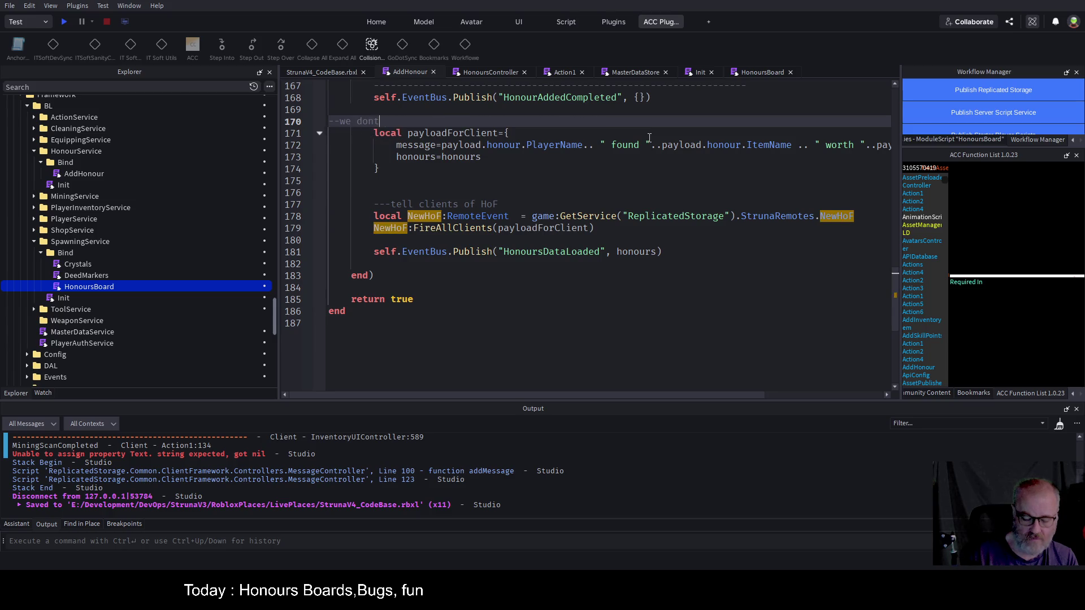
type("y ")
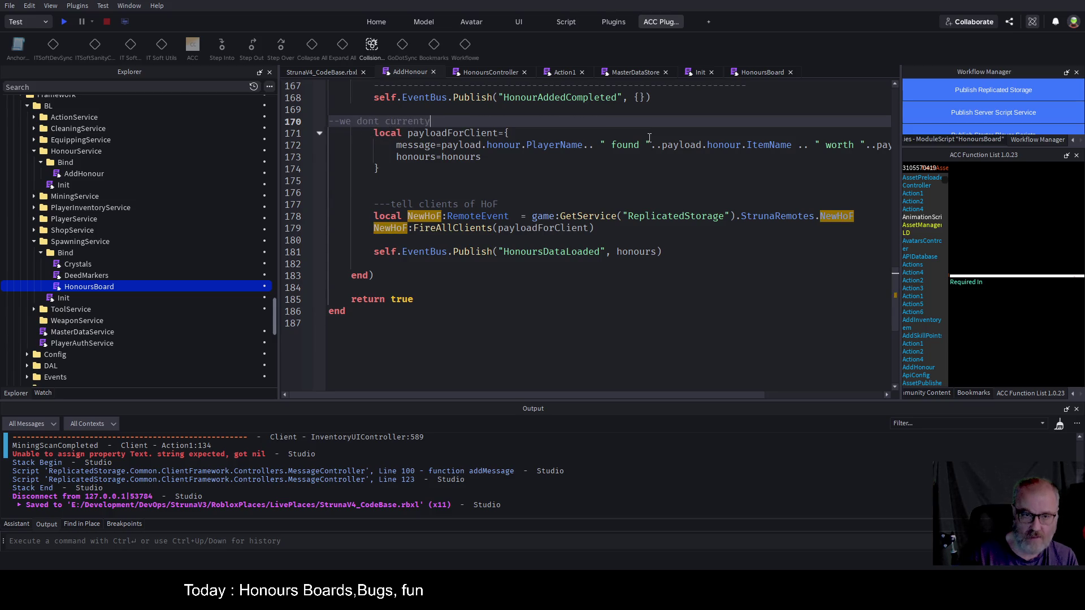
type("use")
type(" hono")
type("urs data on clien")
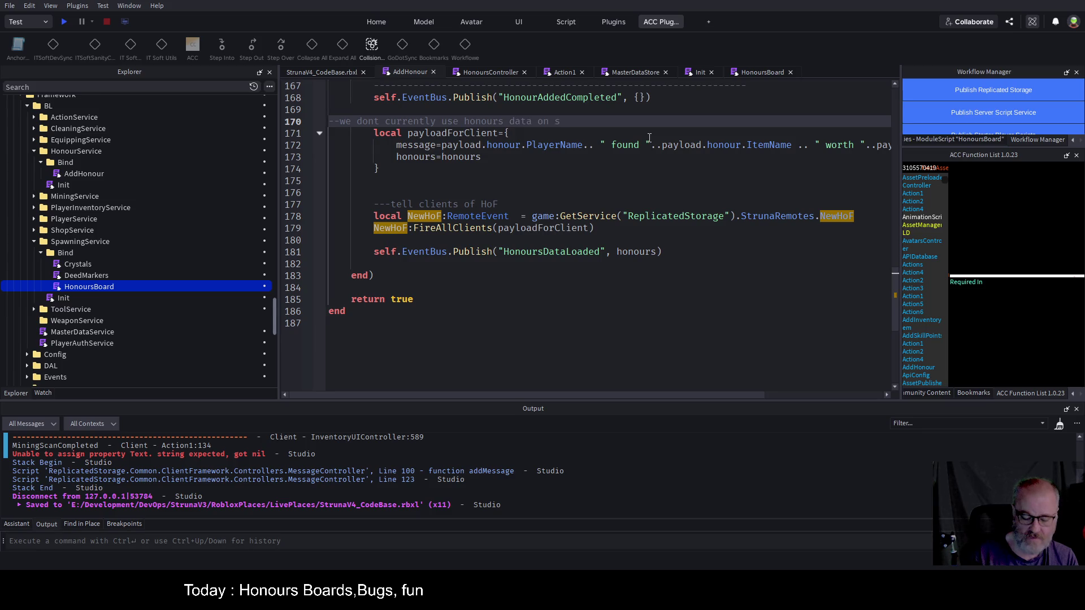
type("t but ")
type("send it incase we need ")
type("later")
key("Home")
key("Tab")
key("Tab")
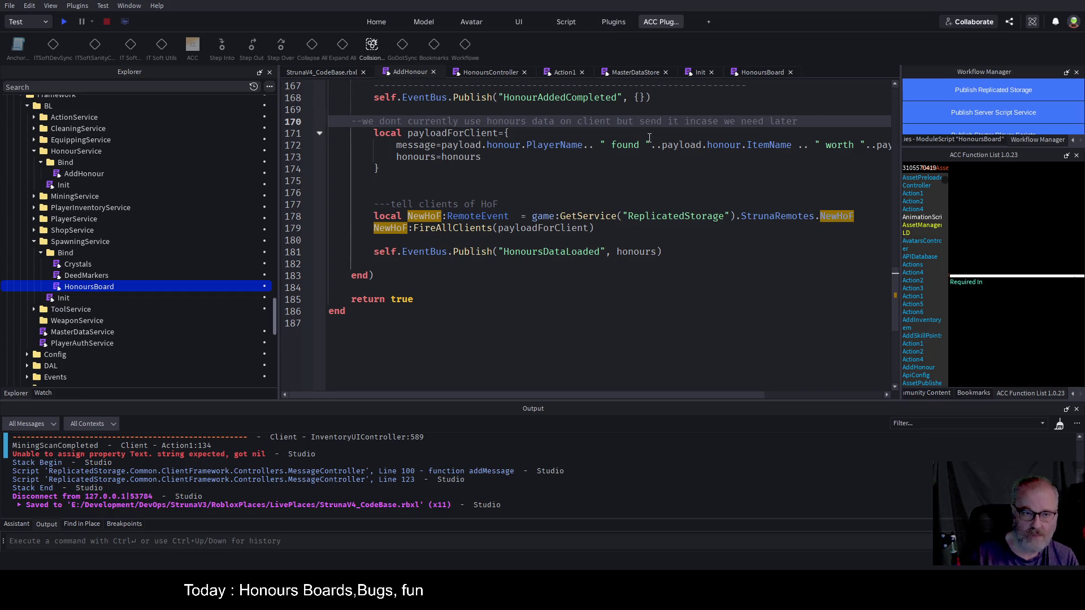
key("ctrl+s")
left_click(64, 22)
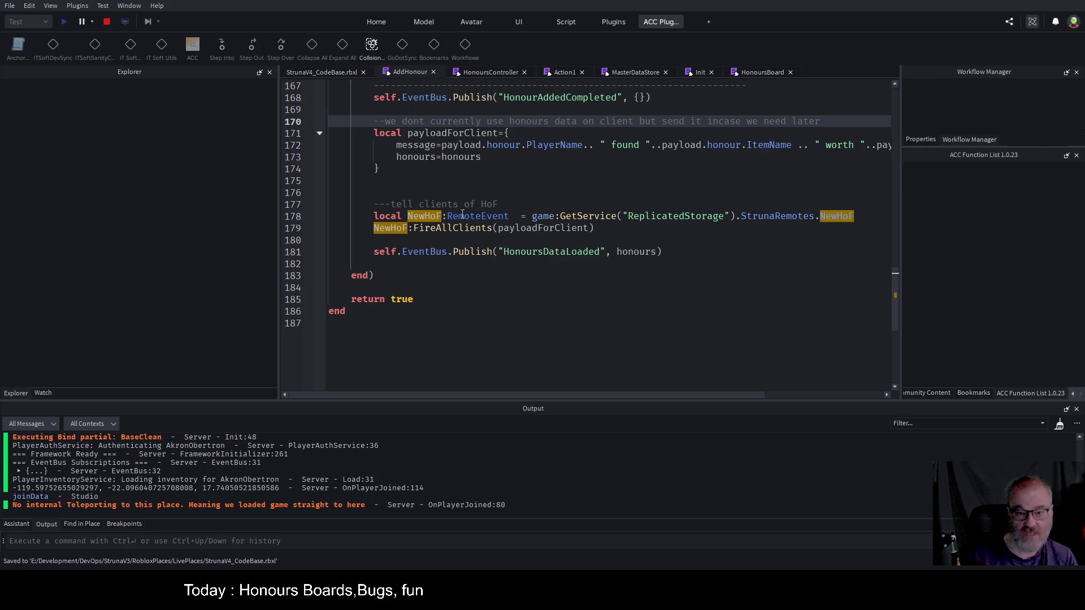
- Return focus to the Publish call on line 181 of AddHonour
left_click(646, 252)
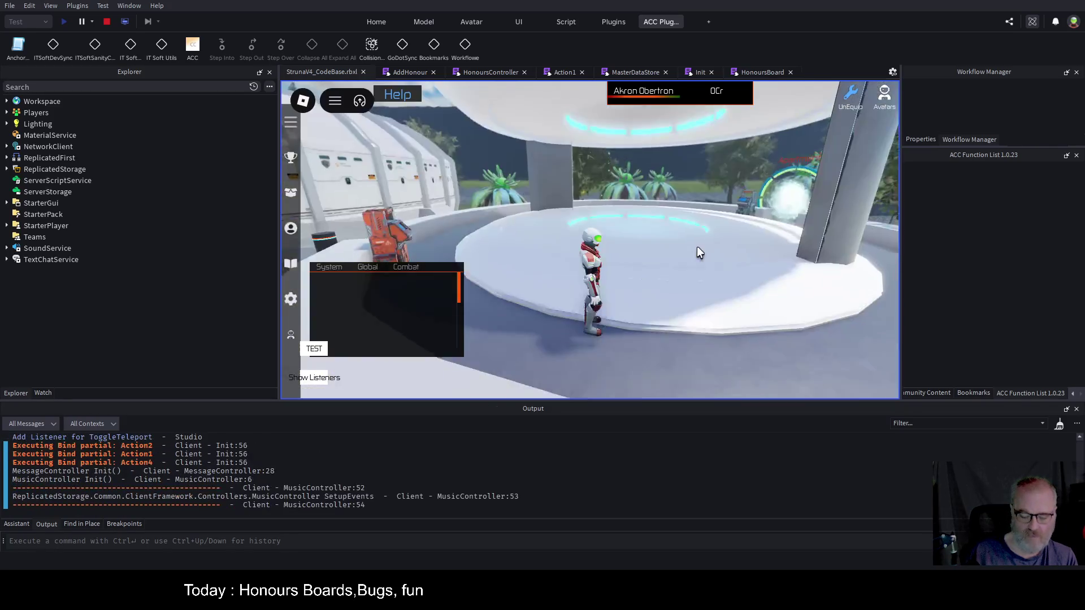
- Run the character into the hall up to the wall honours board and scroll it
key("w")
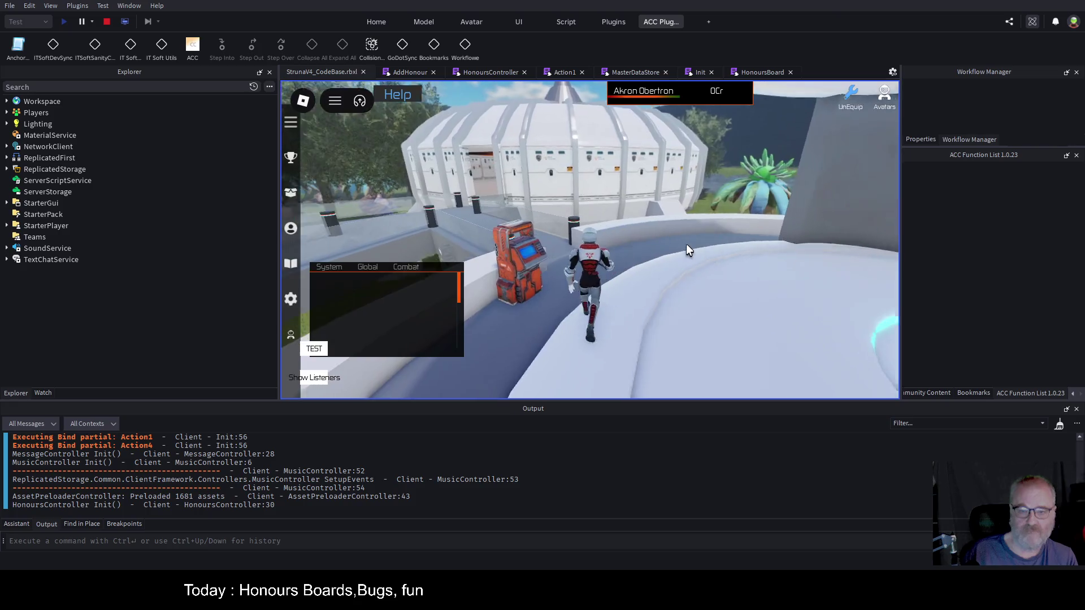
key("a")
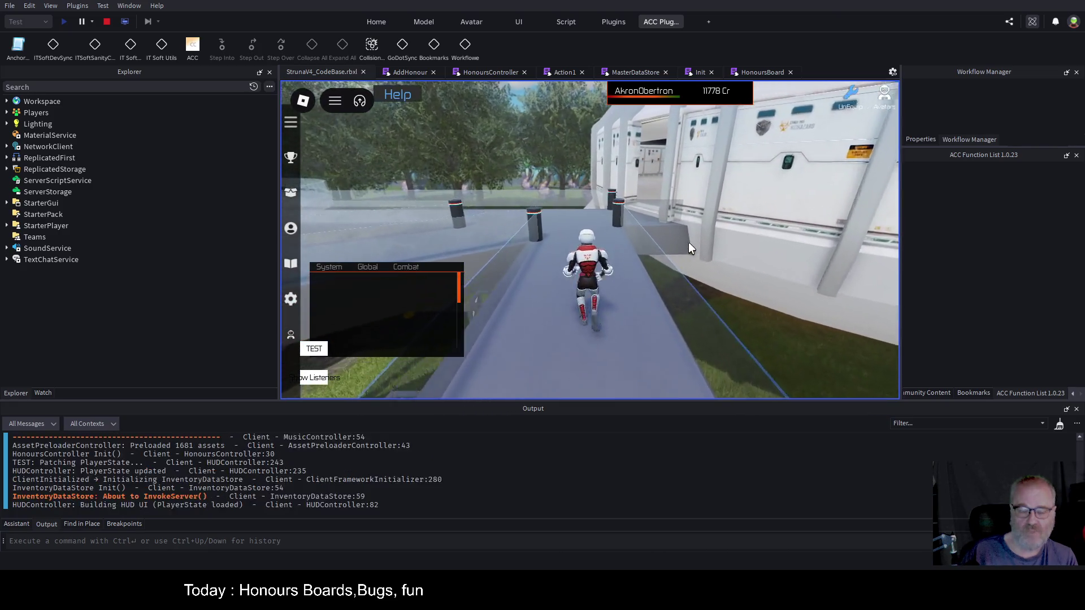
key("d")
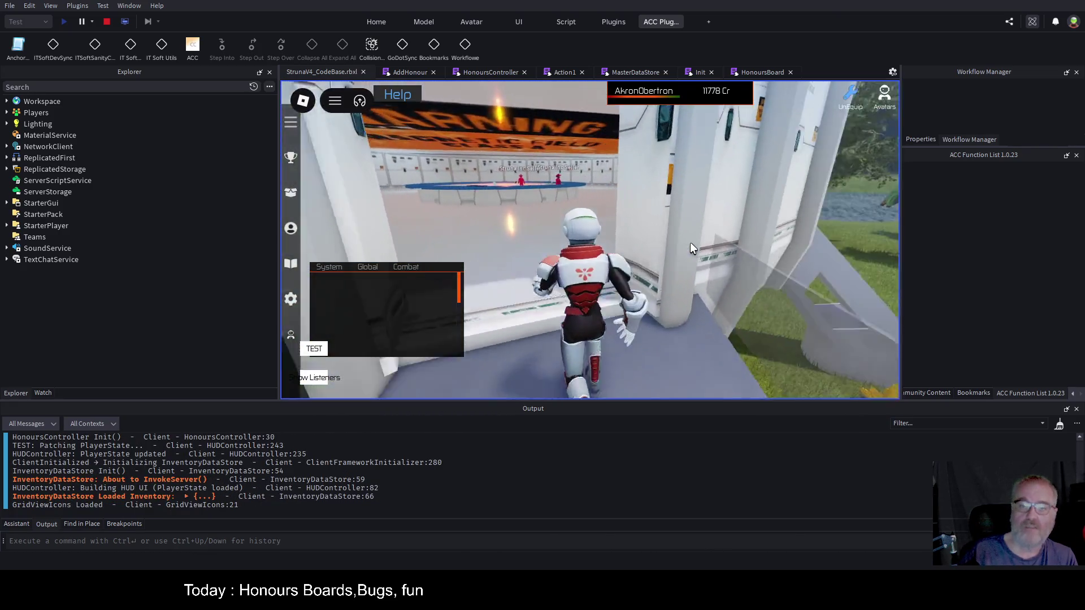
key("w")
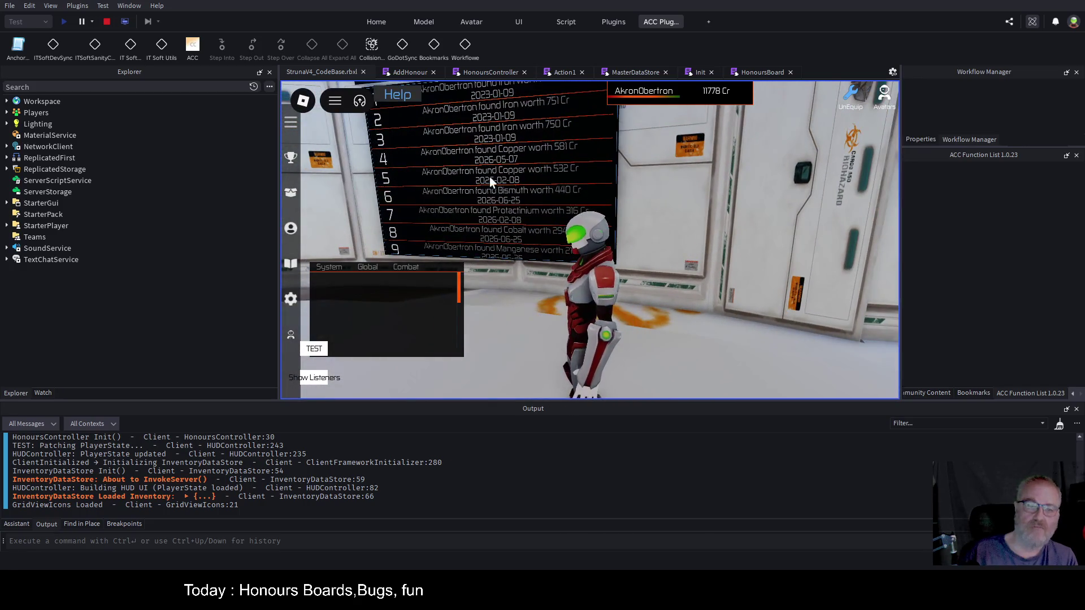
scroll(477, 177, "down", 3)
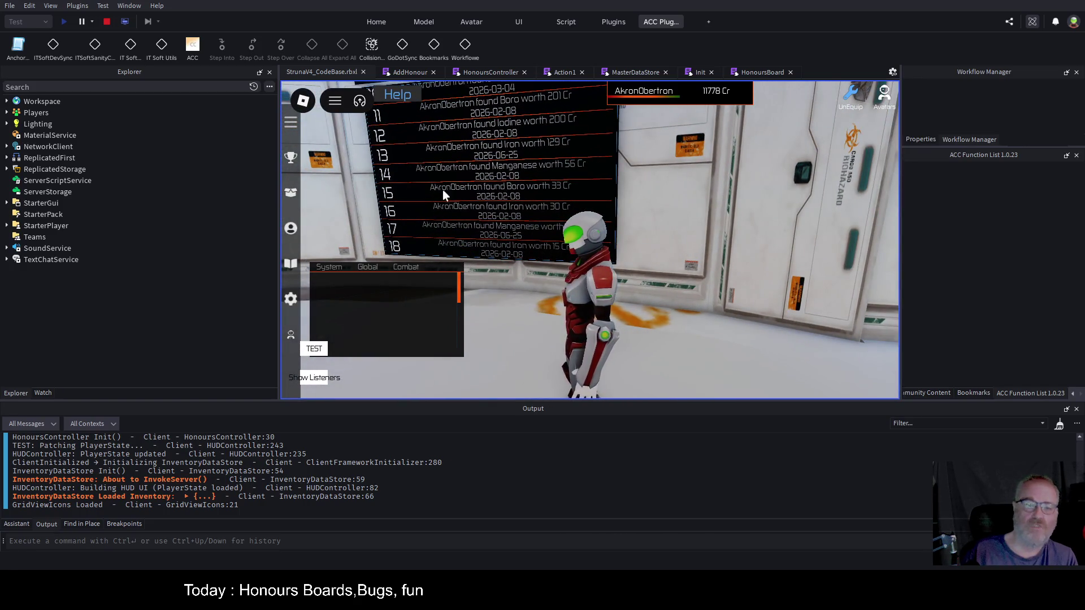
- Open the Mining Honours Hall of Fame panel, scroll its list, and close it
left_click(291, 157)
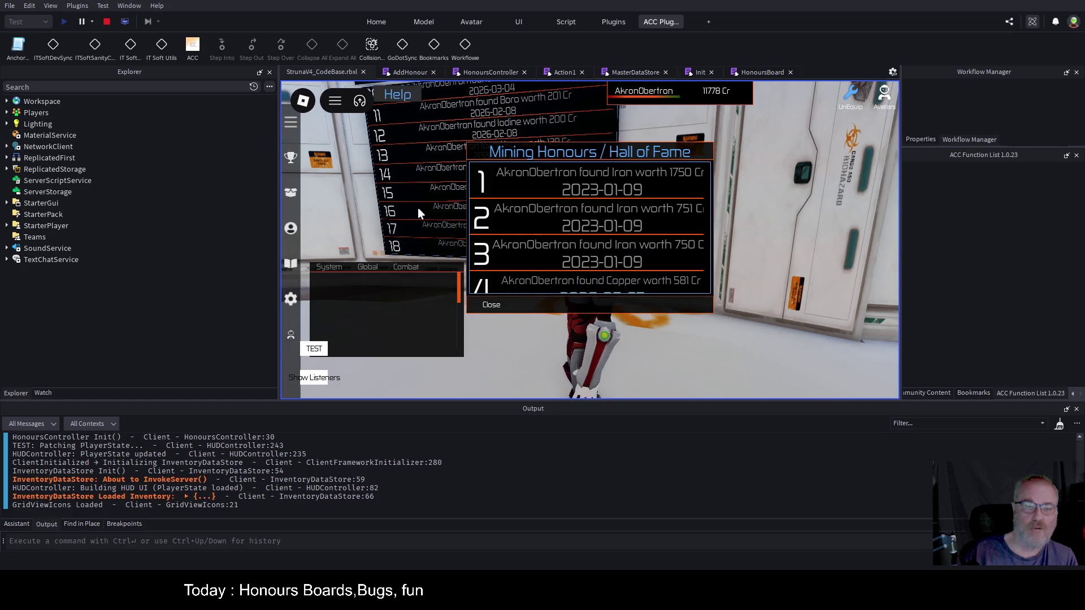
scroll(588, 224, "down", 3)
scroll(587, 223, "down", 5)
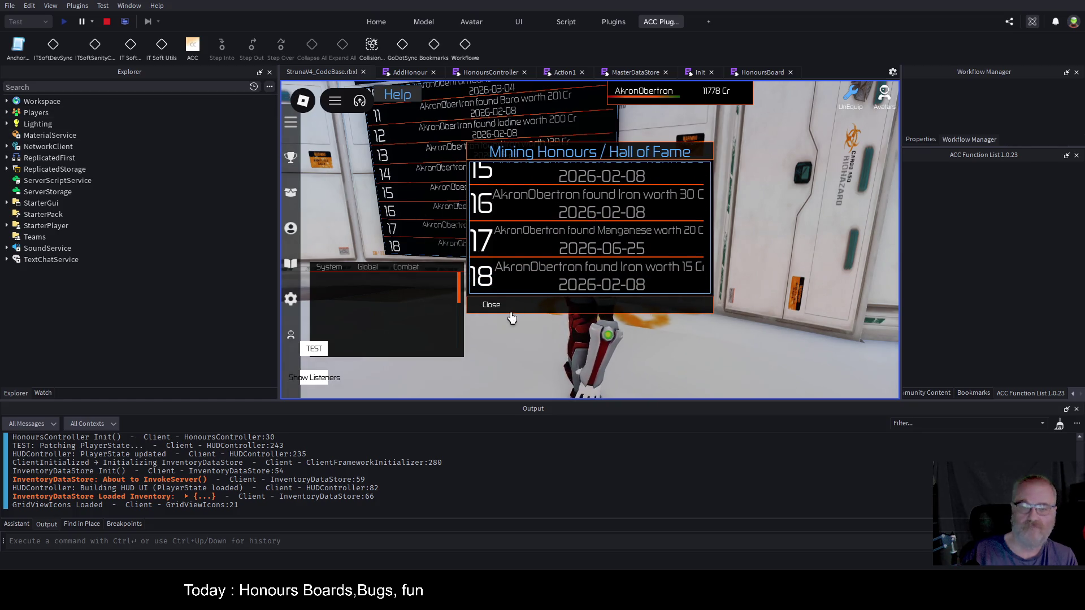
left_click(488, 306)
- Walk out onto the grass, glance at Tools, and recheck the Hall of Fame panel
key("w")
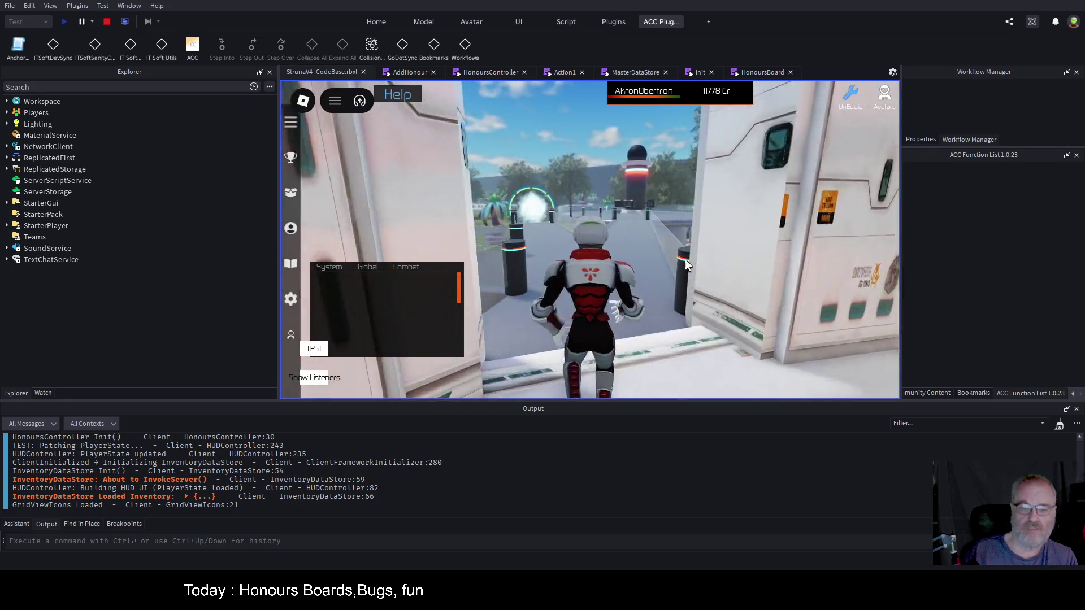
key("w")
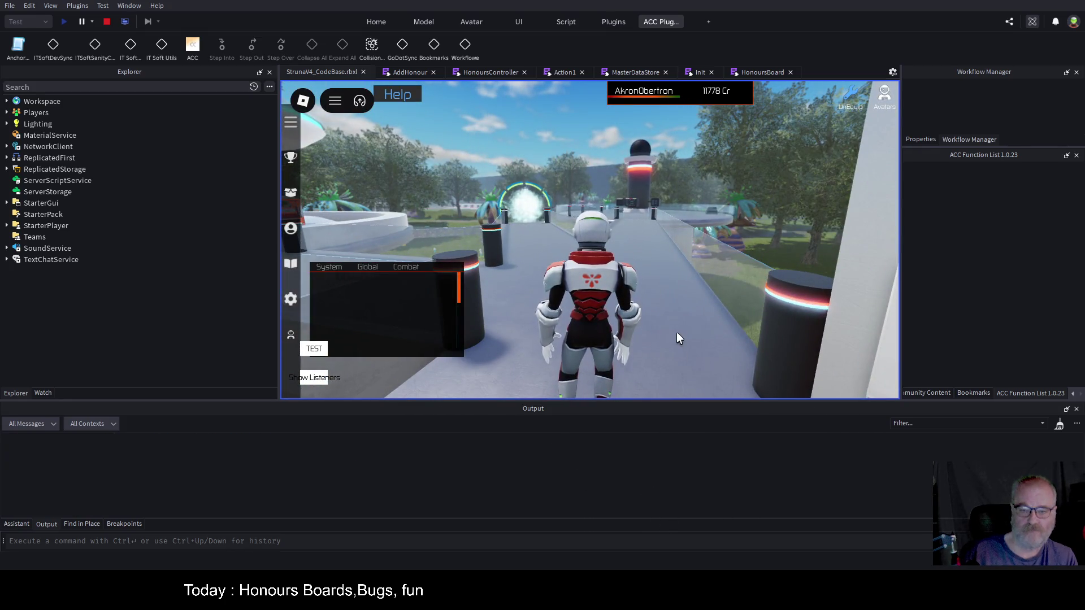
key("w")
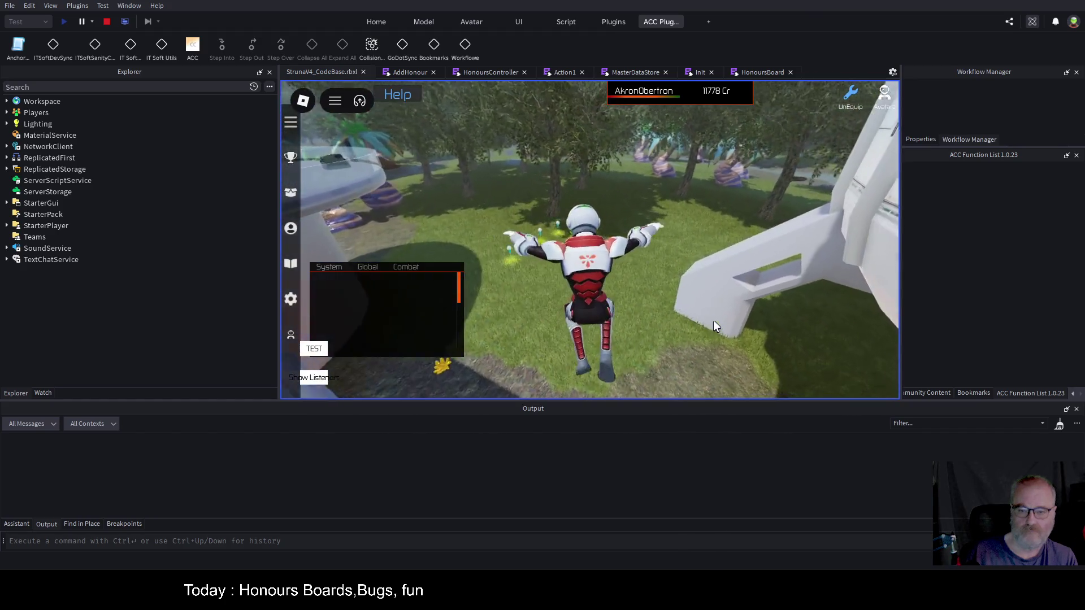
key("w")
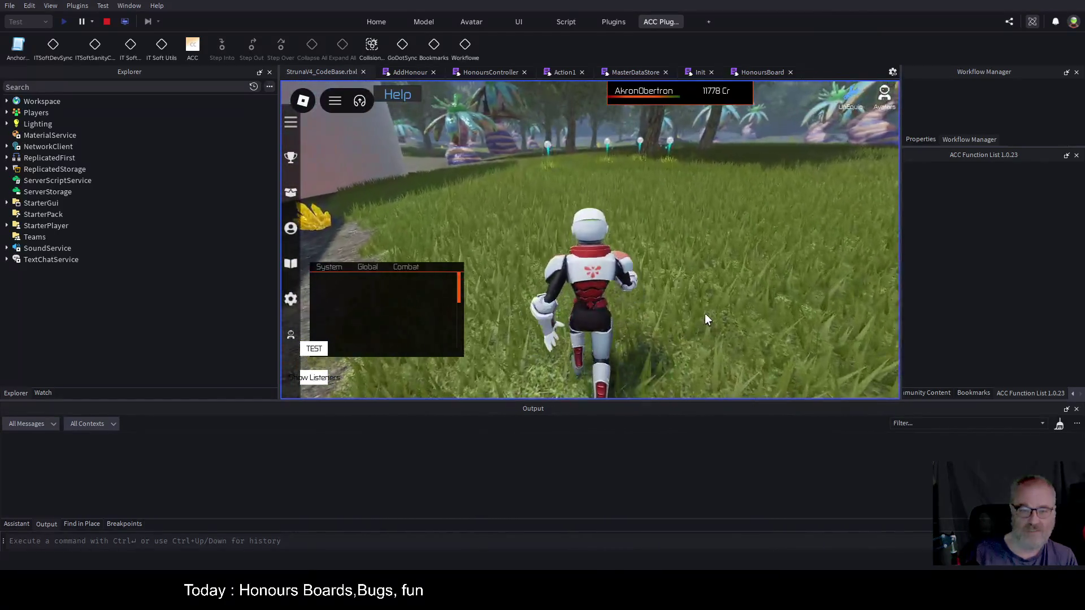
key("i")
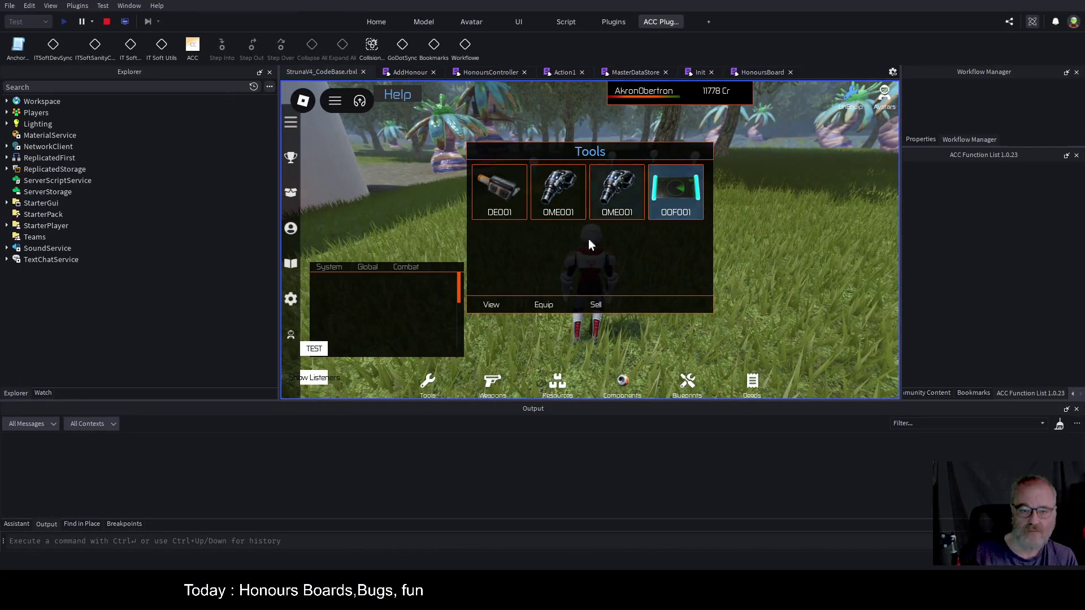
key("i")
left_click(290, 158)
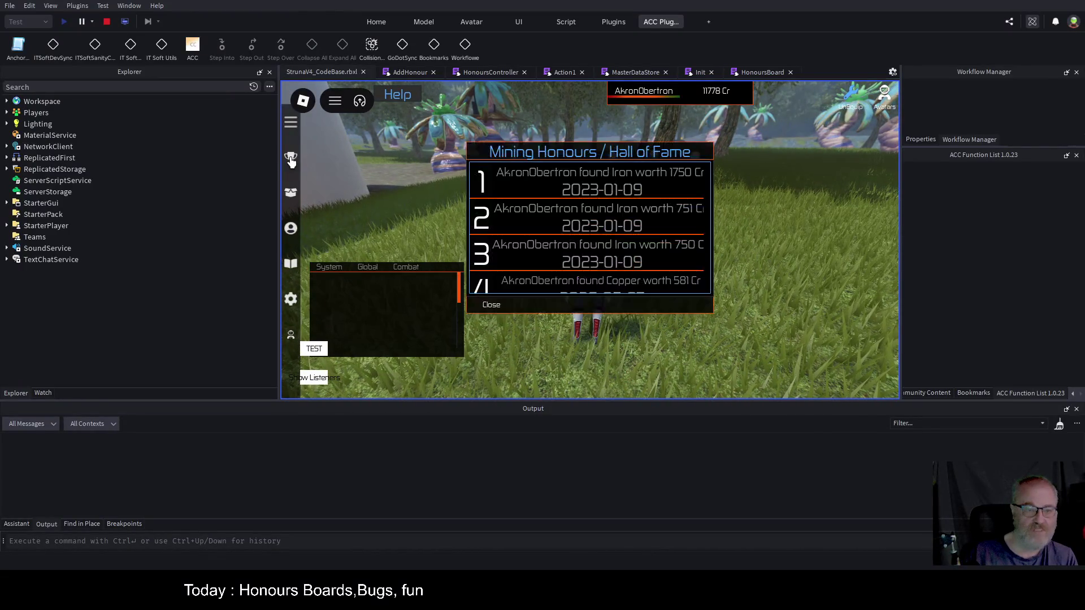
scroll(633, 240, "down", 10)
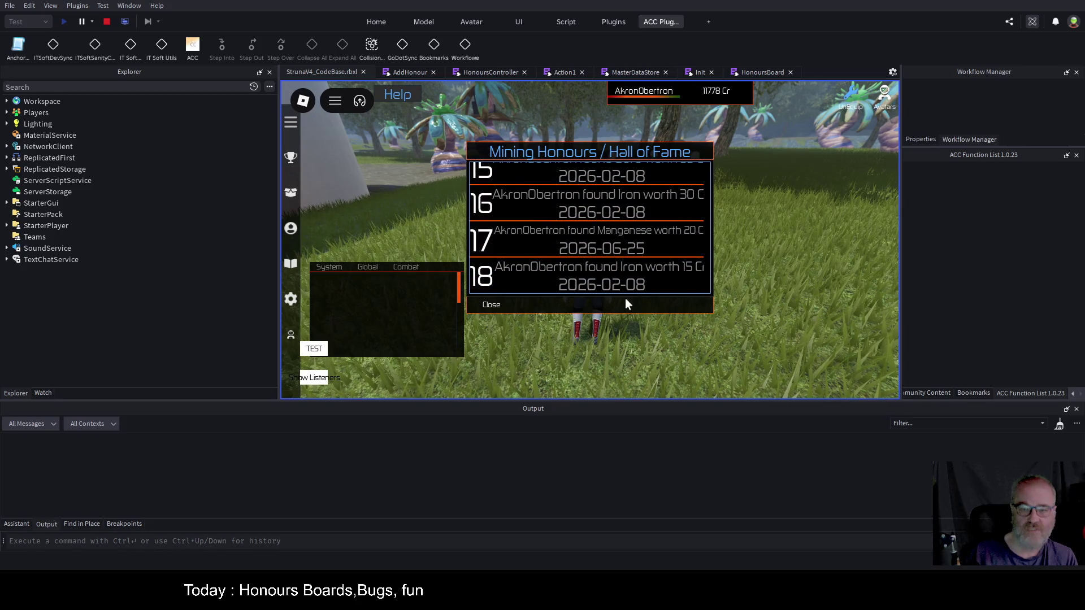
left_click(486, 305)
- Sell the OOF001 tool from the Tools inventory for 158 Cr
key("i")
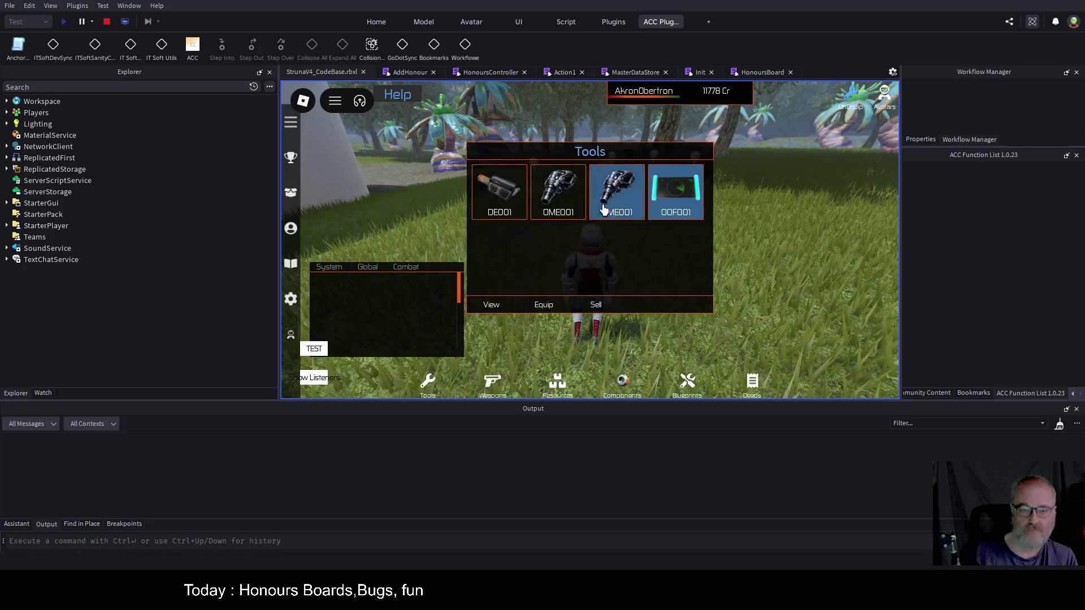
left_click(693, 194)
left_click(596, 304)
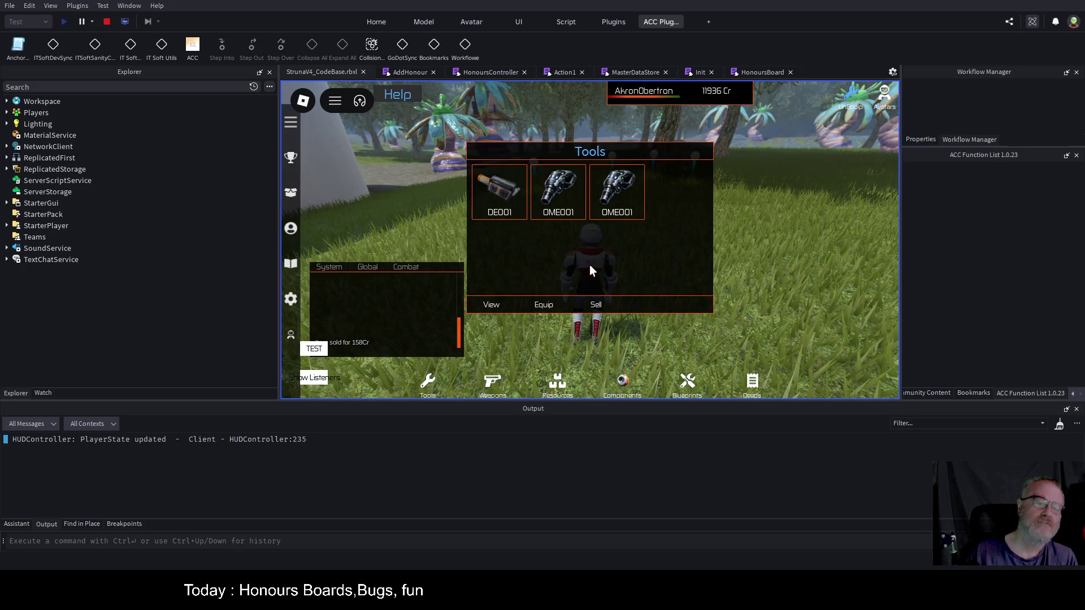
key("t")
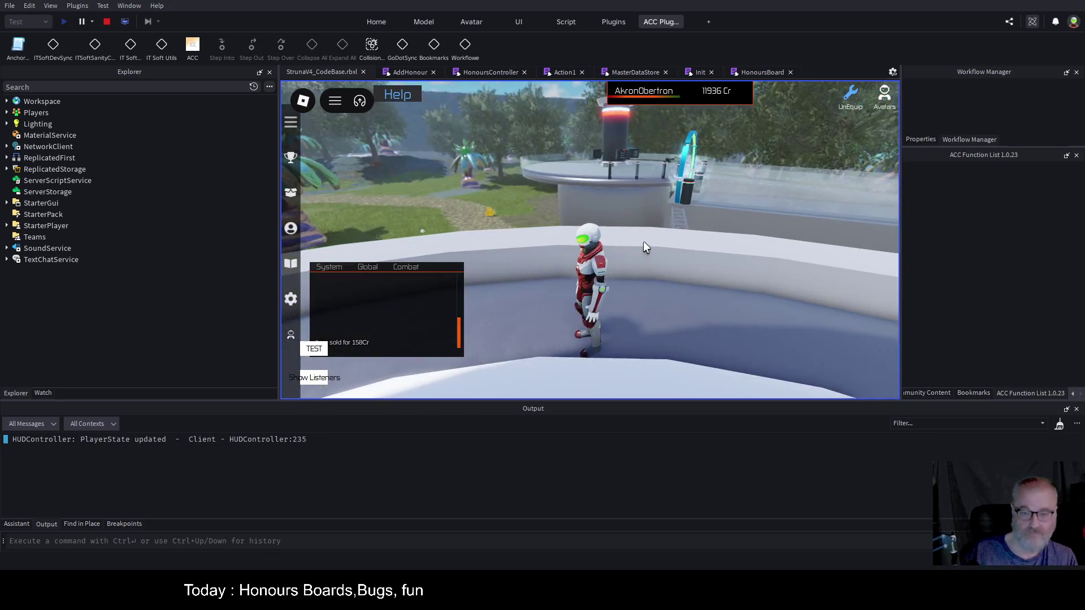
key("w")
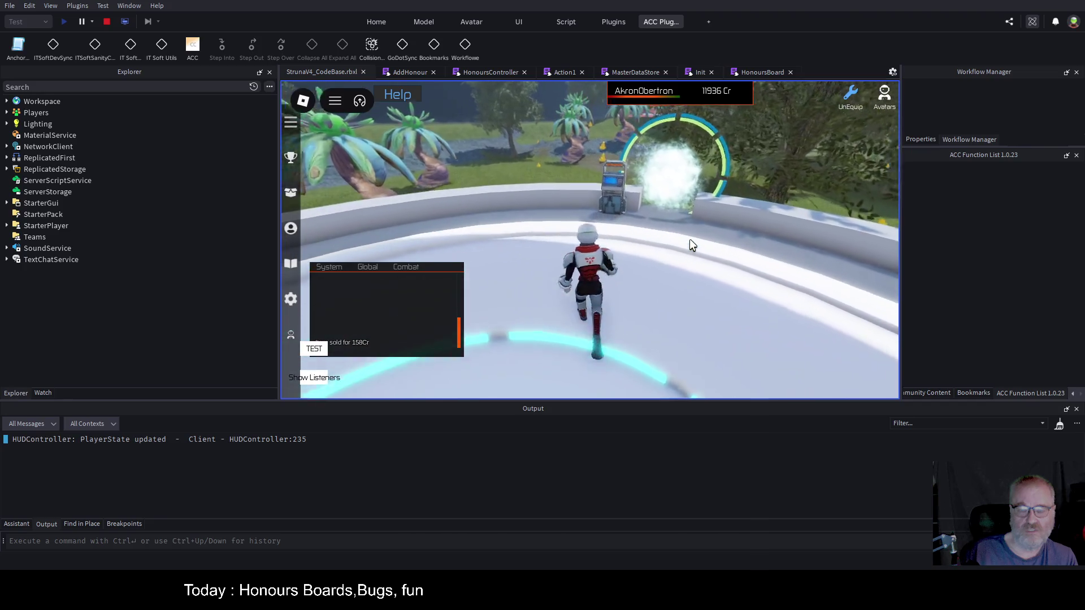
- Buy the OOF001 tool back from the Struna Shop
left_click(602, 249)
left_click(674, 195)
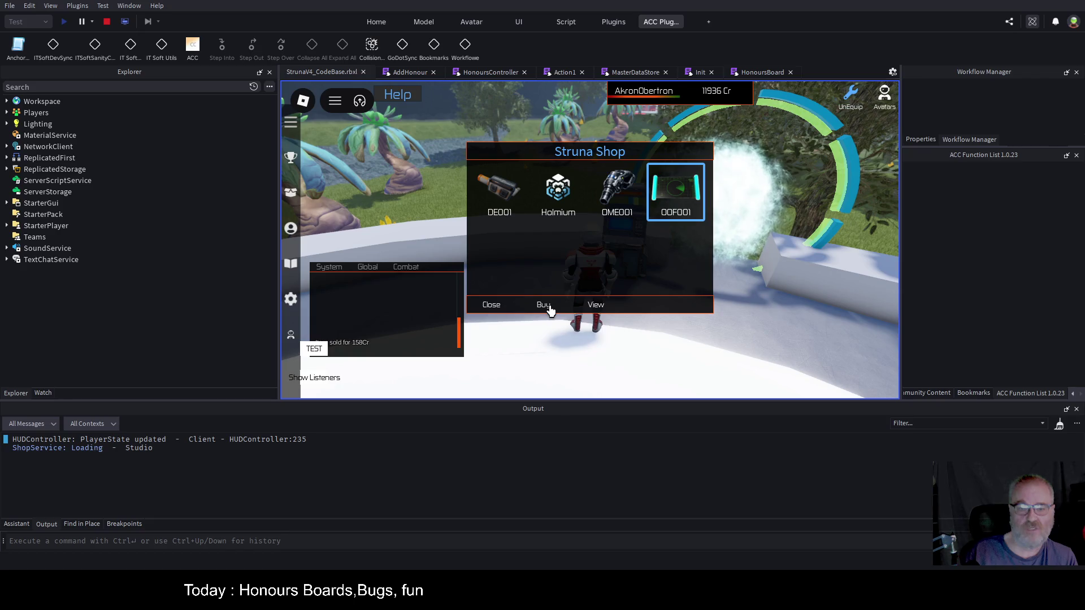
left_click(544, 307)
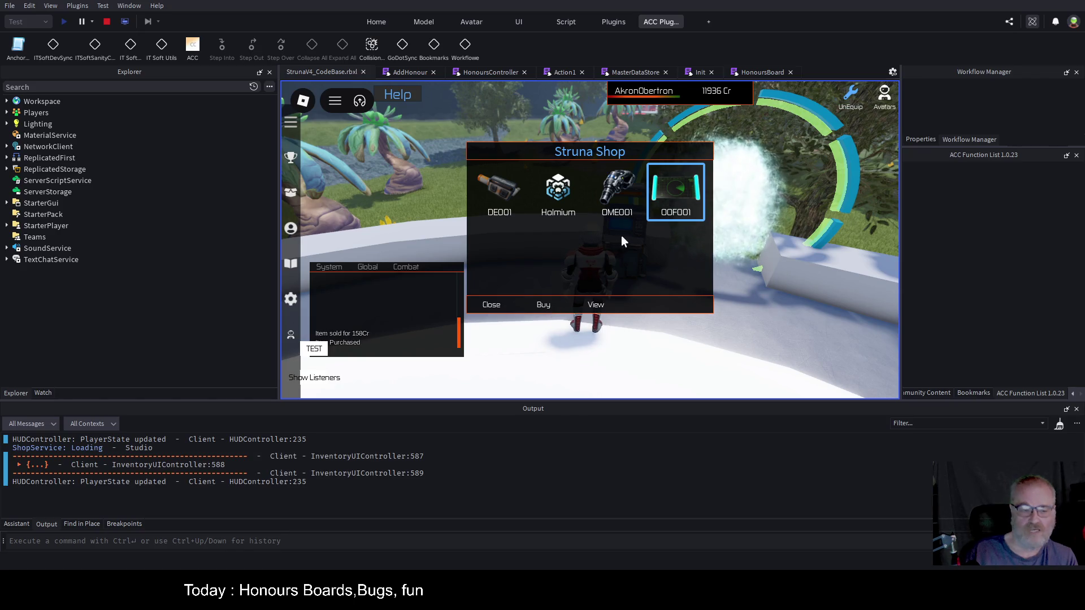
left_click(491, 305)
- Equip OOF001 on the grass and scan until the HonoursController line 51 breakpoint hits
key("w")
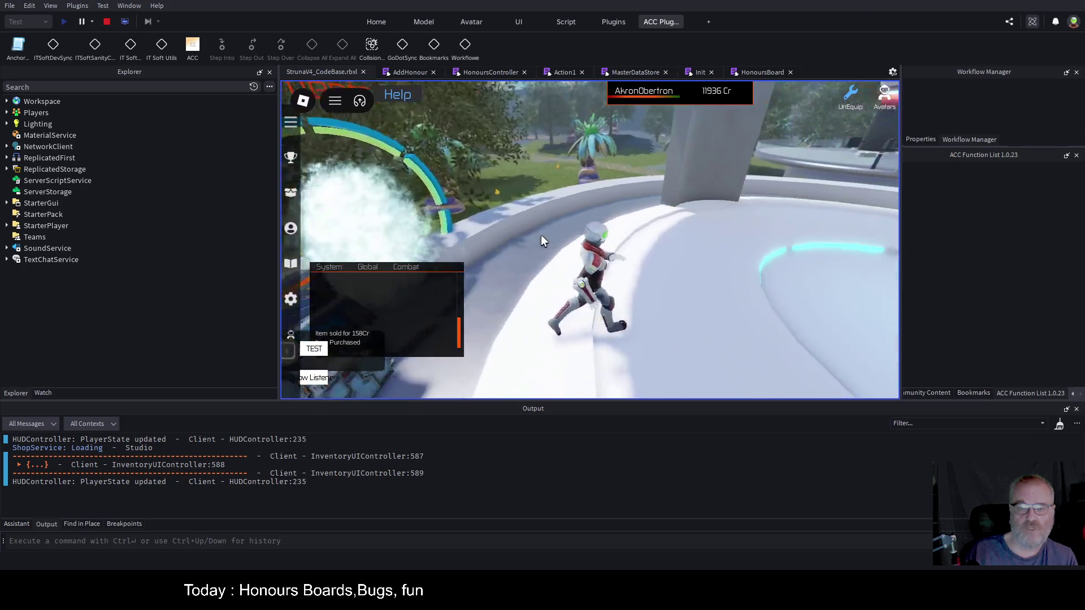
key("w")
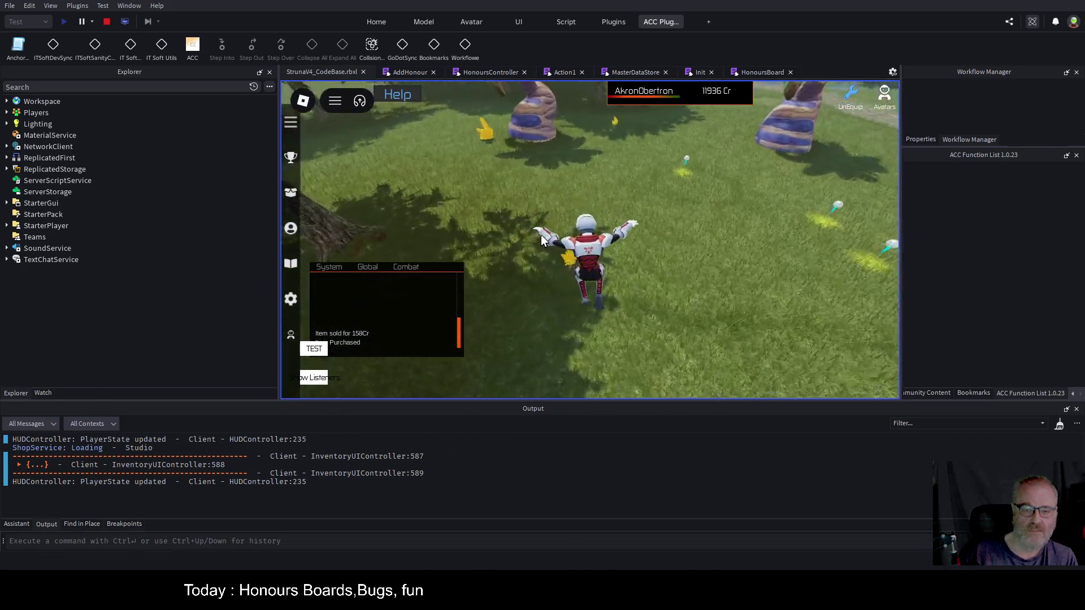
key("i")
left_click(667, 191)
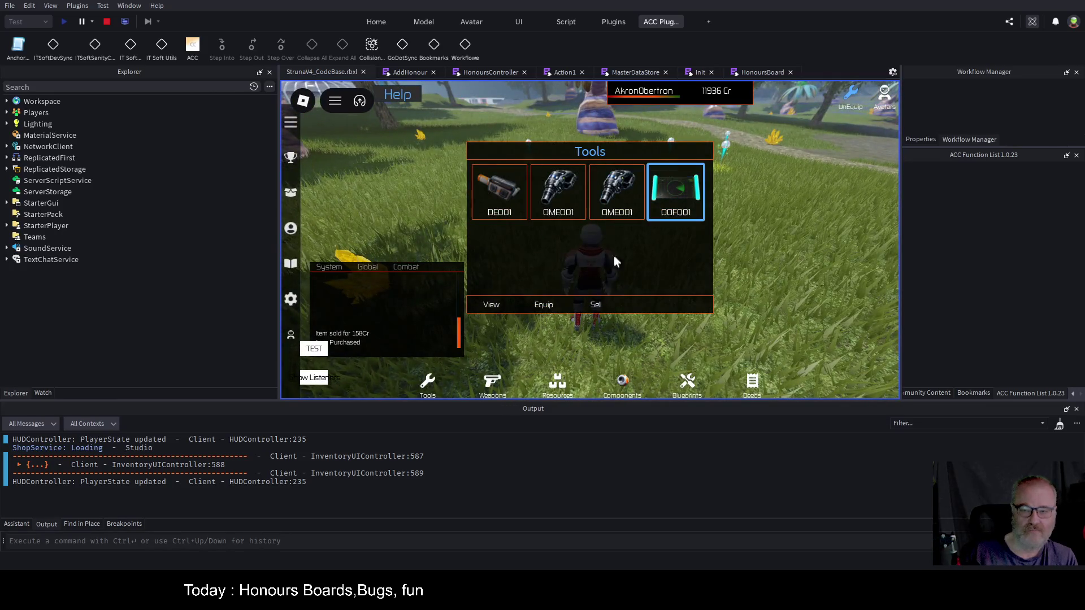
left_click(536, 308)
left_click(699, 272)
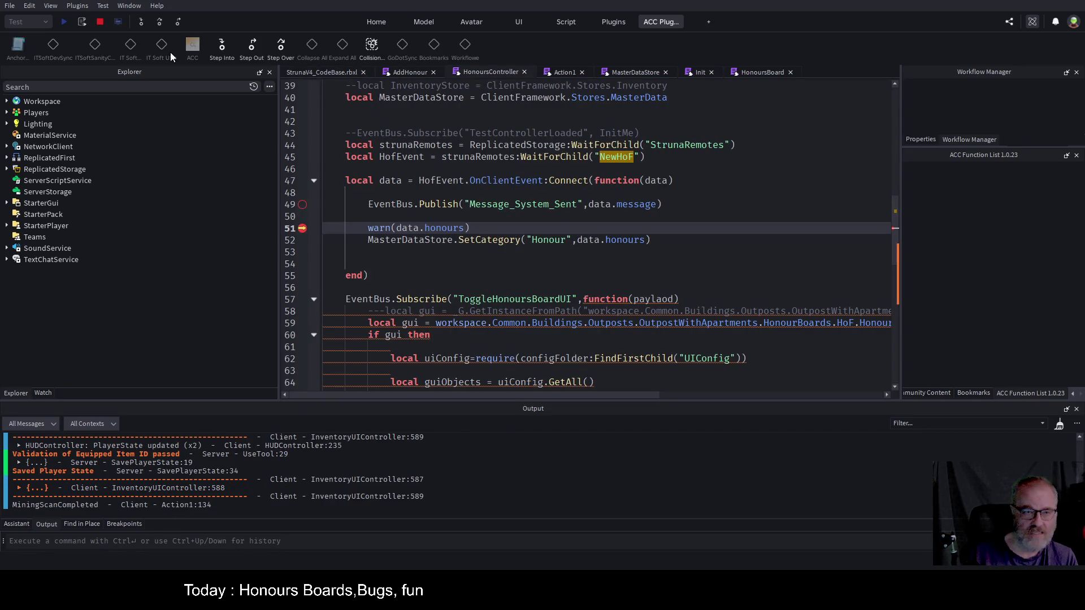
- Step over to line 55, resume, and view the game chat's 531Cr Mendelevium find
left_click(161, 22)
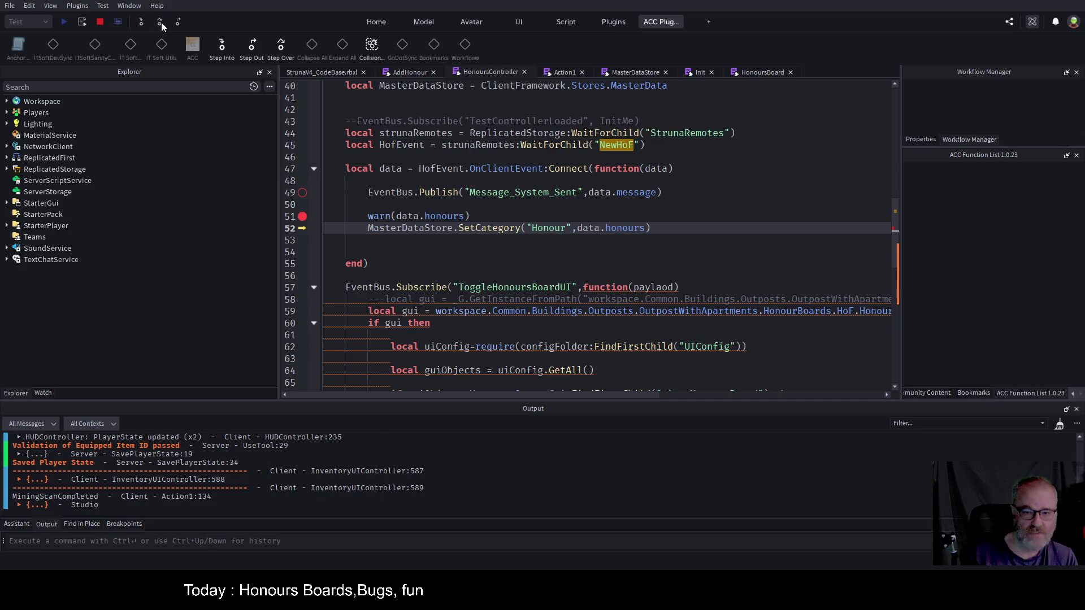
left_click(161, 22)
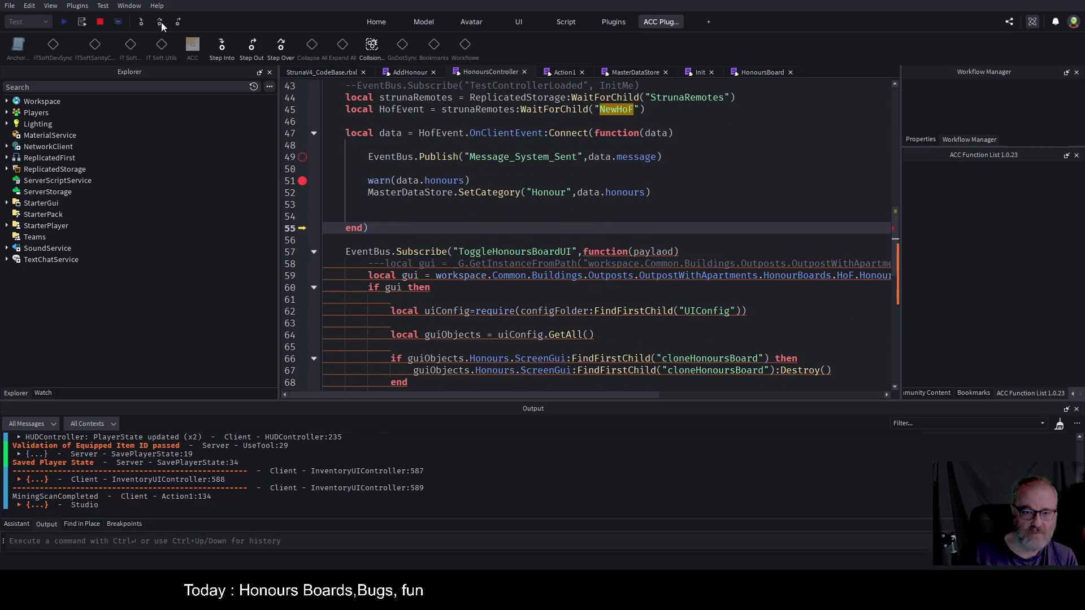
left_click(161, 22)
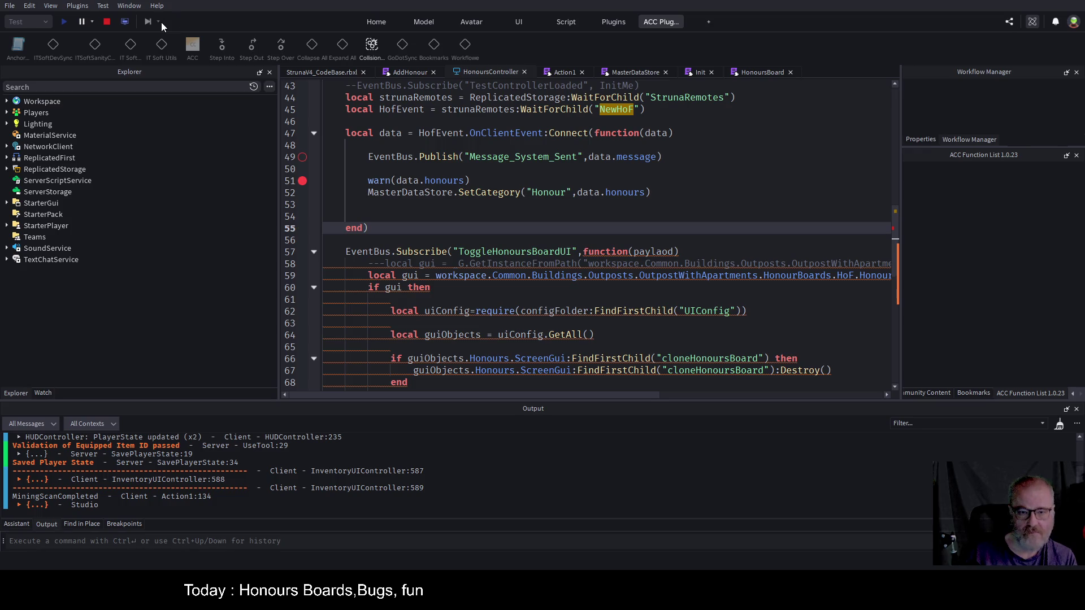
left_click(307, 75)
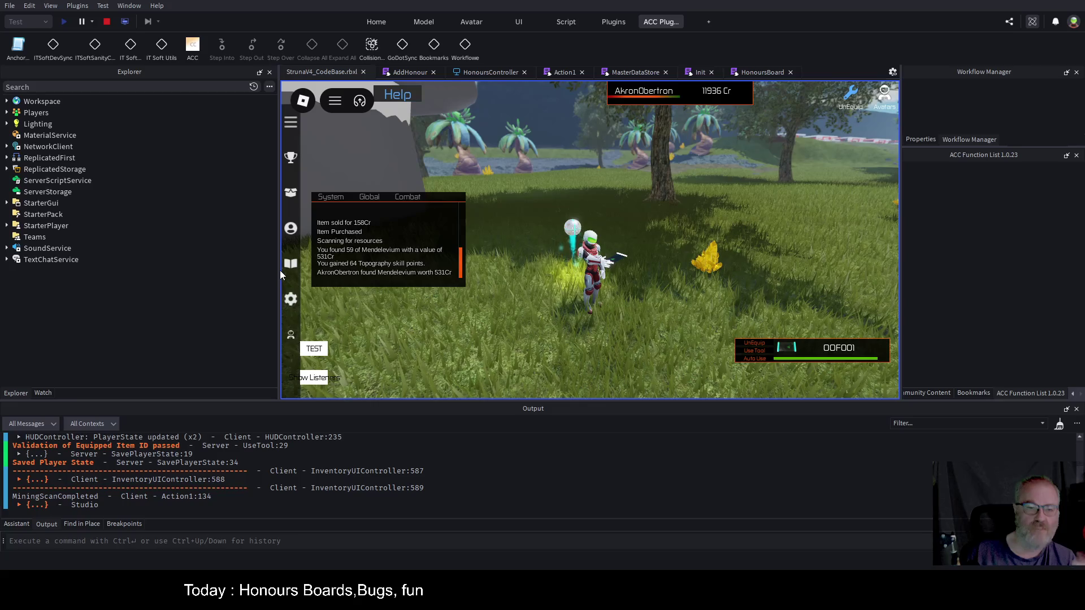
left_click_drag(279, 272, 120, 283)
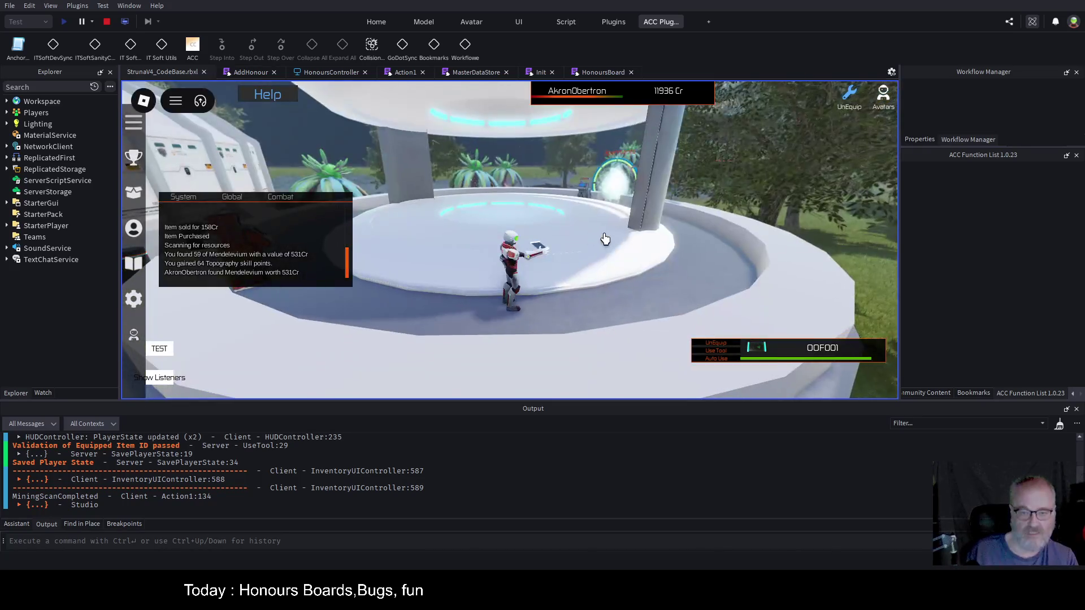
- Run the character across the platform into the white building, up to the Mining Hall of Fame board
key("w")
key("a")
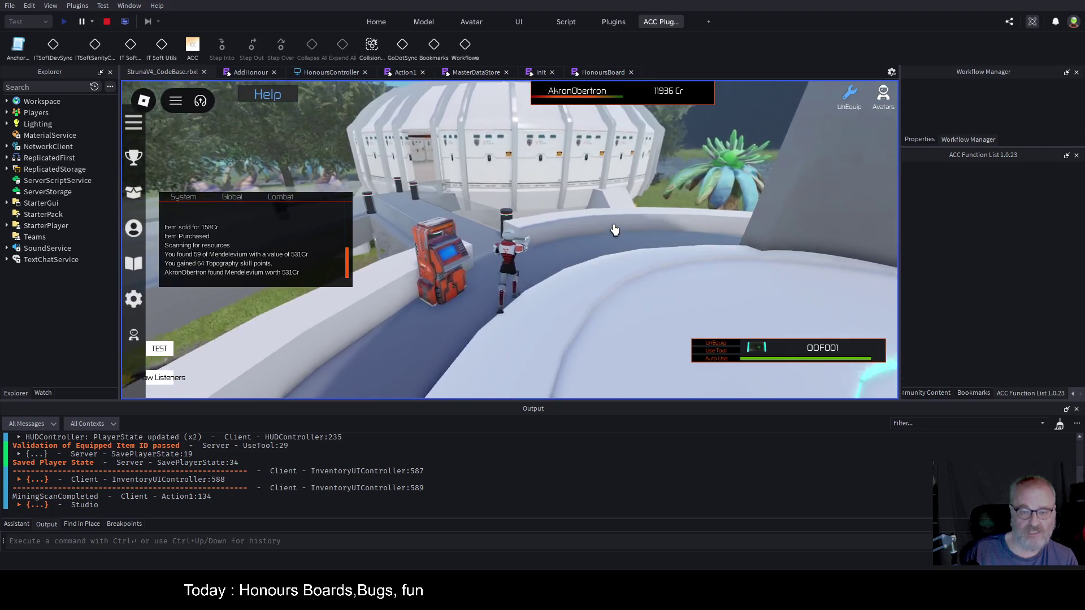
key("d")
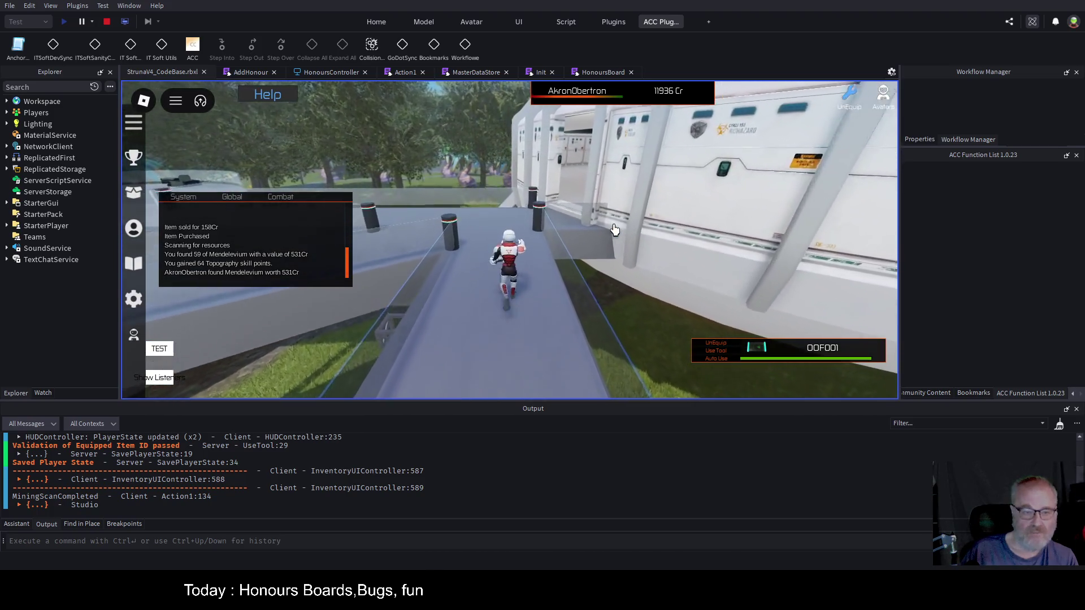
key("w")
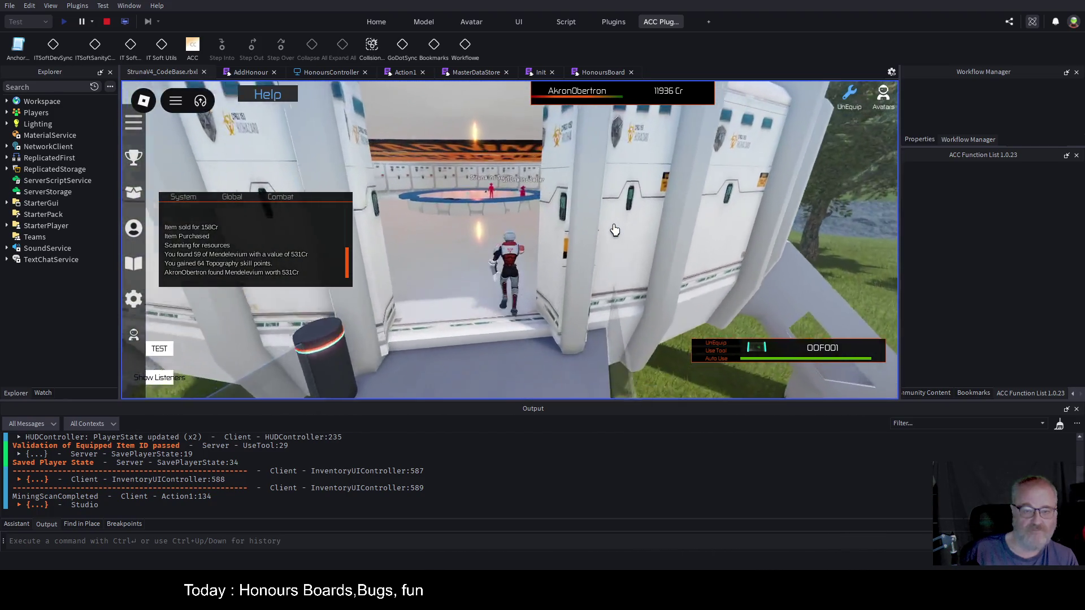
key("w")
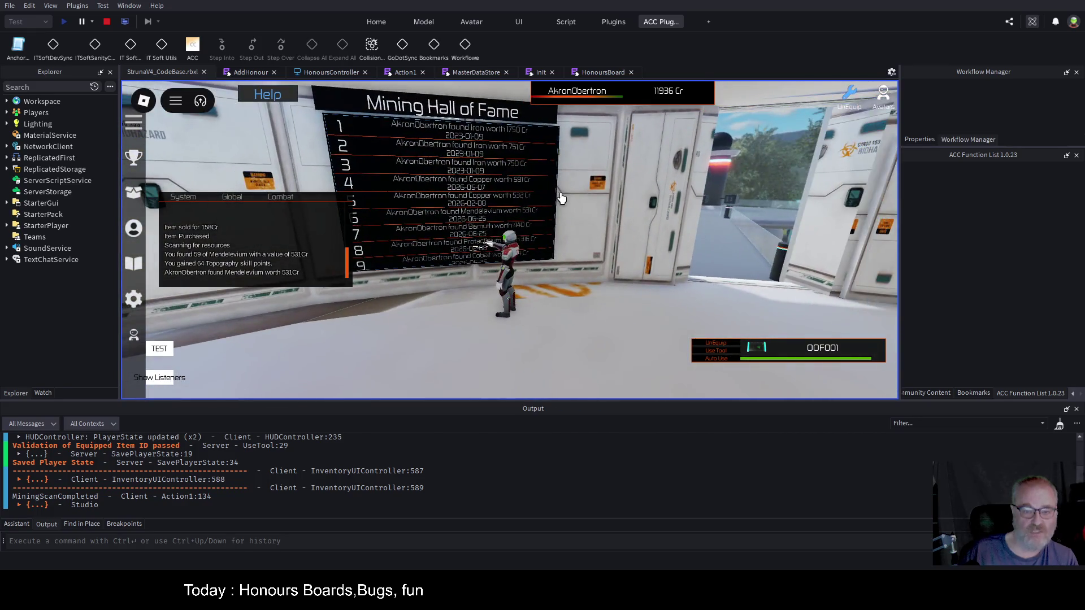
key("1")
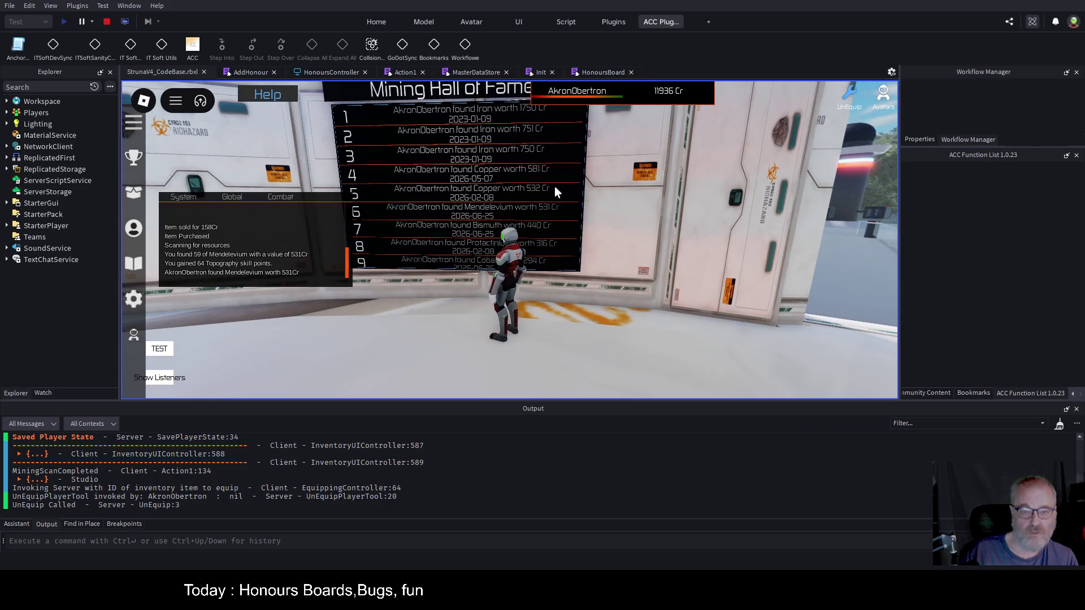
- Scroll the board's honours list, move the chat panel to the right, and run back outside
scroll(494, 191, "down", 5)
scroll(540, 196, "down", 1)
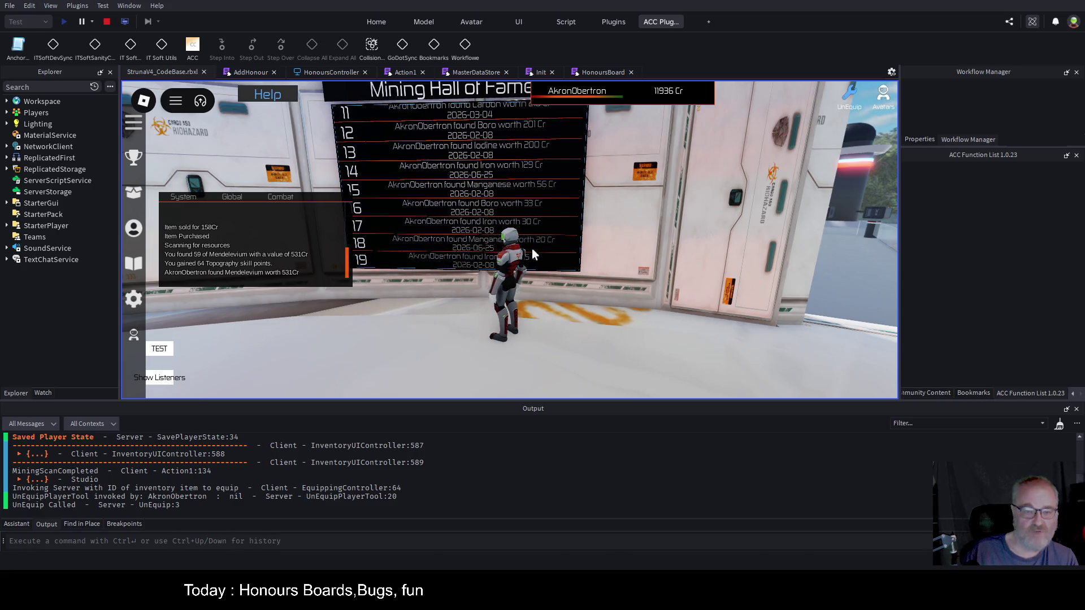
scroll(662, 222, "up", 3)
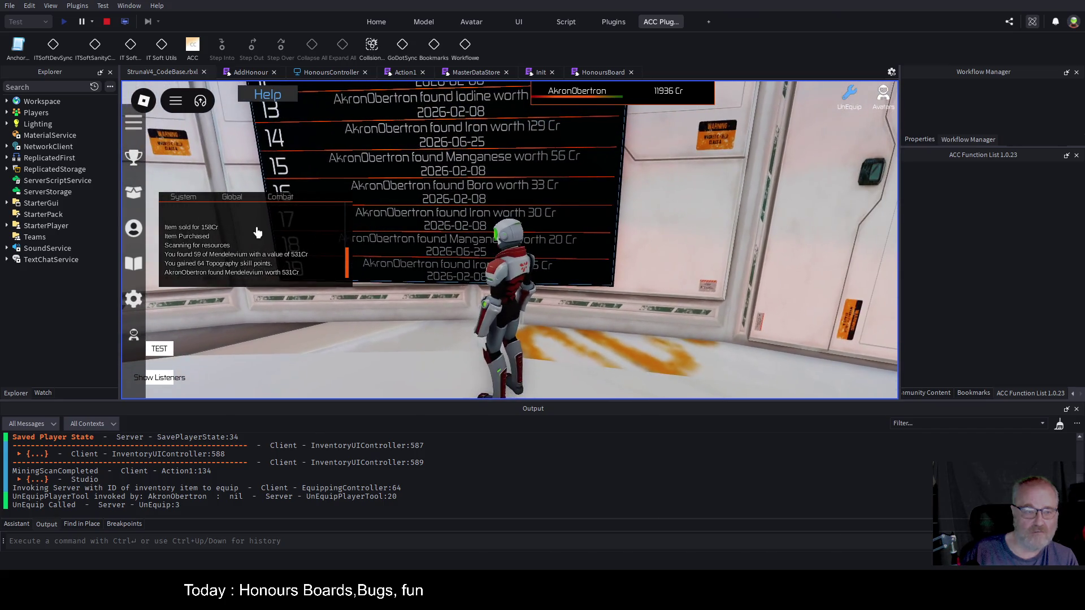
left_click_drag(306, 242, 758, 186)
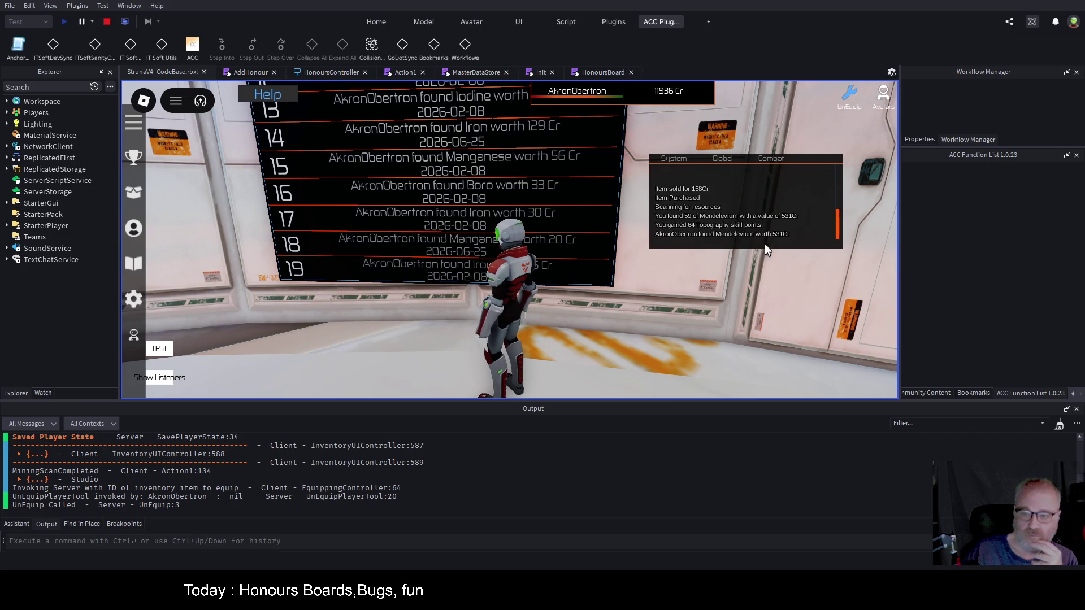
scroll(561, 182, "up", 3)
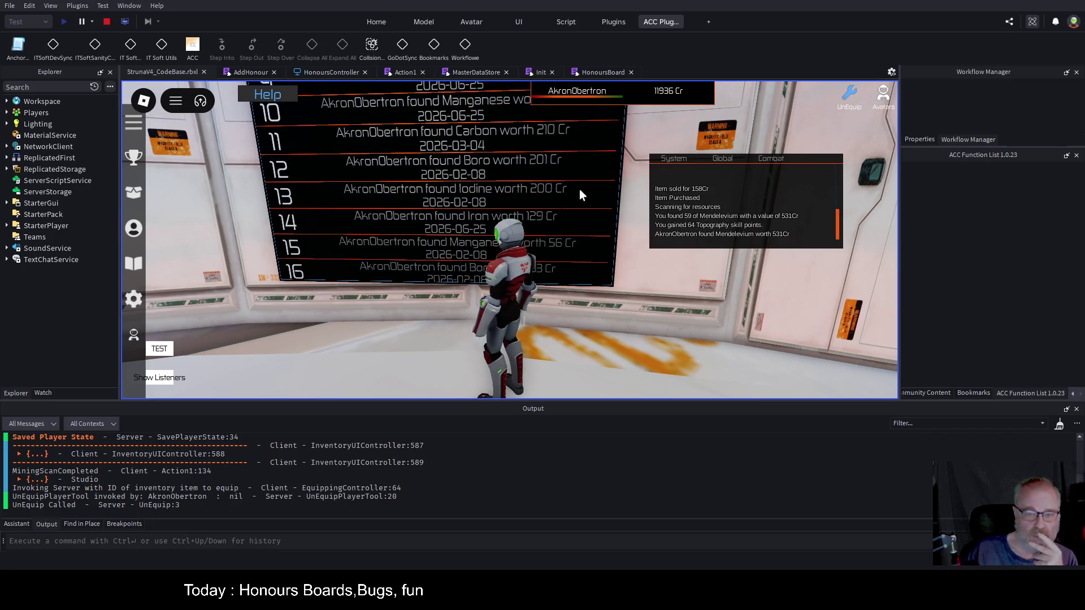
scroll(592, 188, "up", 2)
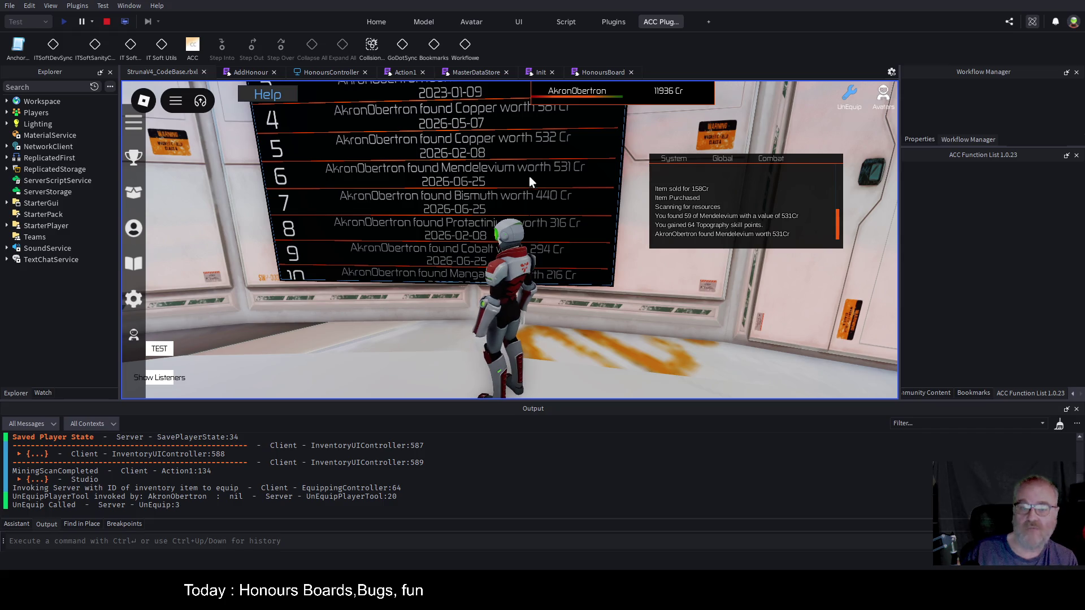
scroll(531, 176, "up", 1)
key("d")
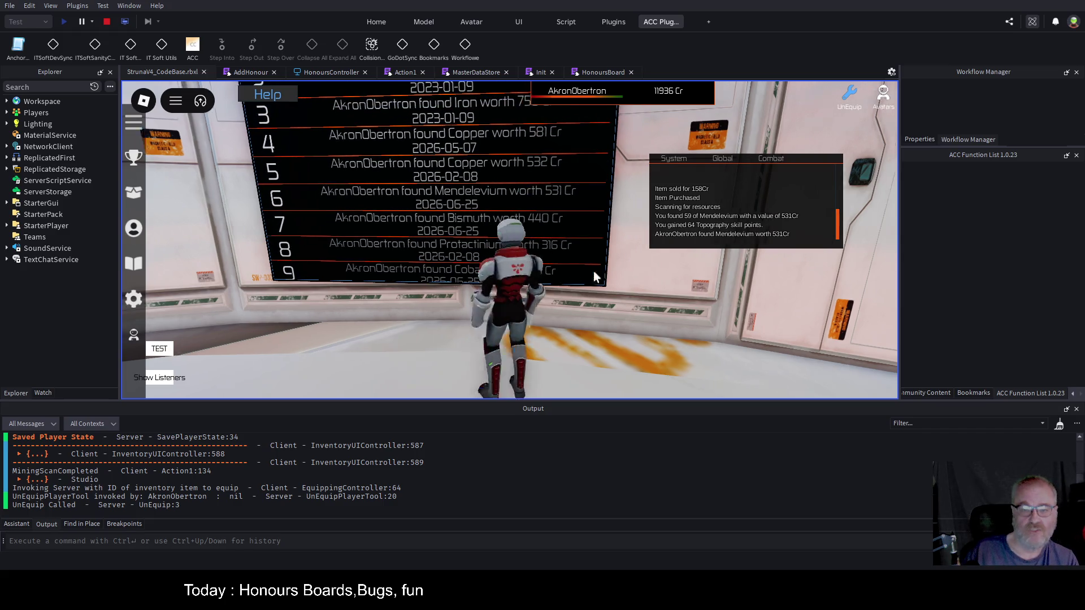
key("w")
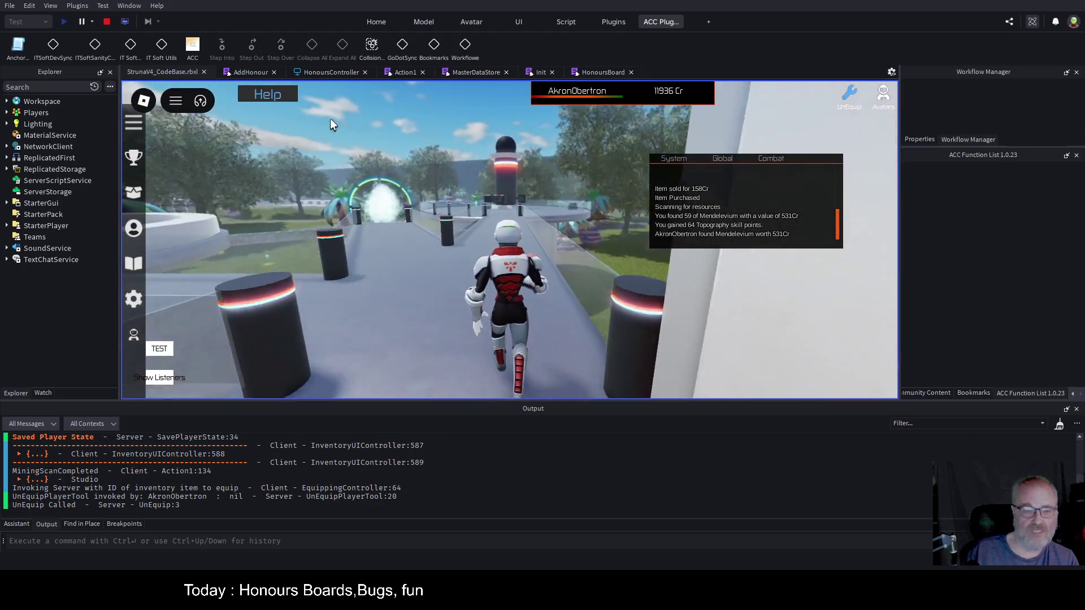
- Open the Mining Honours list from the trophy icon, scroll it, close it, and move chat lower-left
left_click(133, 157)
scroll(516, 202, "down", 1)
scroll(516, 202, "down", 2)
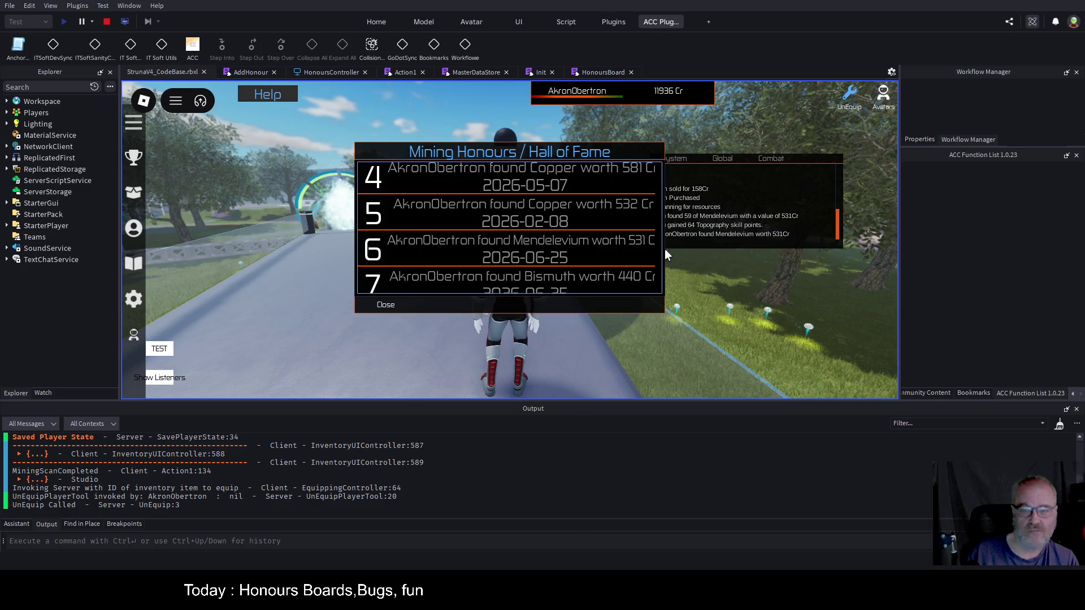
left_click(387, 305)
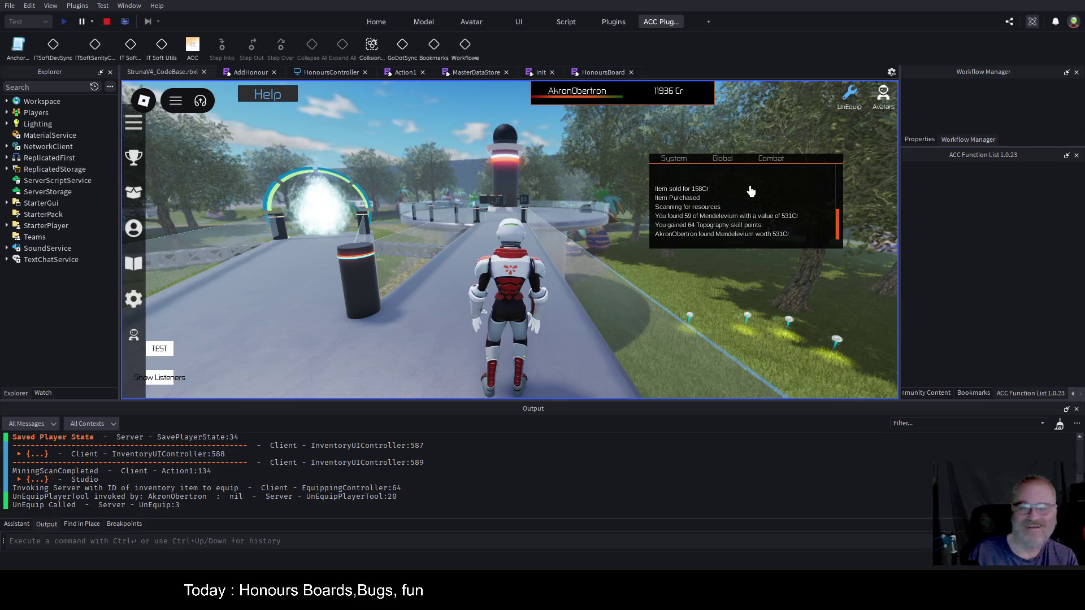
mouse_move(760, 201)
left_mouse_down()
mouse_move(347, 247)
mouse_move(313, 319)
left_mouse_up()
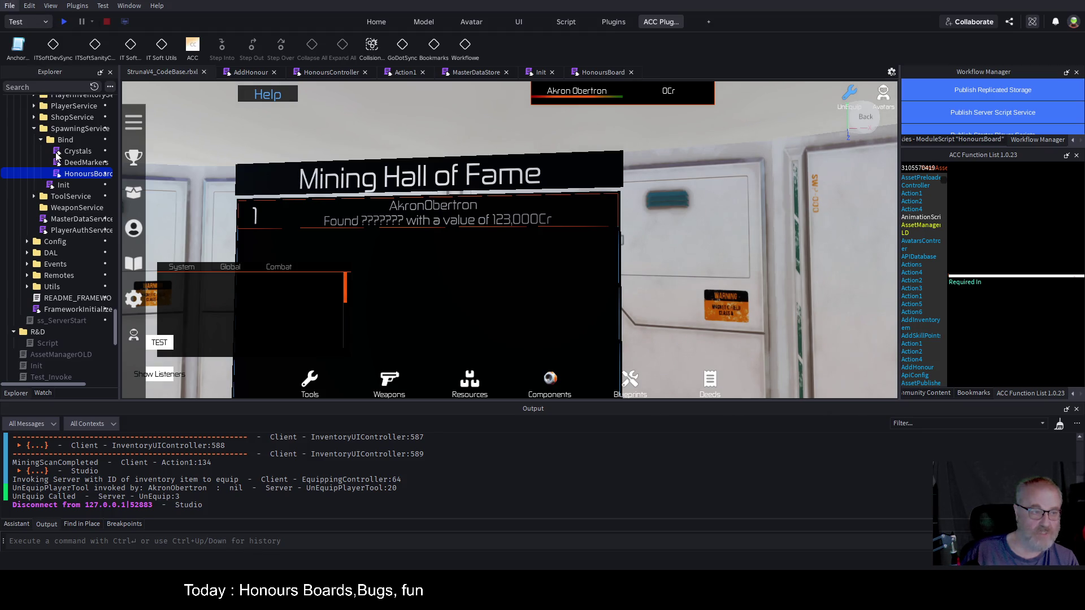
- Save StrunaV4_CodeBase.rbxl, fly the camera toward the tower, and expand Workflow Manager's publish buttons
key("ctrl+s")
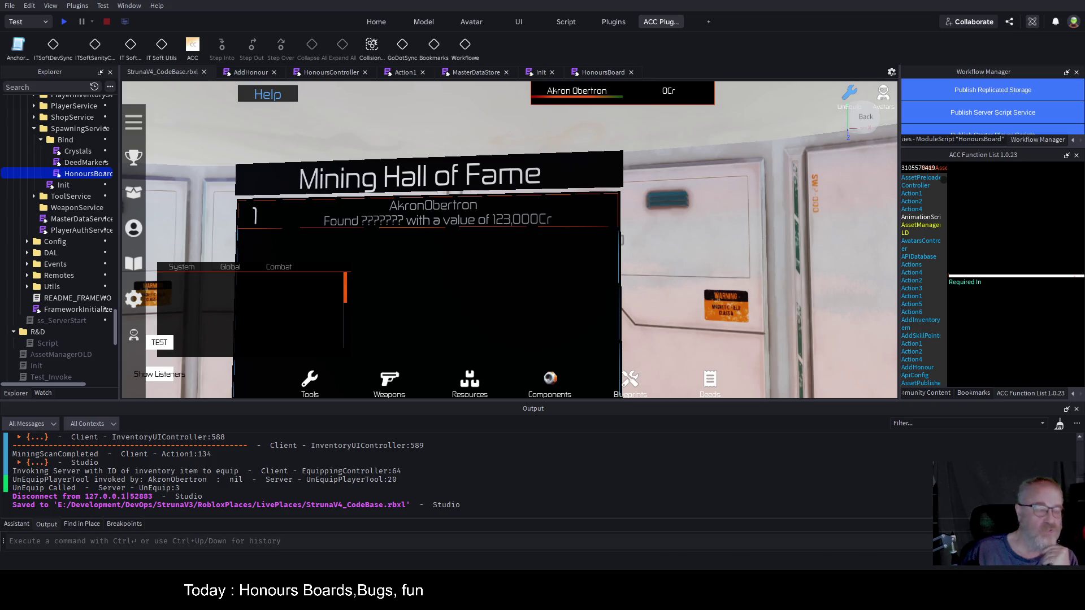
key("w")
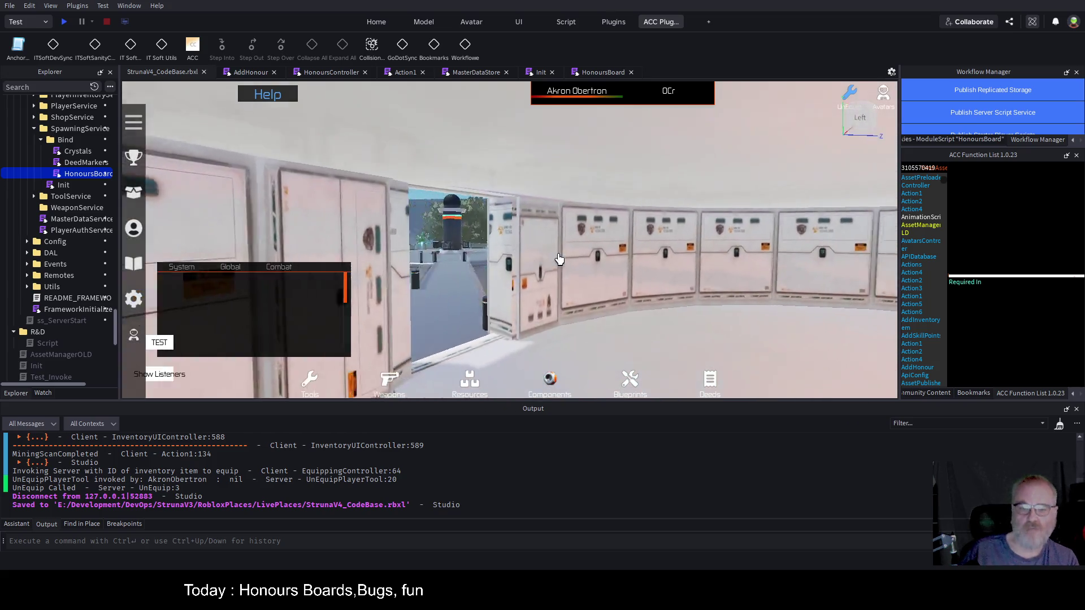
key("w")
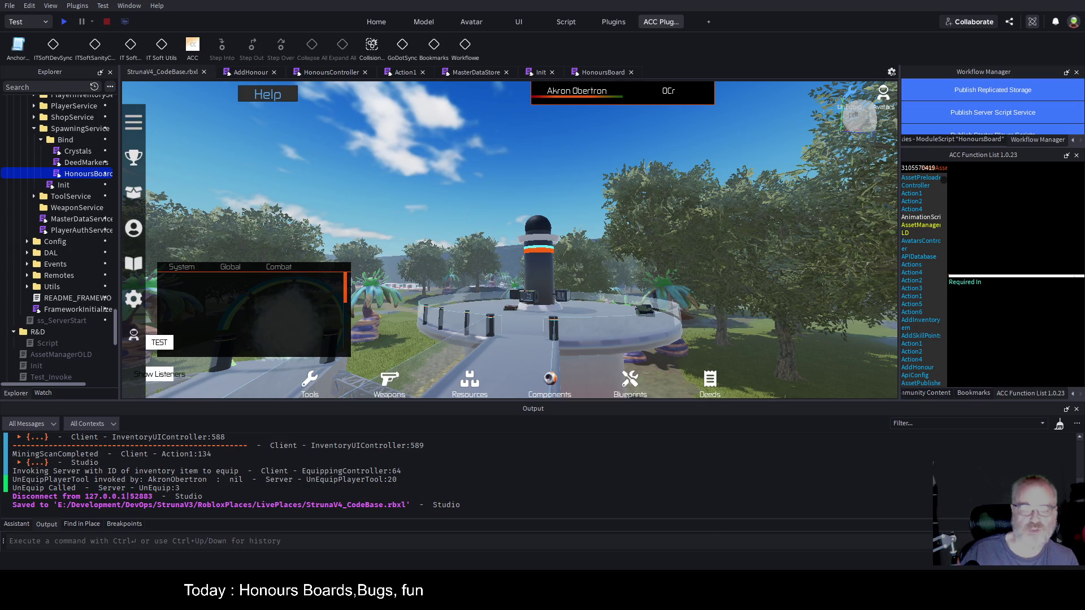
key("w")
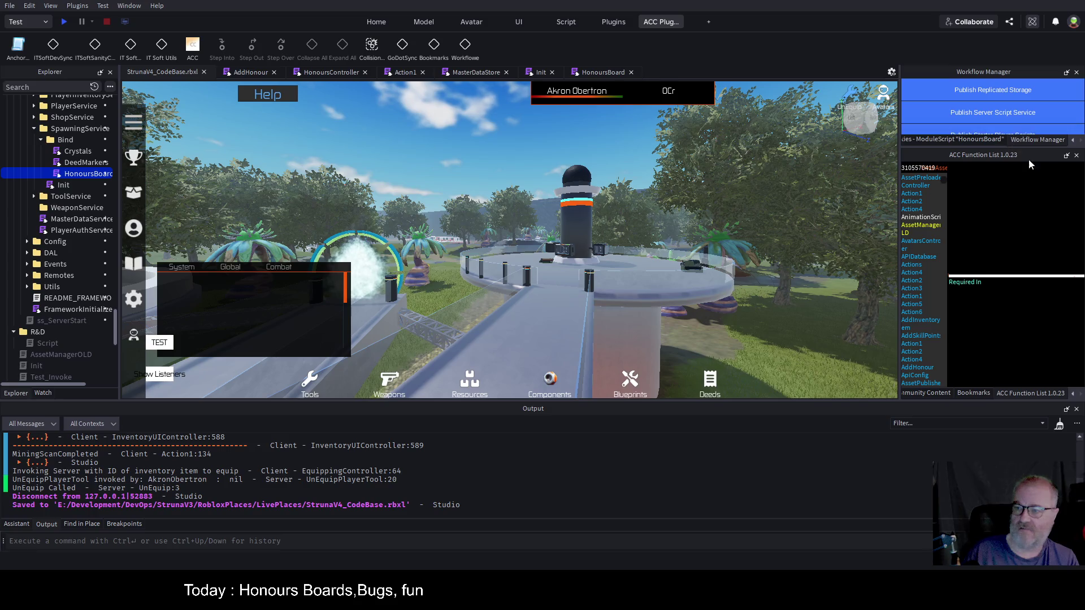
left_click_drag(1025, 148, 1024, 318)
- Publish Starter Gui, Server Script Service and Replicated Storage (versions 64, 235, 73), then show Action1
left_click(1008, 182)
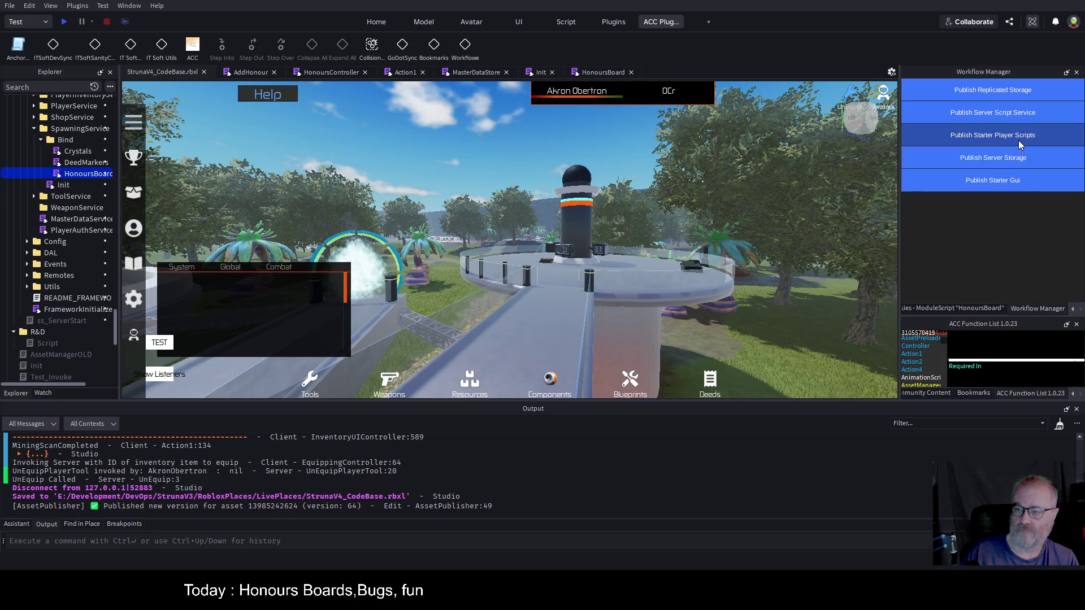
left_click(1015, 116)
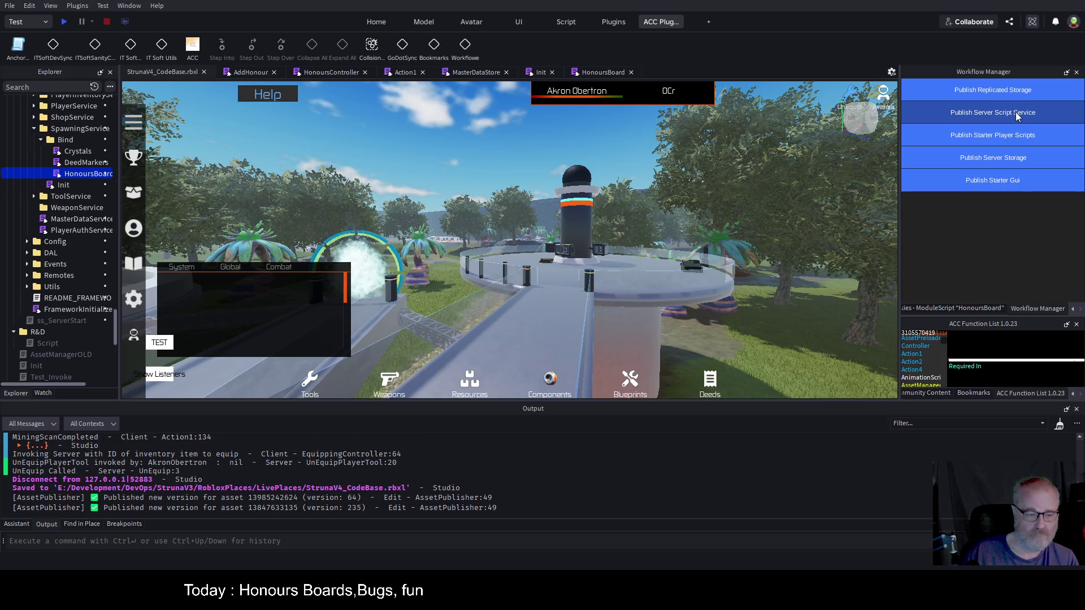
left_click(1022, 91)
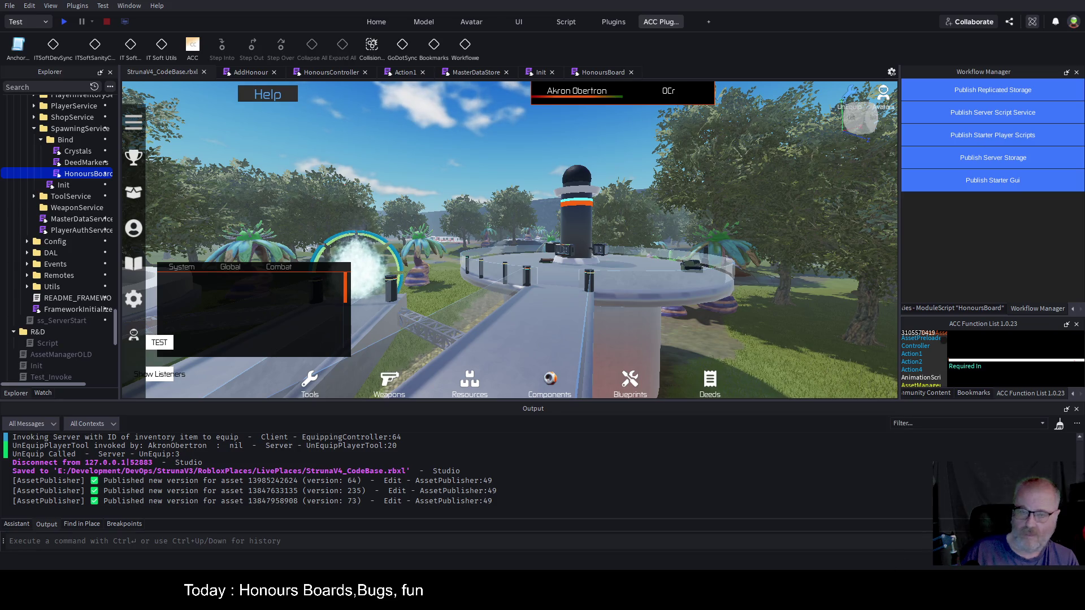
left_click(405, 72)
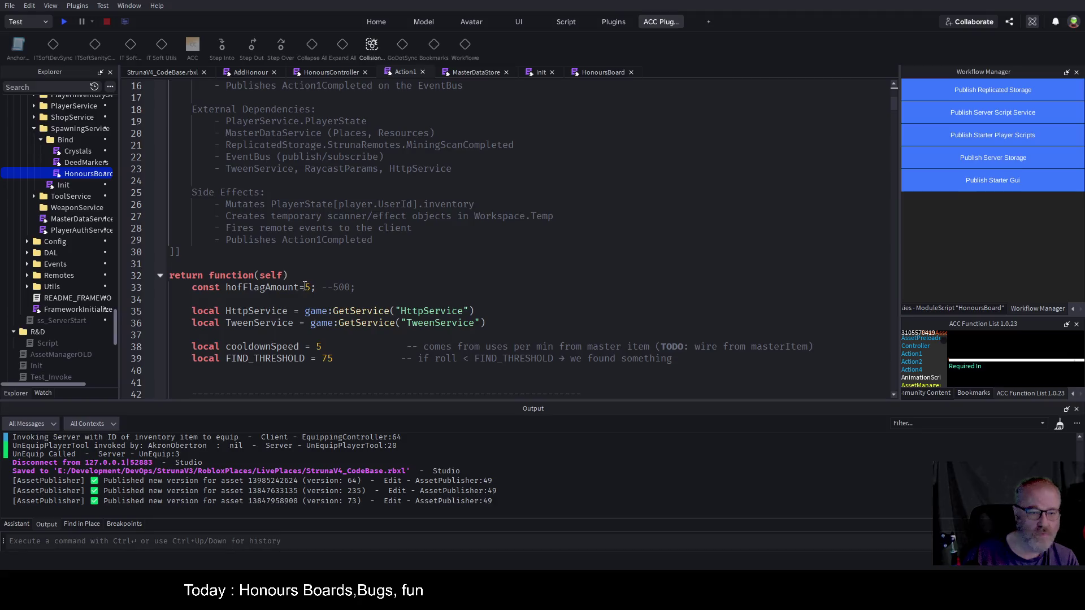
- Change hofFlagAmount on line 33 from 5 to 500, save, and publish server scripts as version 236
type("00")
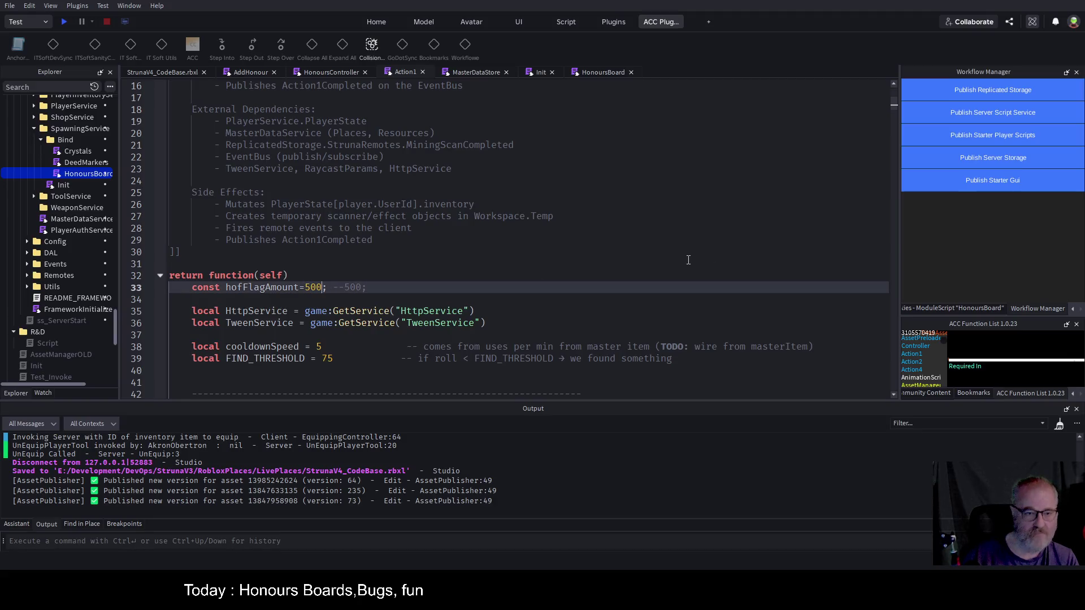
key("ctrl+s")
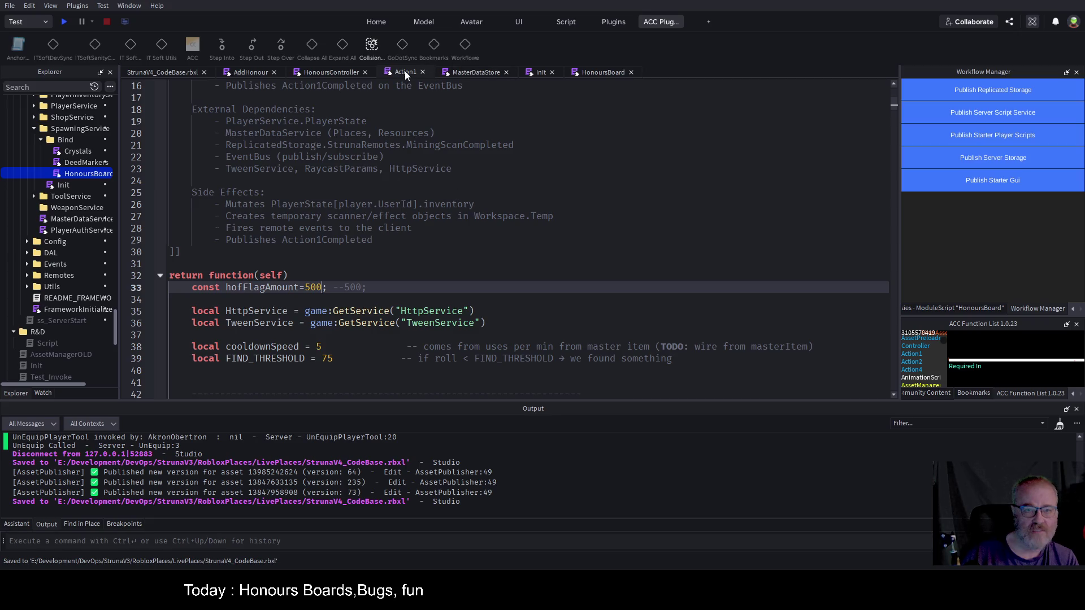
left_click(1008, 117)
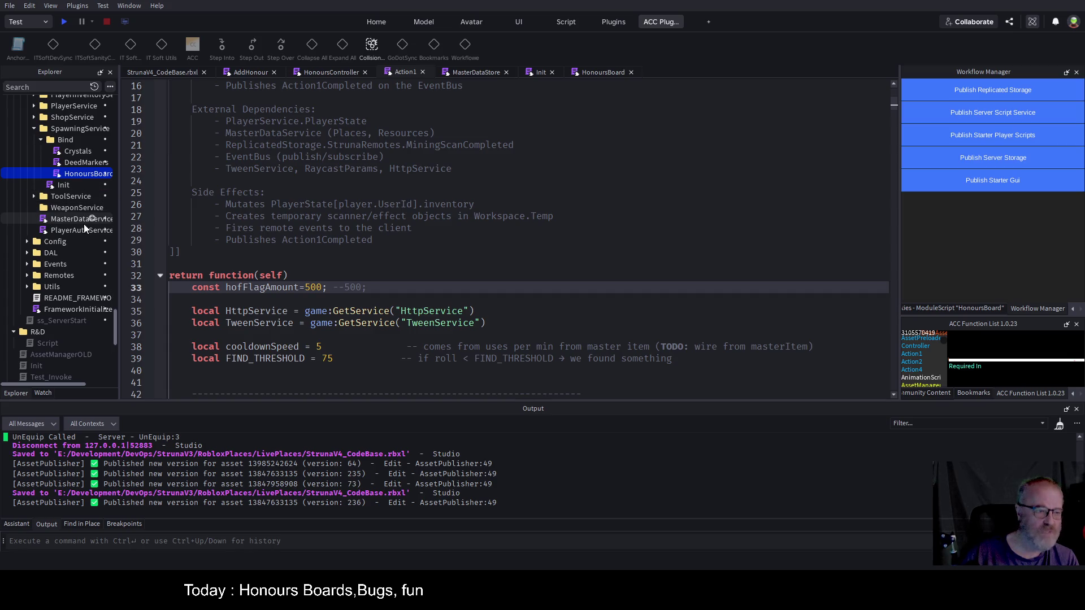
scroll(85, 239, "up", 3)
scroll(86, 239, "up", 2)
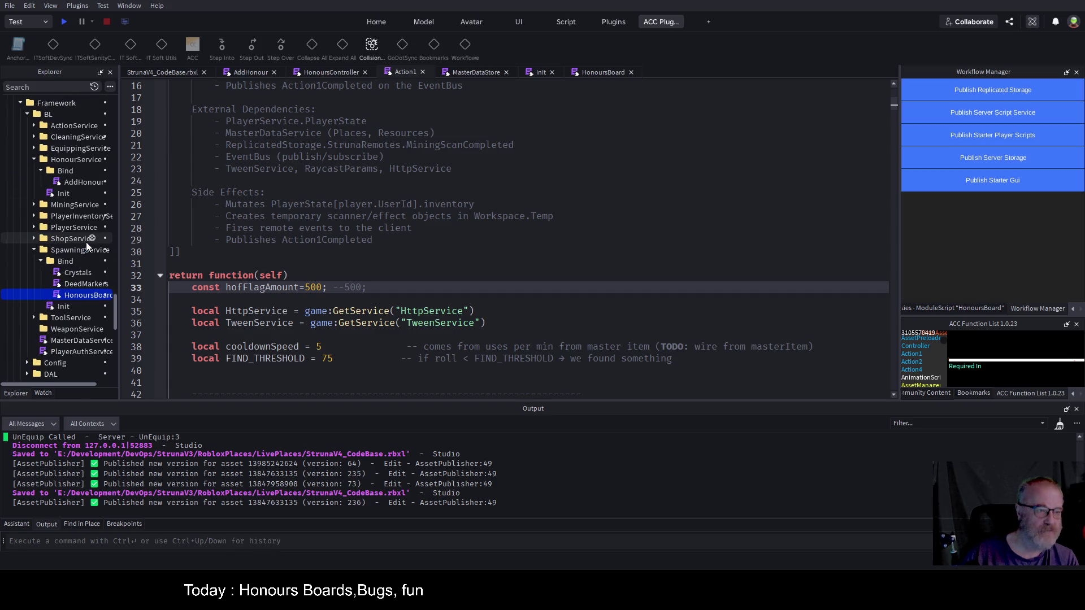
- Open the BaseClean script under CleaningService > Bind and scroll down its code
left_click(34, 137)
left_click(41, 148)
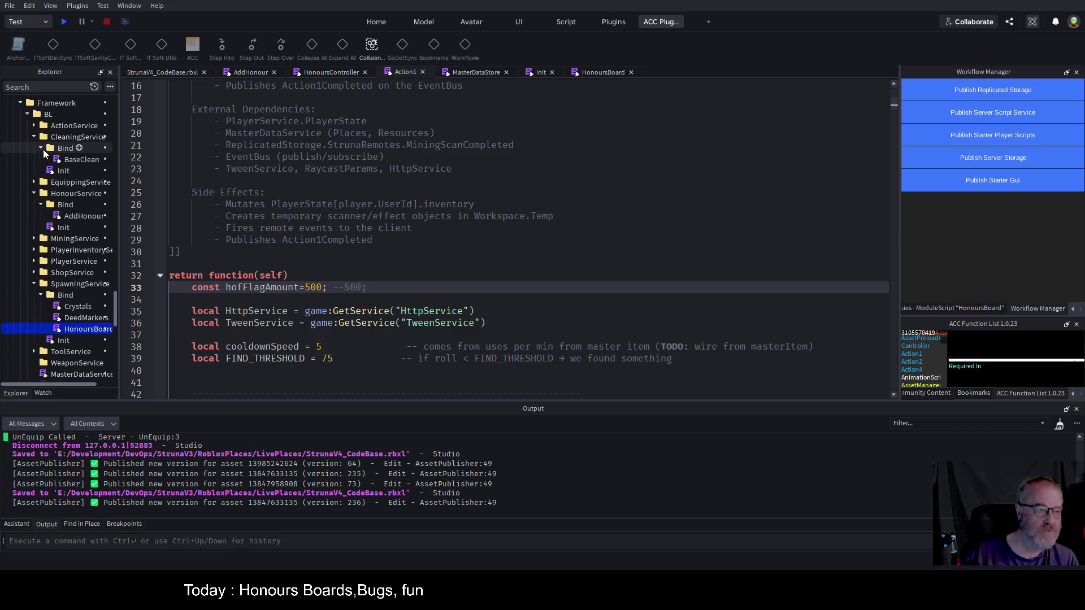
double_click(76, 159)
left_click(434, 210)
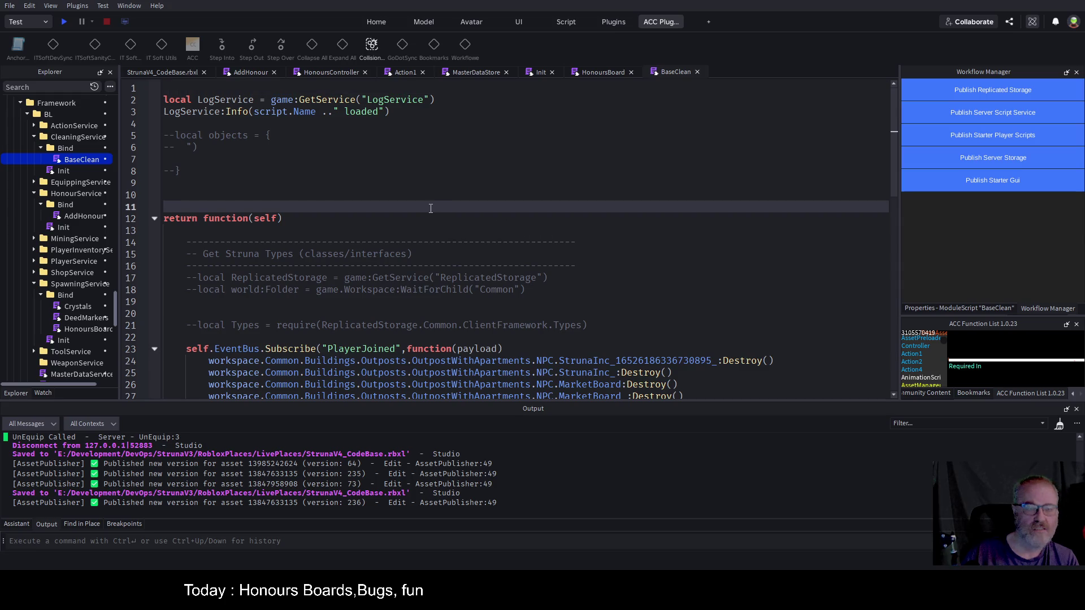
scroll(463, 217, "down", 3)
scroll(512, 303, "down", 2)
- Review the water wave settings, Destroy calls and OutpostWithApartments references, then return to the 3D view
mouse_move(415, 288)
left_mouse_down()
mouse_move(214, 287)
mouse_move(198, 262)
left_mouse_up()
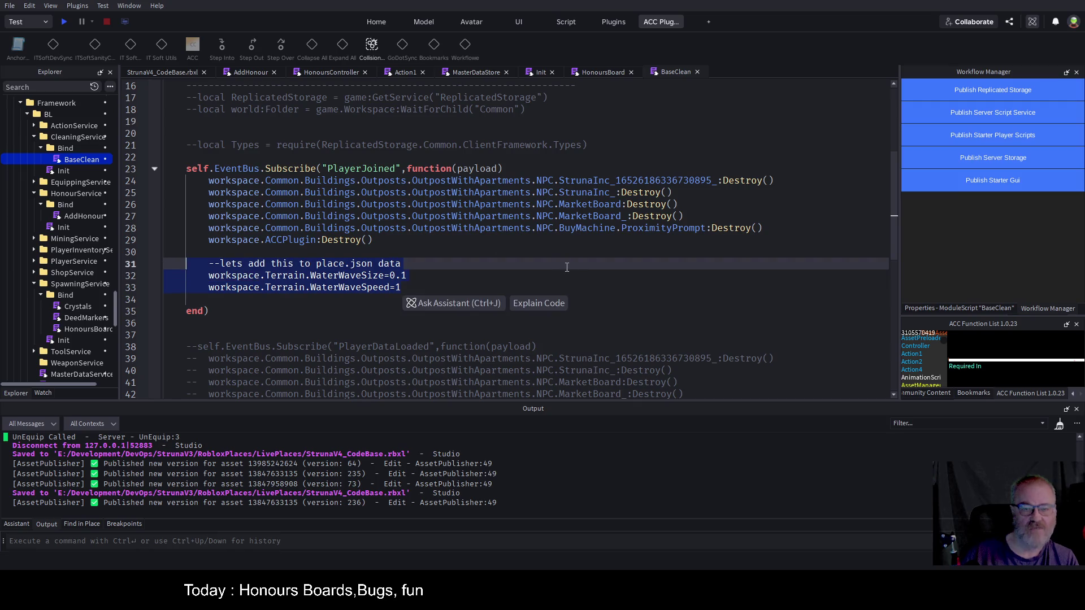
left_click(584, 253)
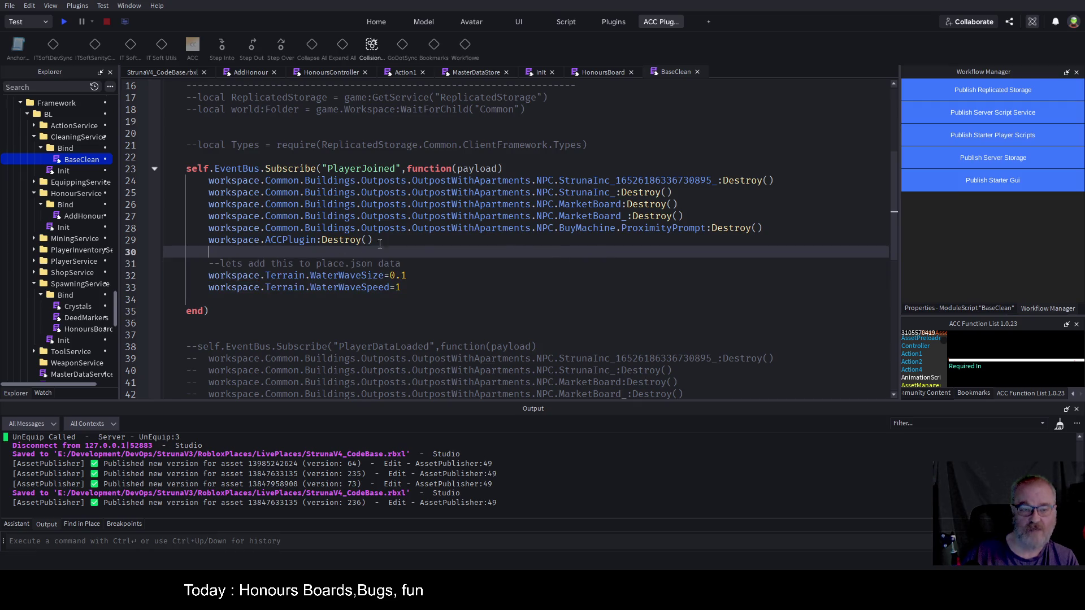
mouse_move(403, 244)
left_mouse_down()
mouse_move(226, 241)
mouse_move(186, 180)
left_mouse_up()
left_click(515, 219)
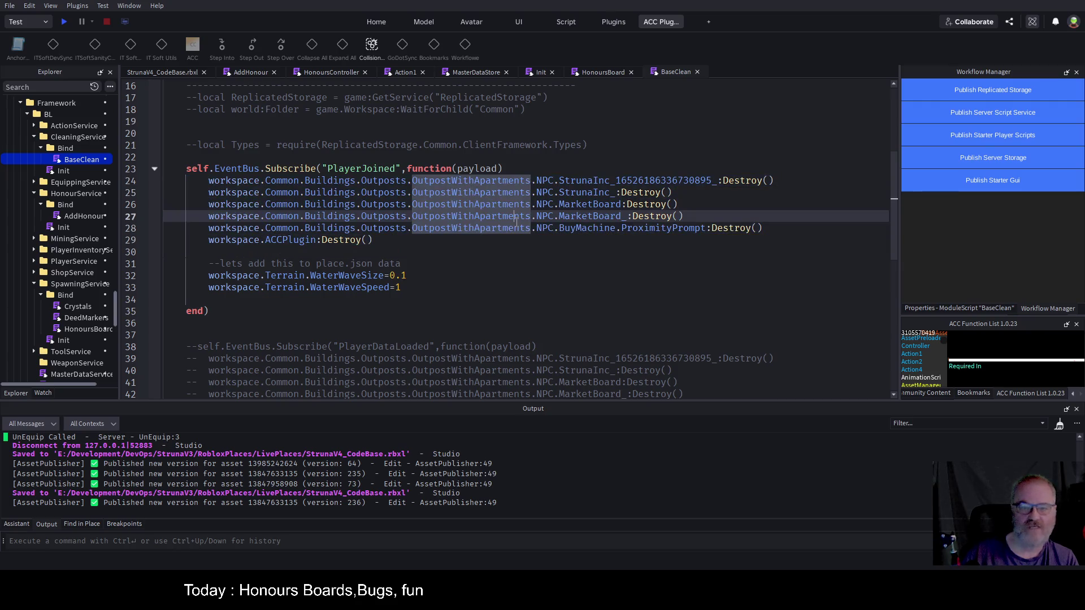
left_click_drag(422, 288, 209, 276)
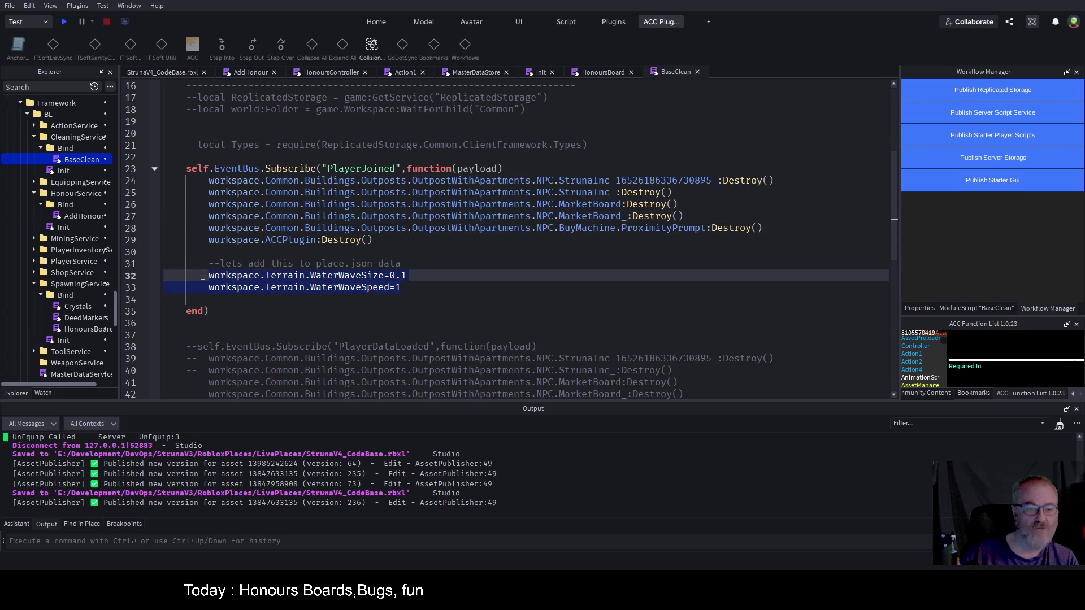
left_click(571, 261)
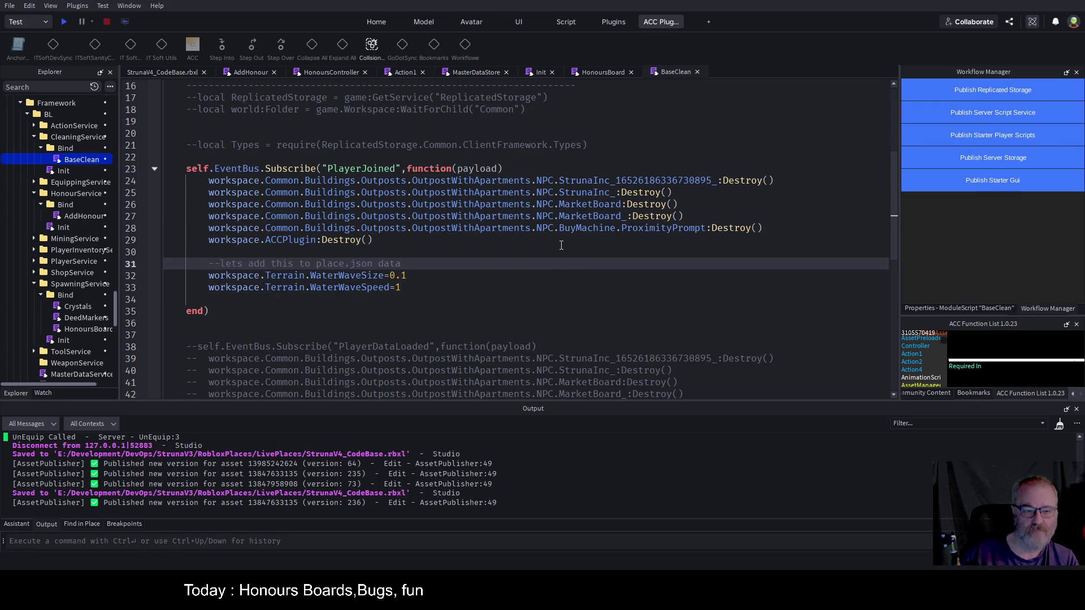
mouse_move(416, 294)
left_mouse_down()
mouse_move(209, 277)
mouse_move(203, 263)
left_mouse_up()
left_click(288, 251)
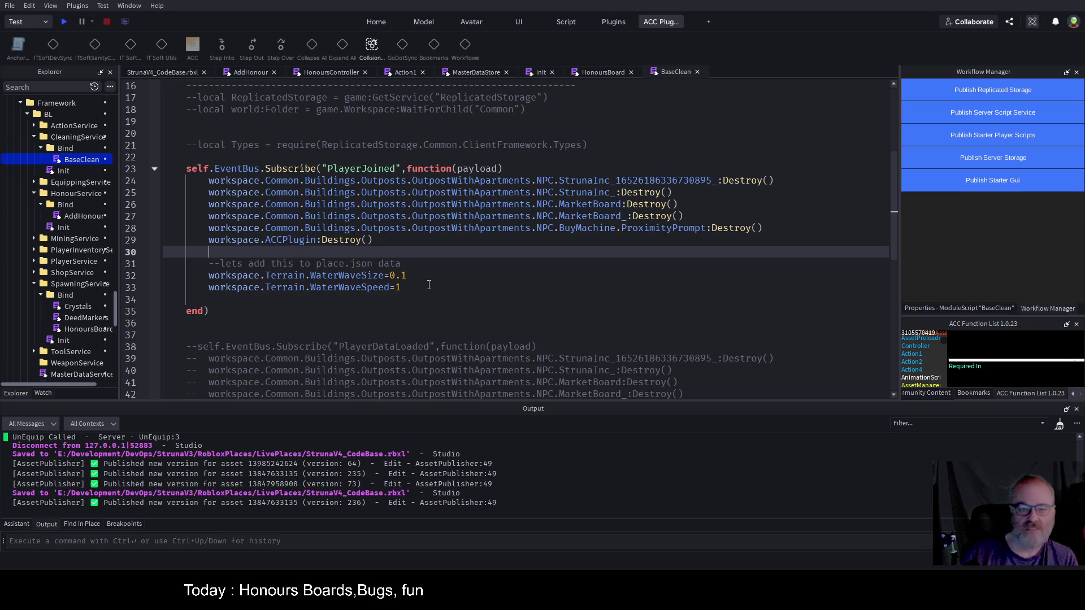
left_click(182, 75)
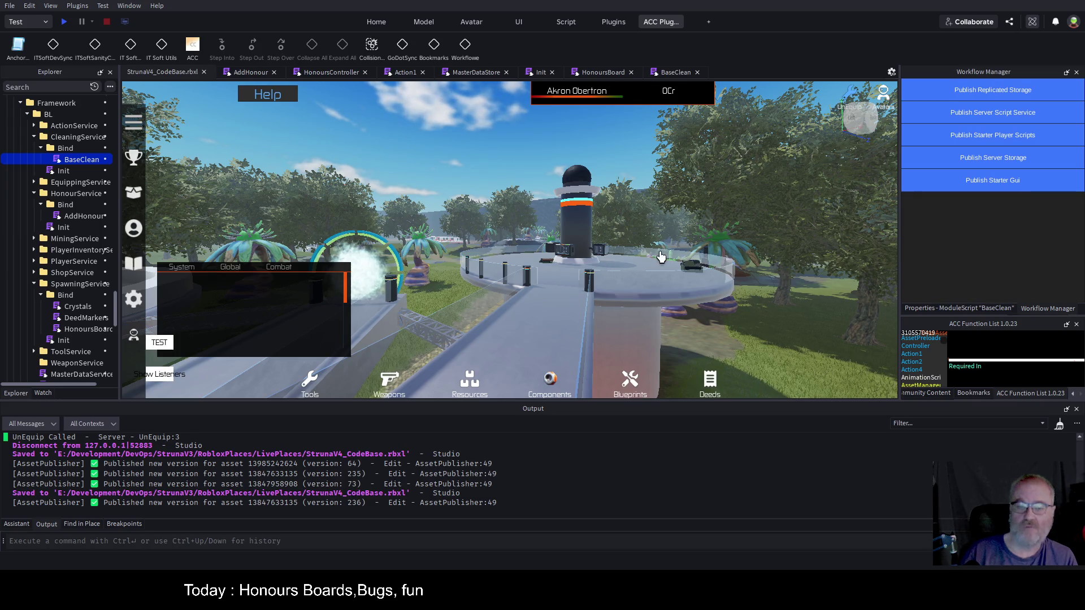
- Switch between BaseClean and the place view, trigger the TEST action, and select ScreenGui in Test
left_click(670, 71)
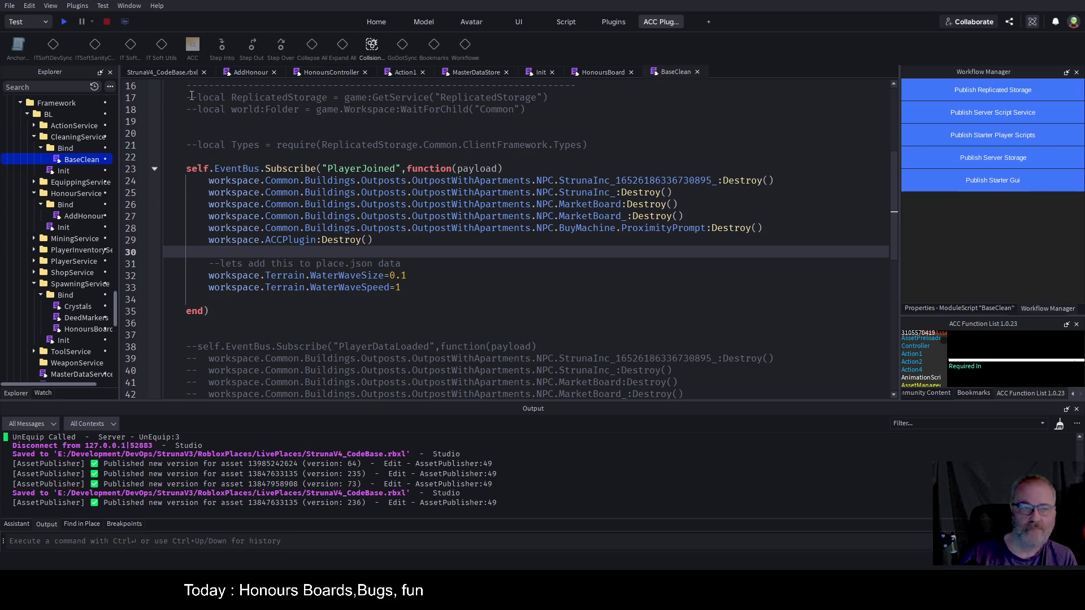
left_click(183, 74)
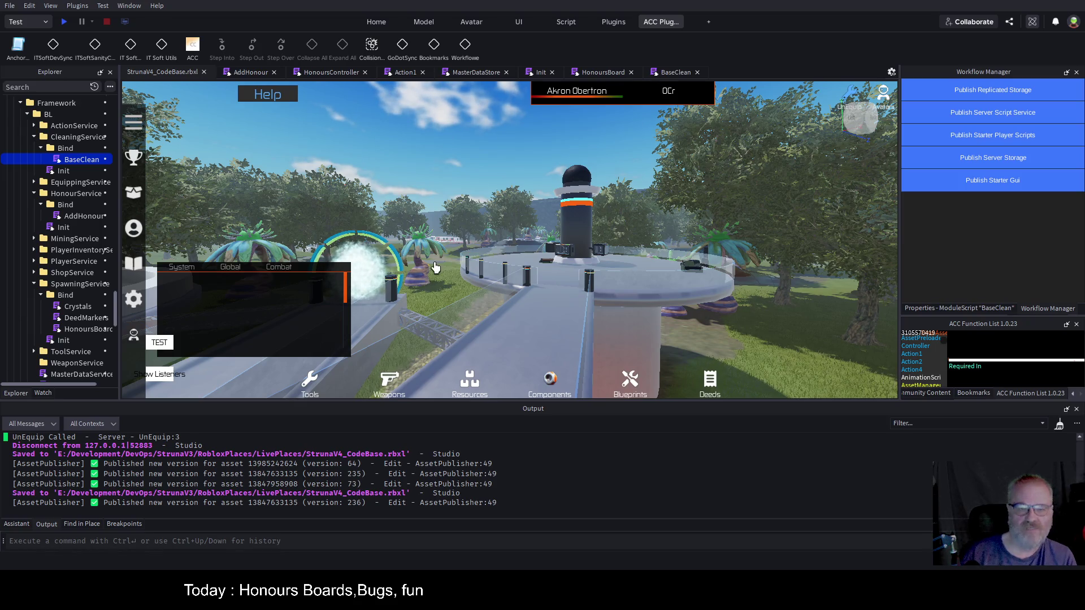
left_click(160, 344)
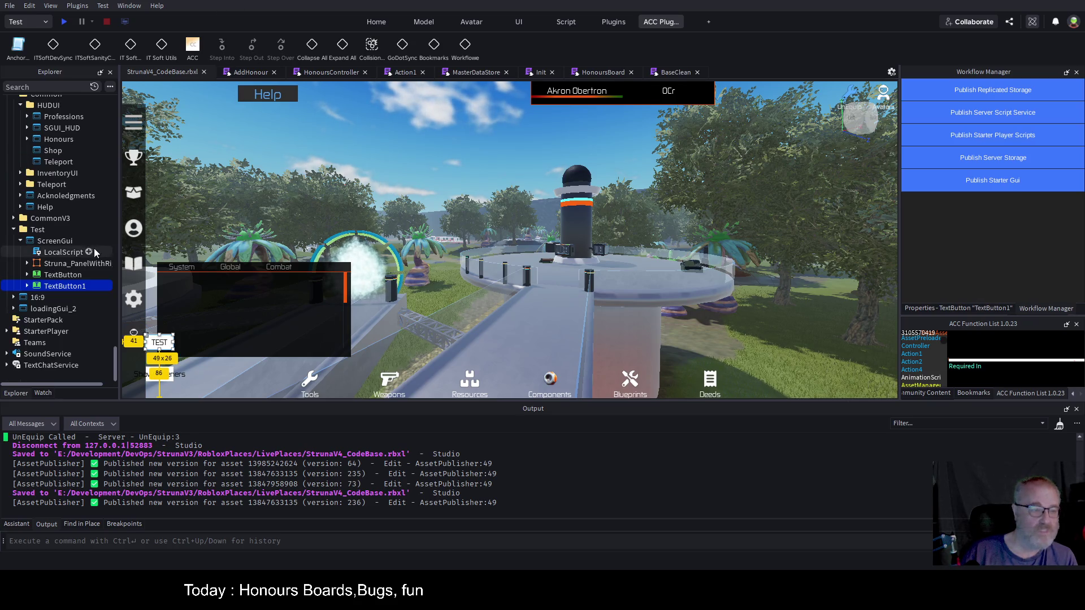
left_click(49, 240)
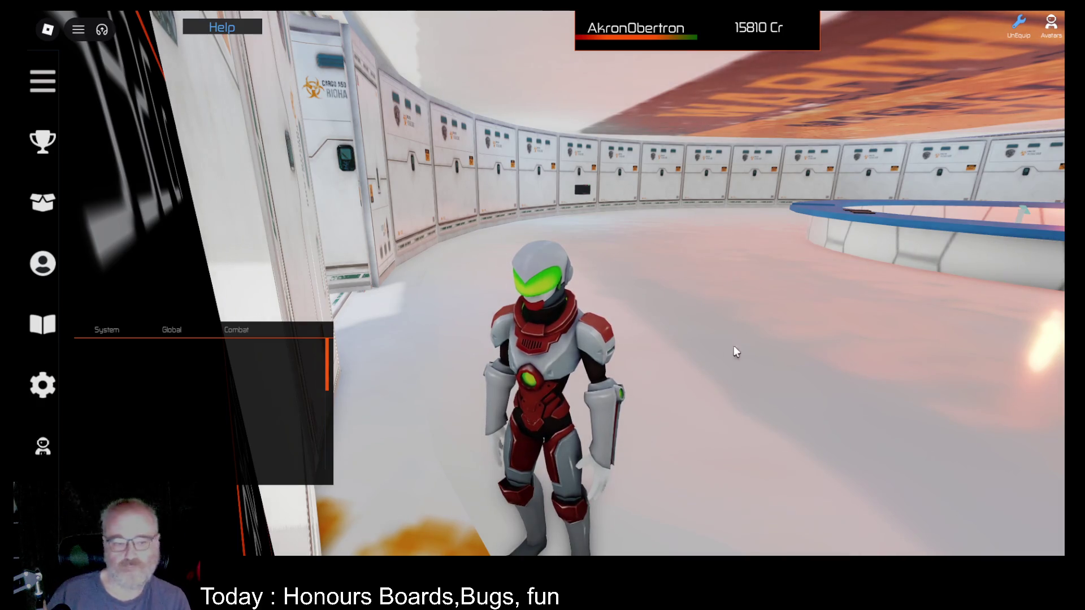
- Turn to the Mining Hall of Fame board and scroll through its list
key("a")
scroll(778, 334, "down", 5)
scroll(452, 238, "down", 5)
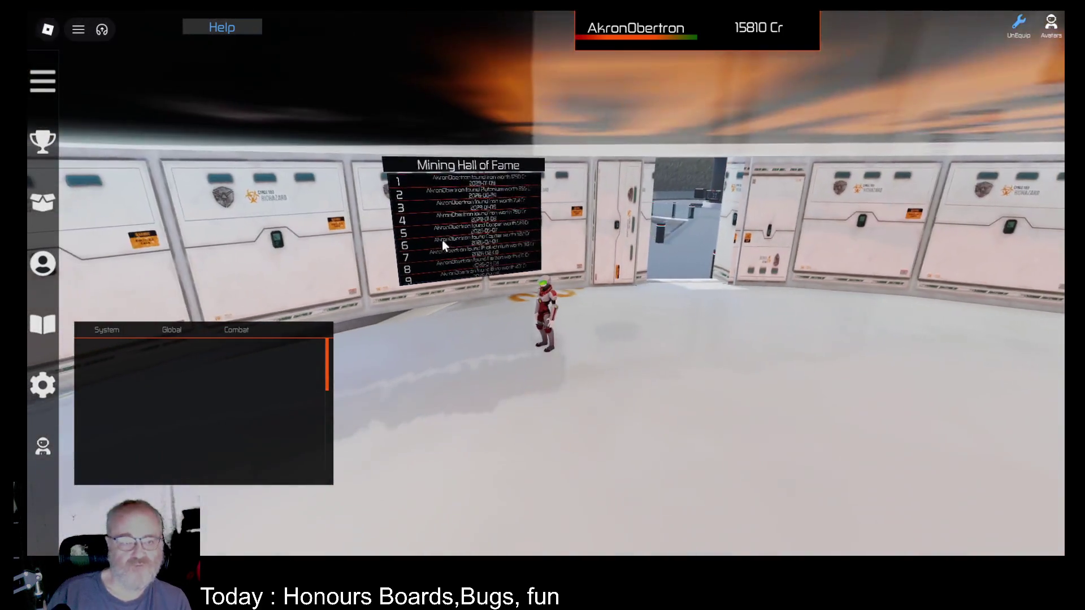
scroll(639, 222, "up", 5)
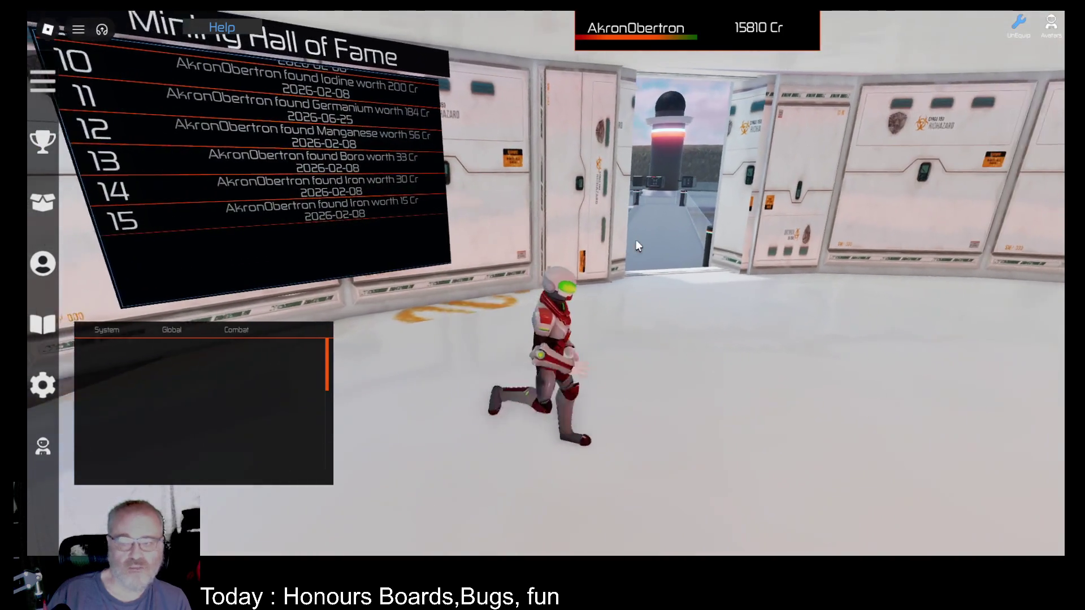
- Run across the bridge to the Apartments platform, then open and close the in-game Help
key("w")
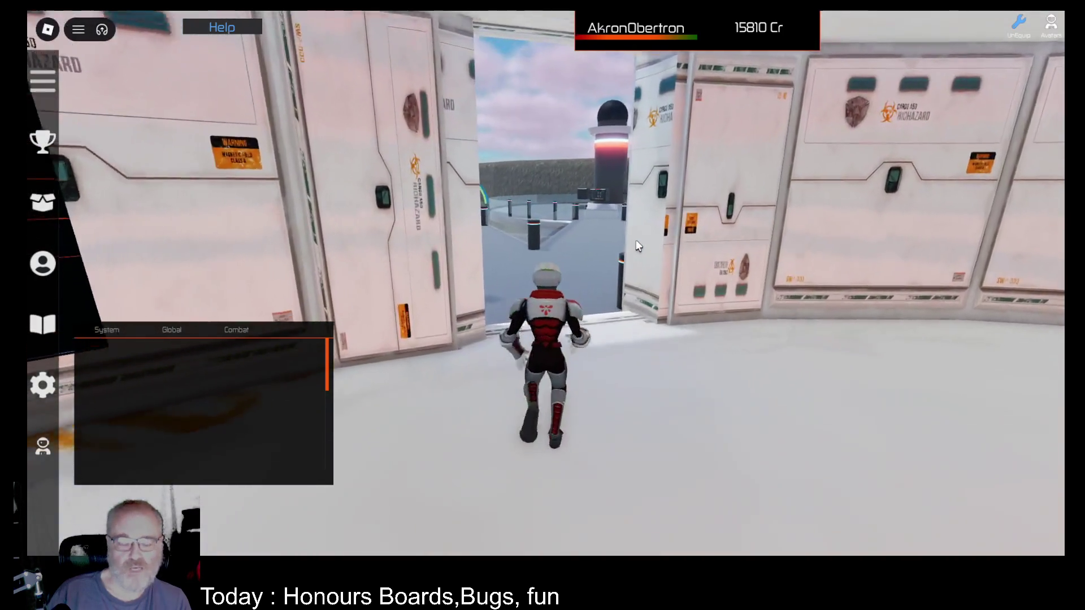
key("w")
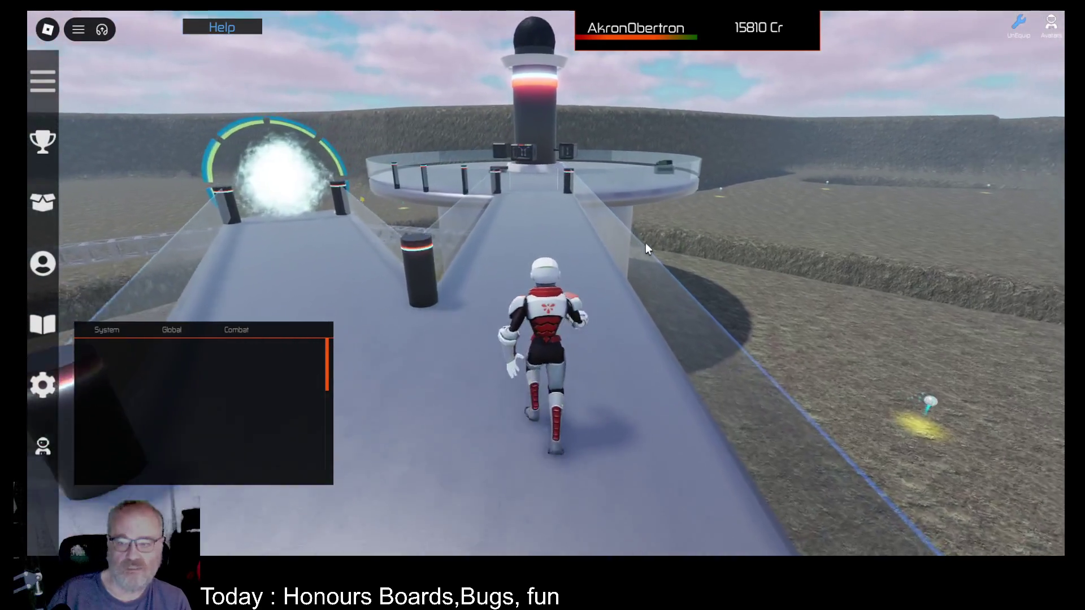
key("w")
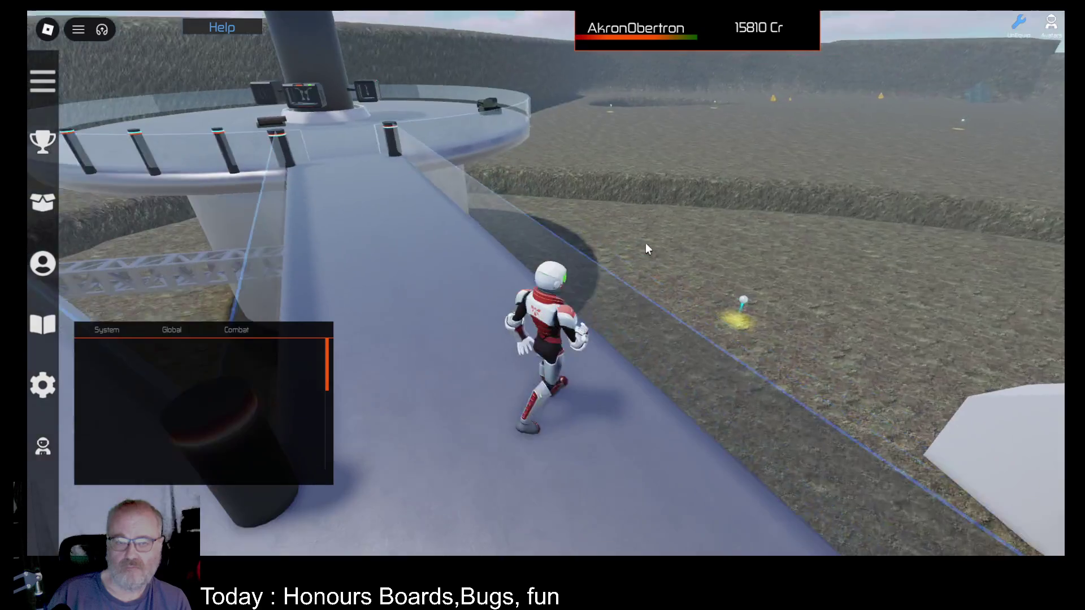
key("w")
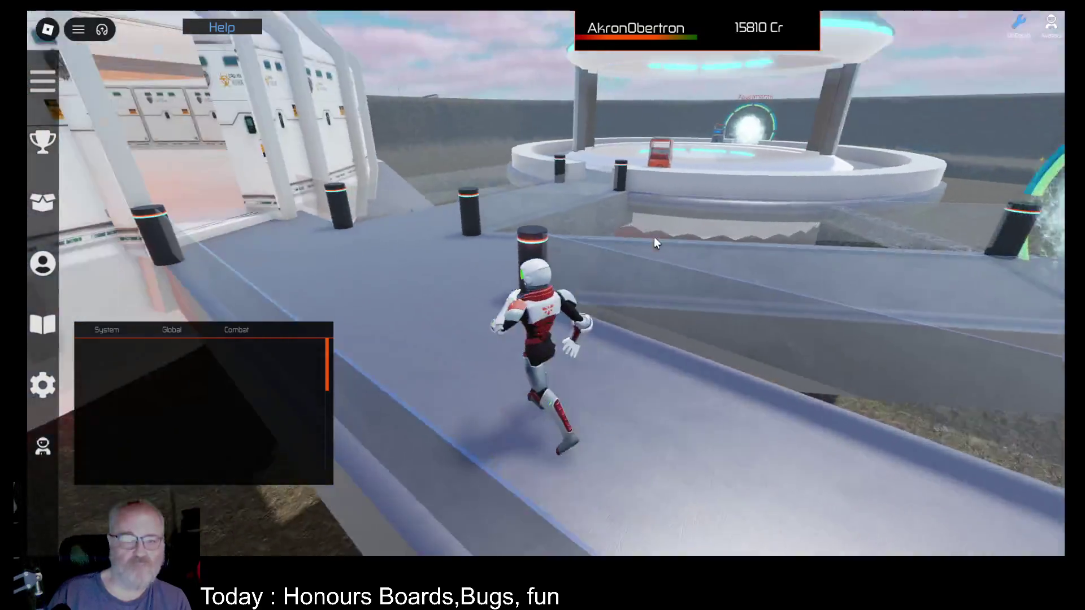
key("w")
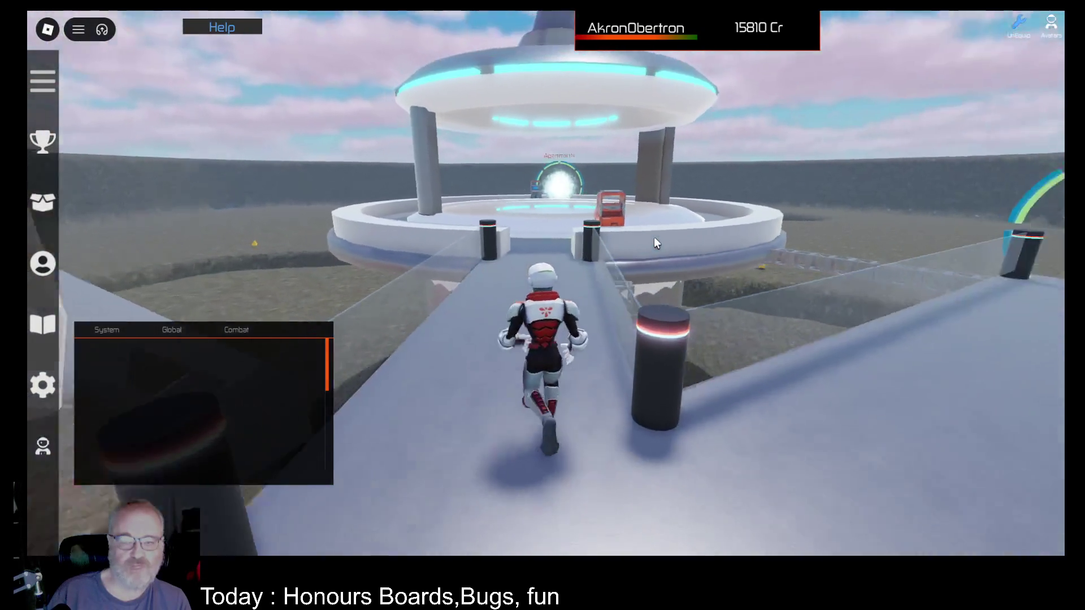
key("w")
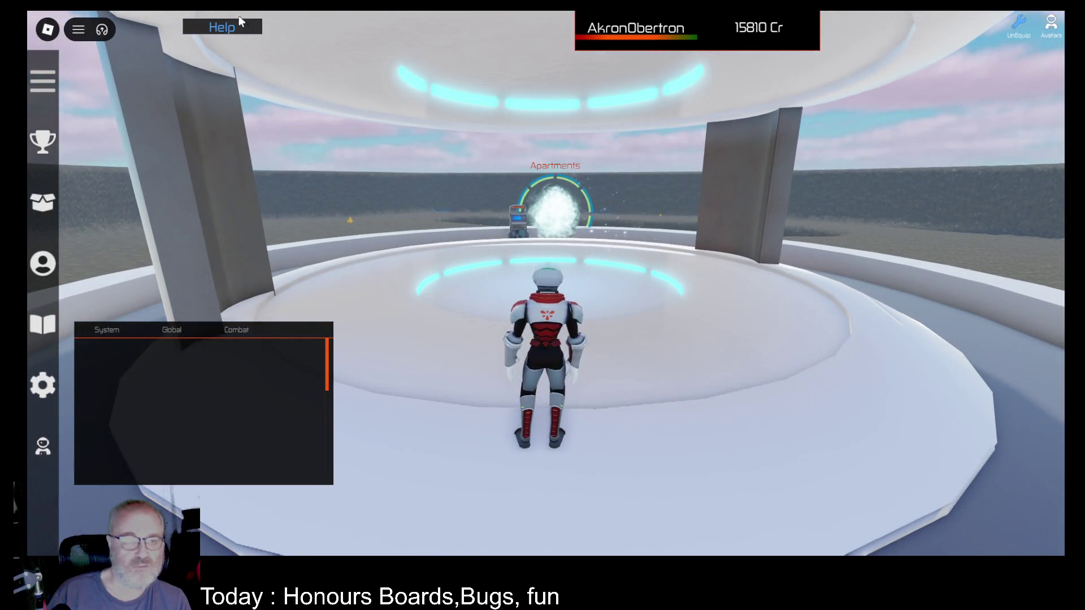
left_click(222, 26)
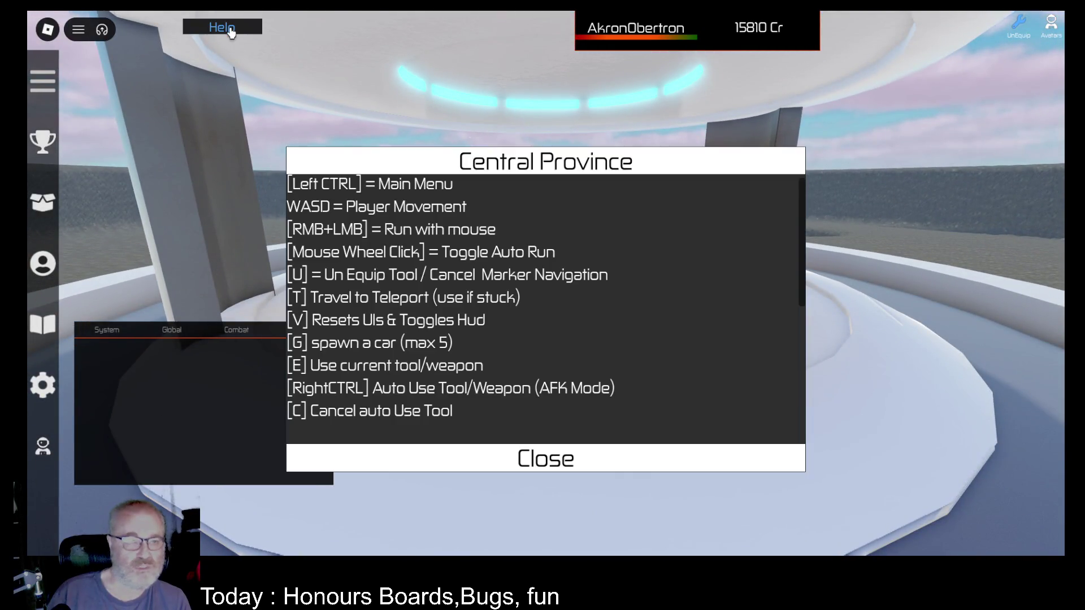
left_click(611, 457)
- At the Apartments teleporter, choose Bovi as the destination and teleport there
key("w")
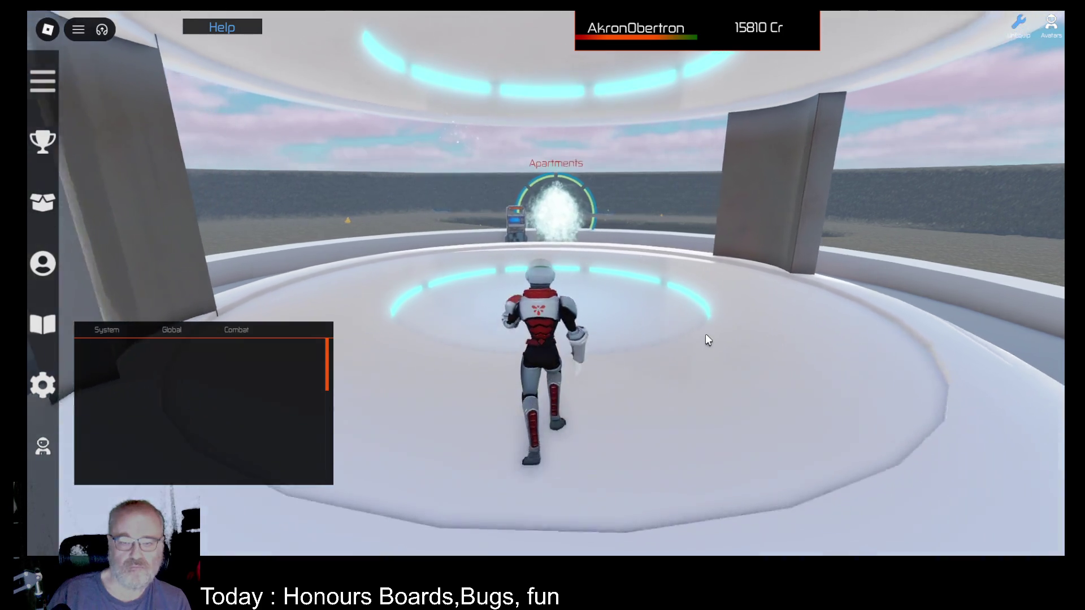
key("e")
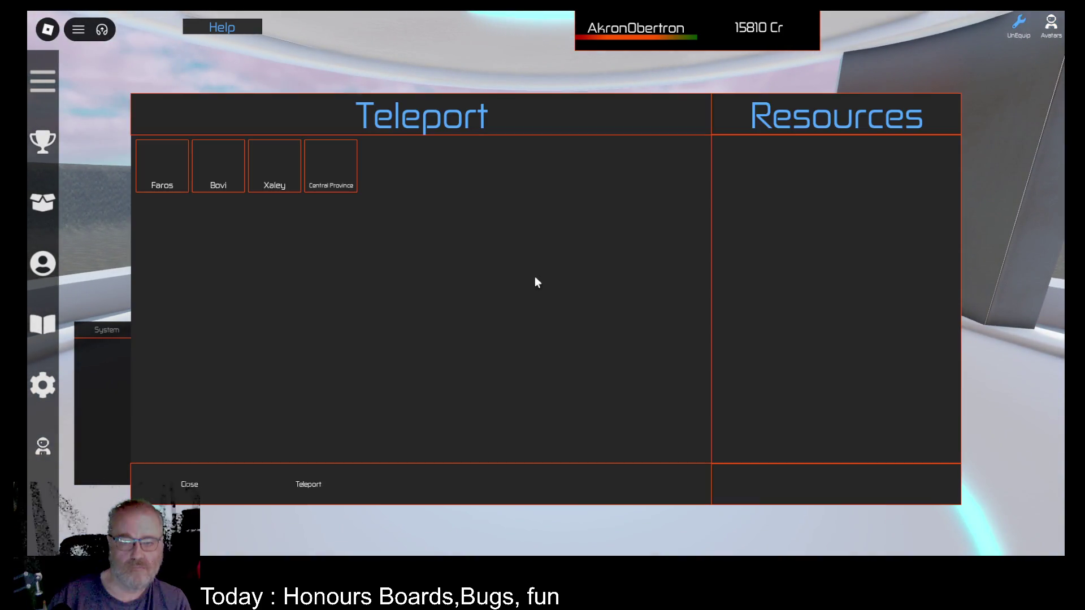
left_click(232, 180)
left_click(316, 486)
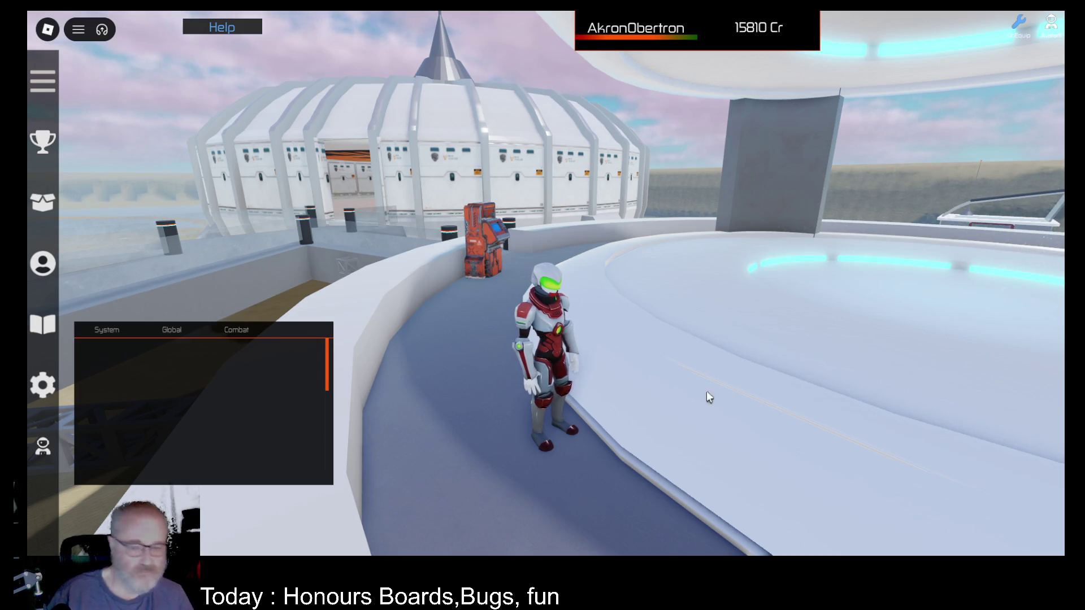
- Run off the ledge onto the sandy shore, turn toward the palm groves, and spawn a car
key("Left")
key("Left")
key("Left")
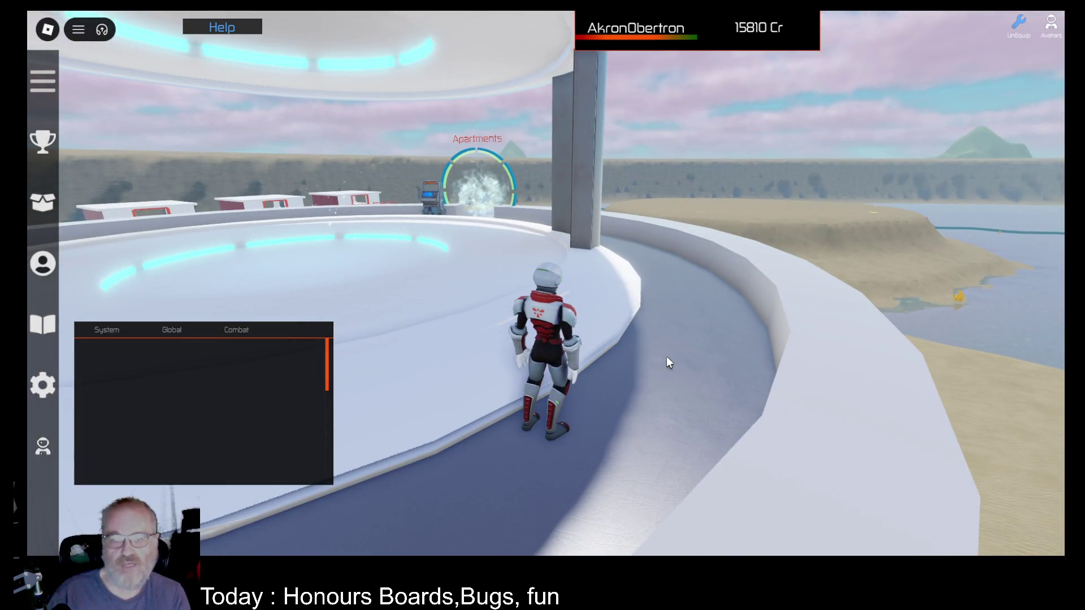
key("Right")
key("Right")
key("Right")
key("w")
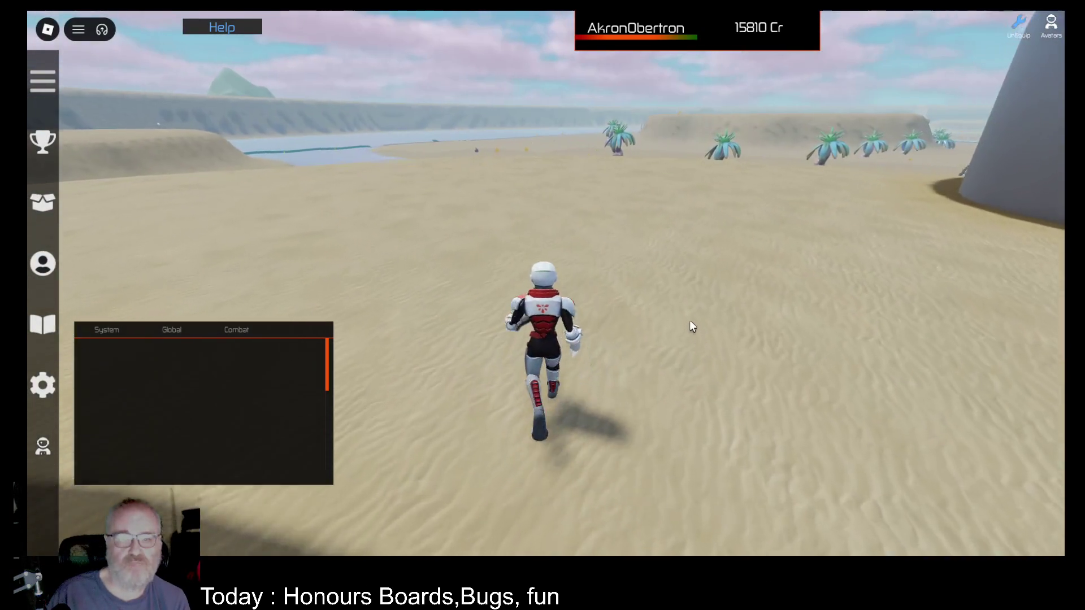
key("a")
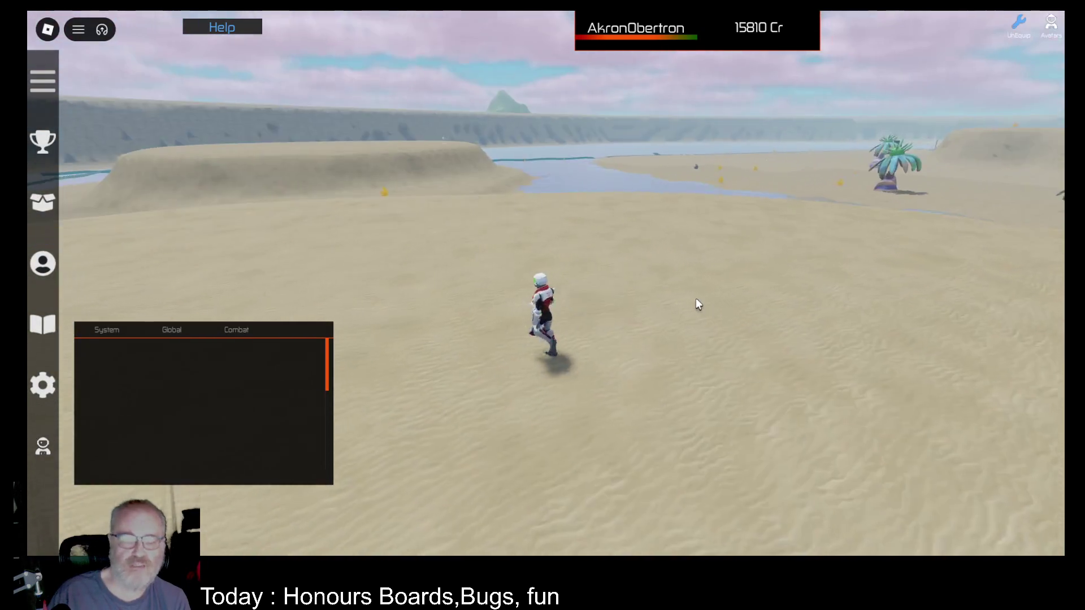
key("Right")
key("Right")
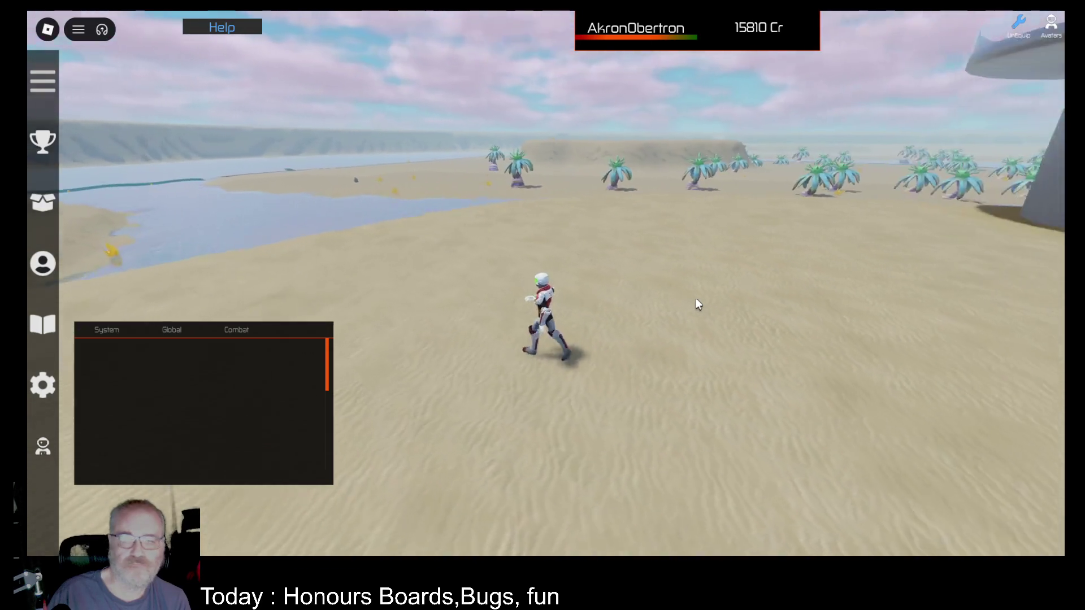
key("Right")
key("Right")
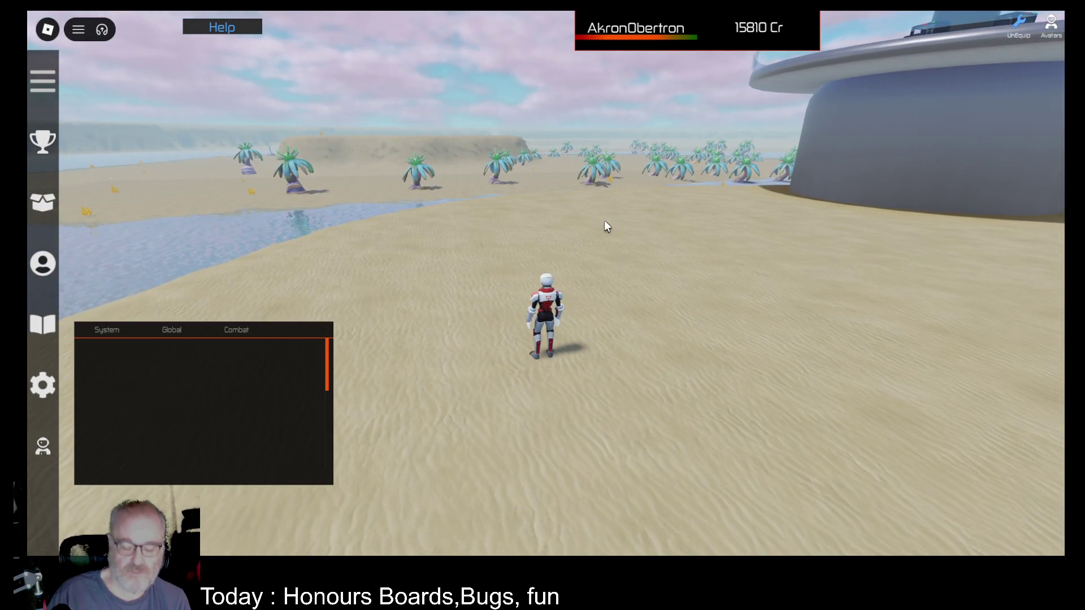
key("Right")
key("Right")
key("a")
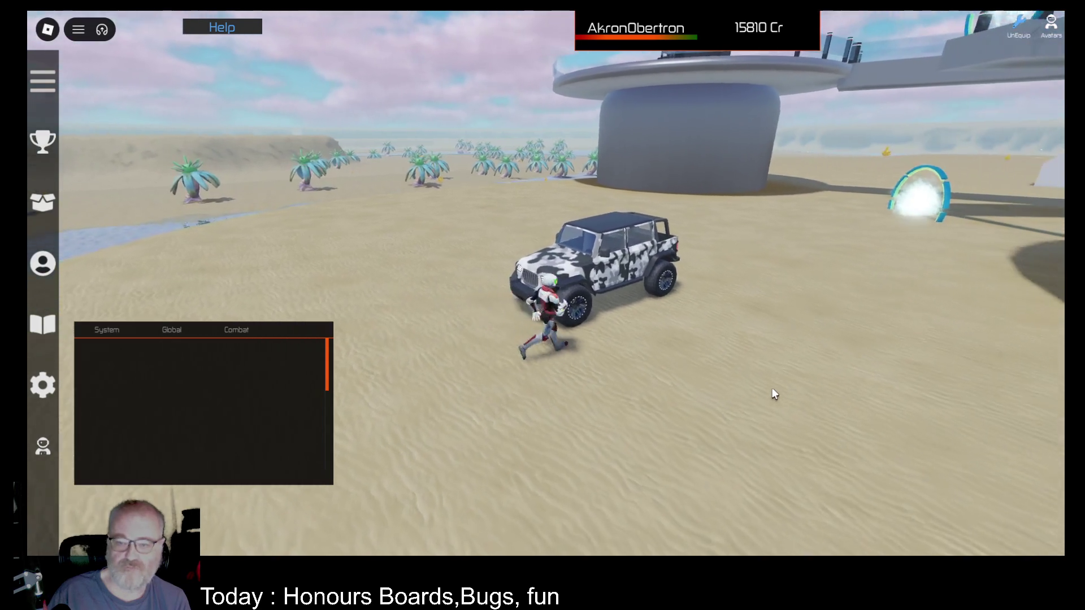
- Drive the camo jeep through the water onto the palm-lined sand, then open the Developer Console
key("w")
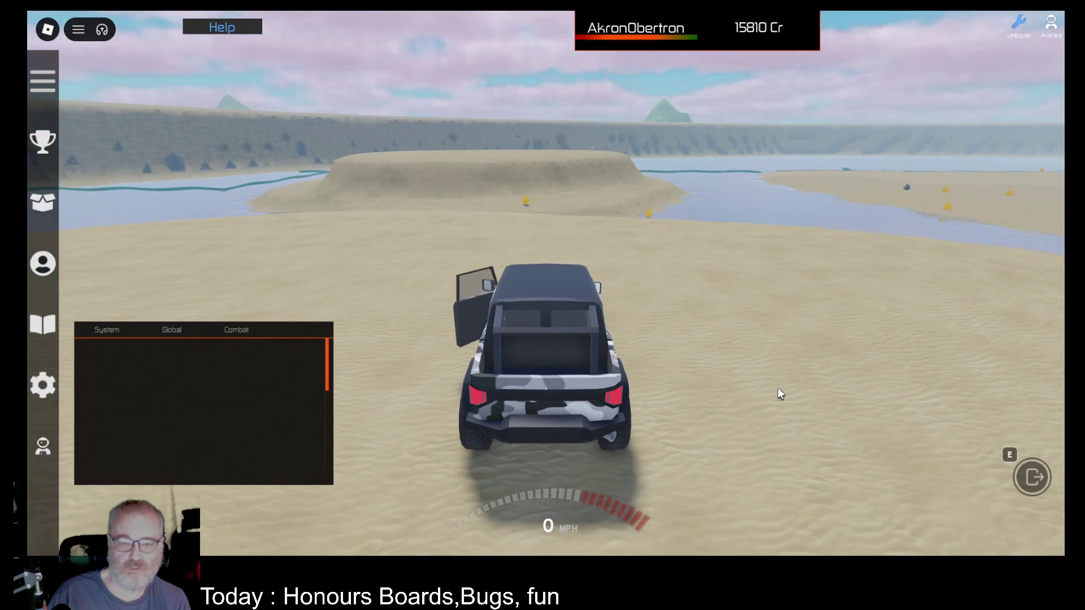
key("w")
key("d")
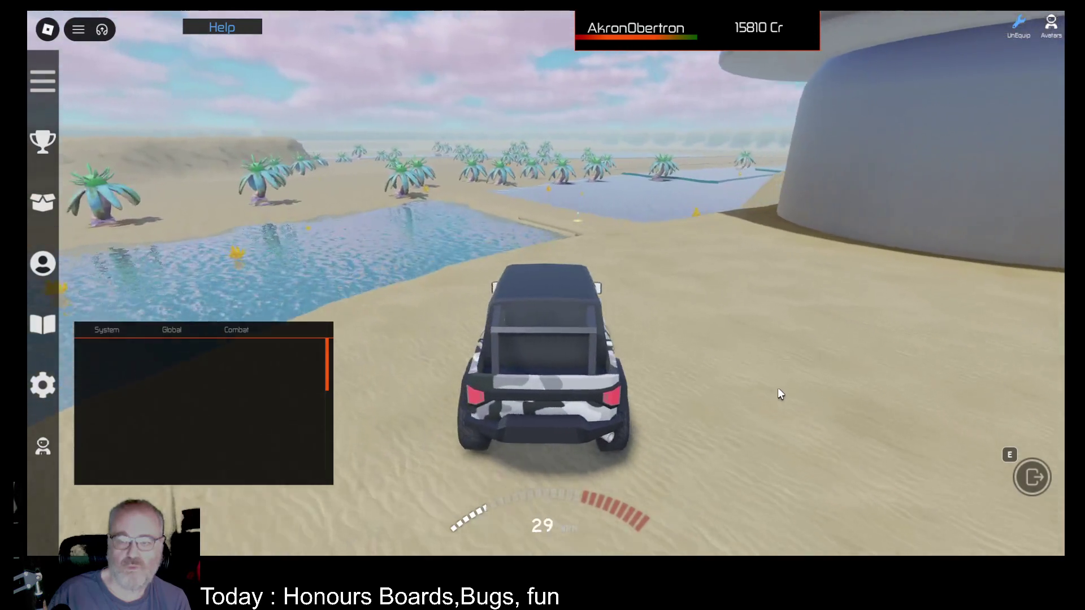
key("w")
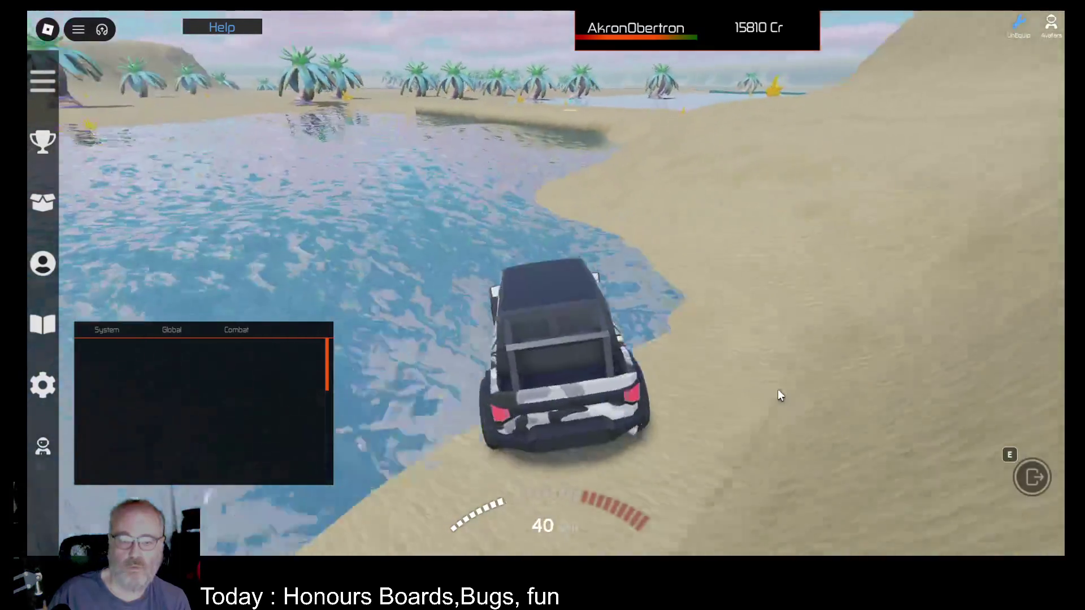
key("w")
key("a")
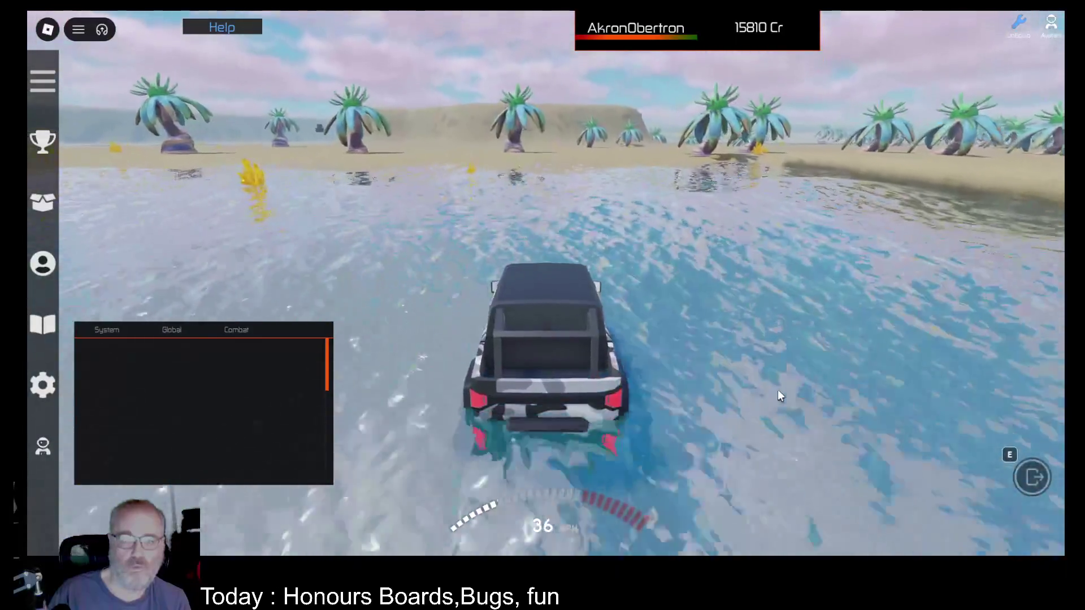
key("w")
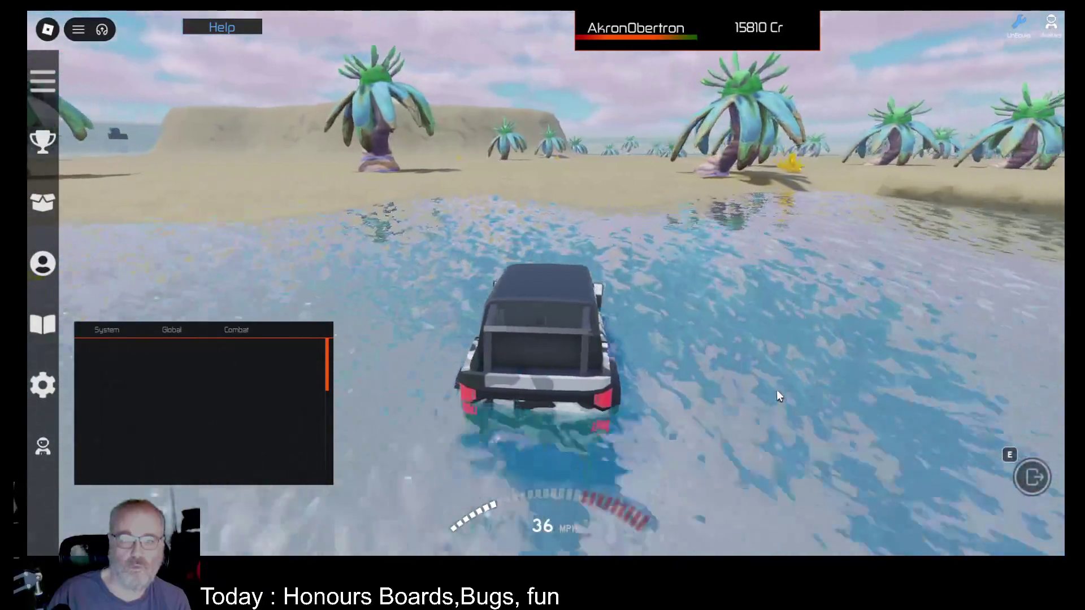
key("s")
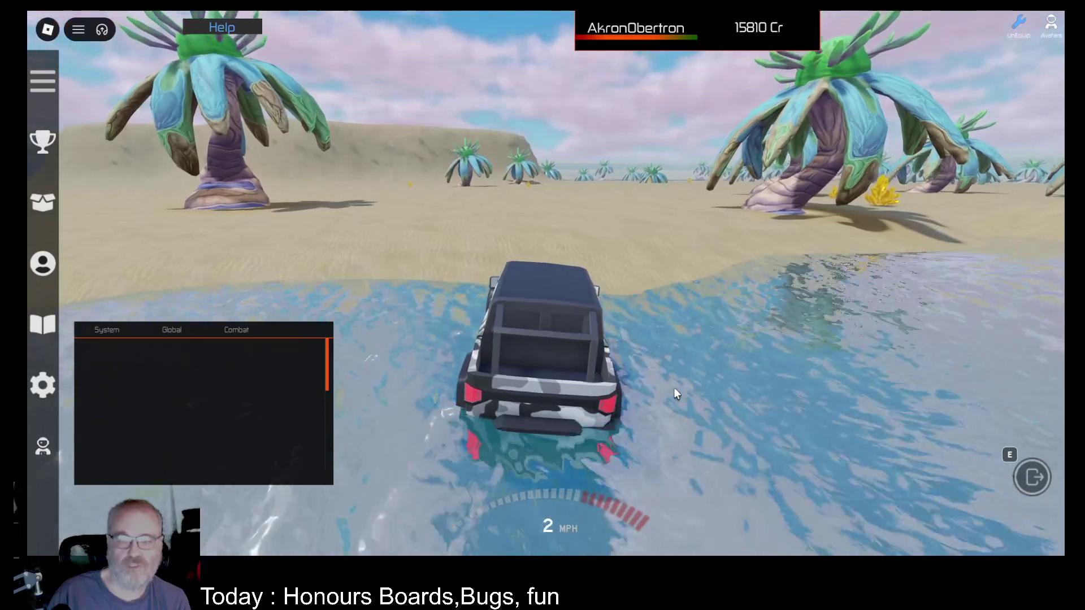
key("w")
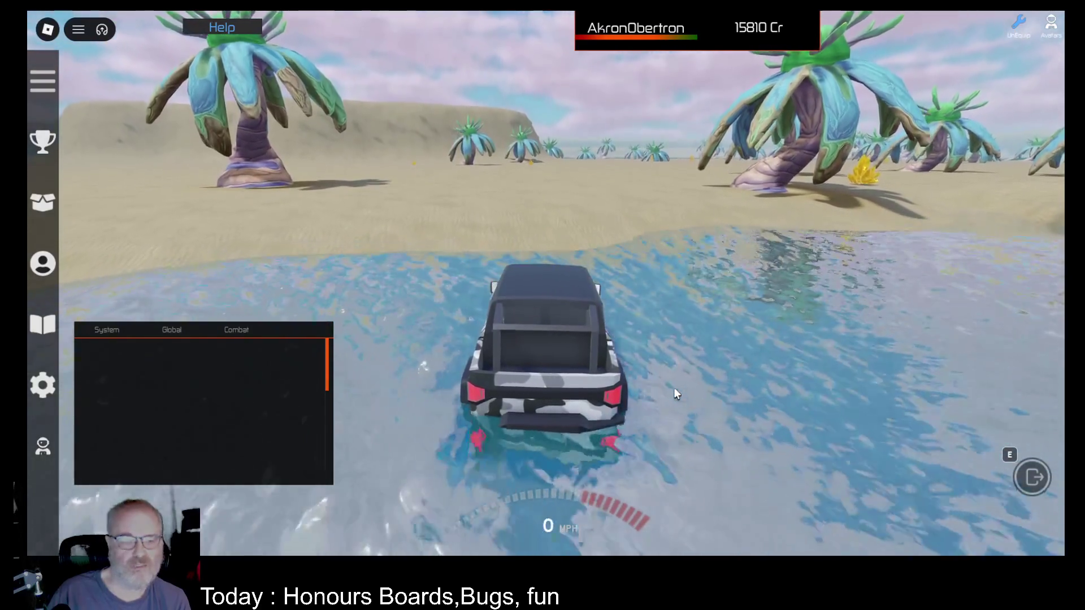
key("w")
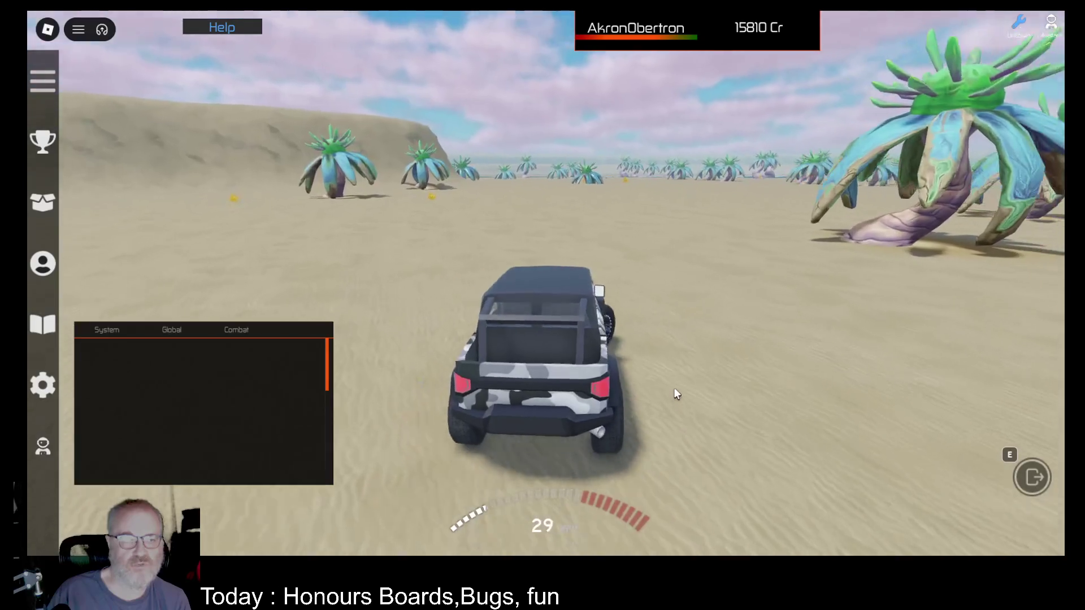
key("F9")
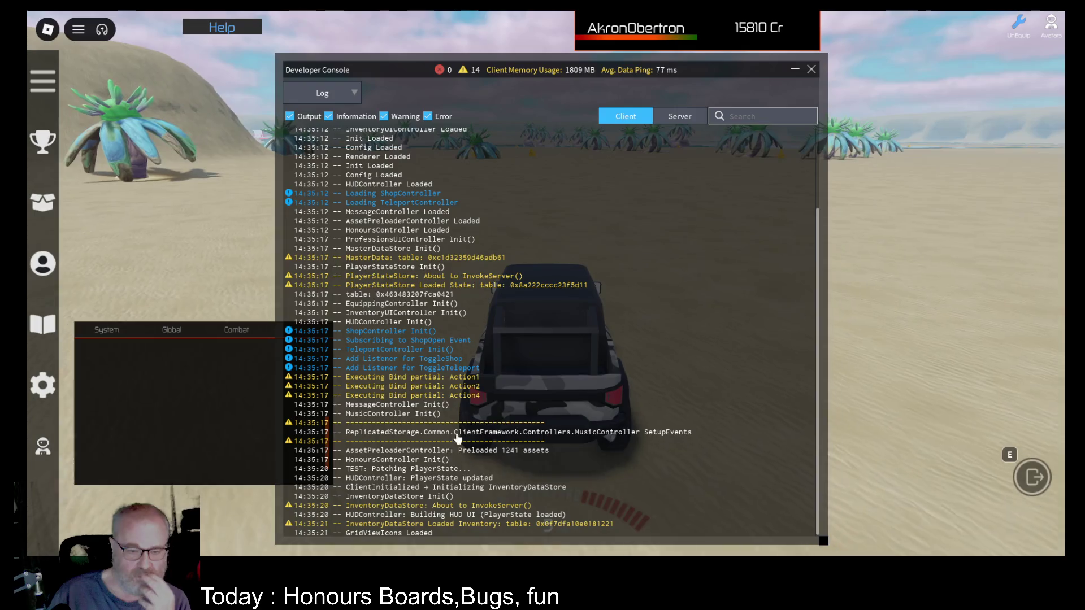
- Check the server log's BaseClean ACCPlugin error at line 29, close the console, and leave the jeep
left_click(680, 116)
scroll(525, 416, "up", 3)
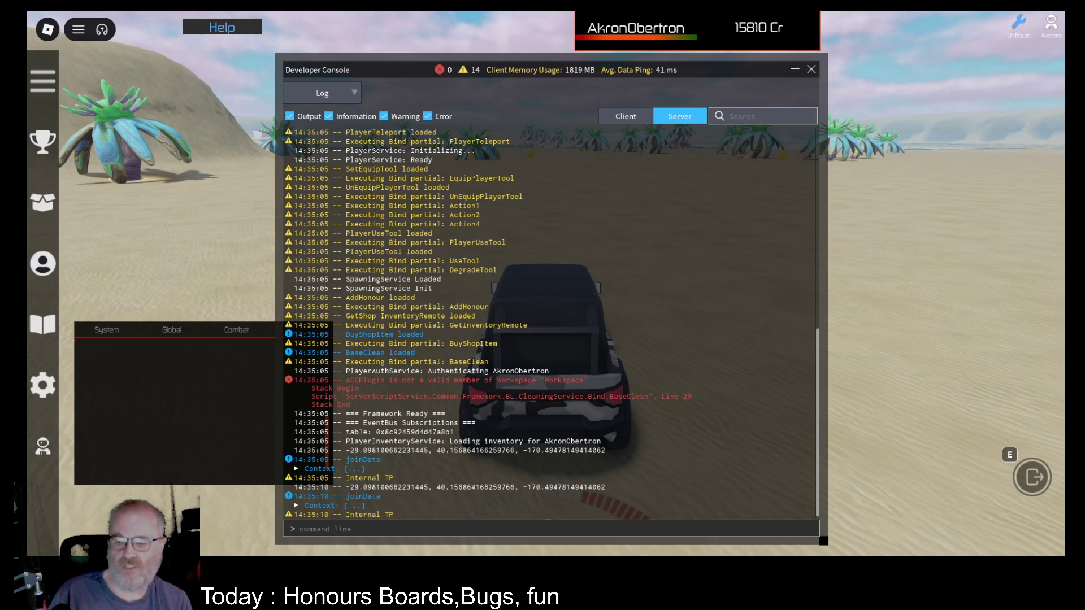
left_click(812, 68)
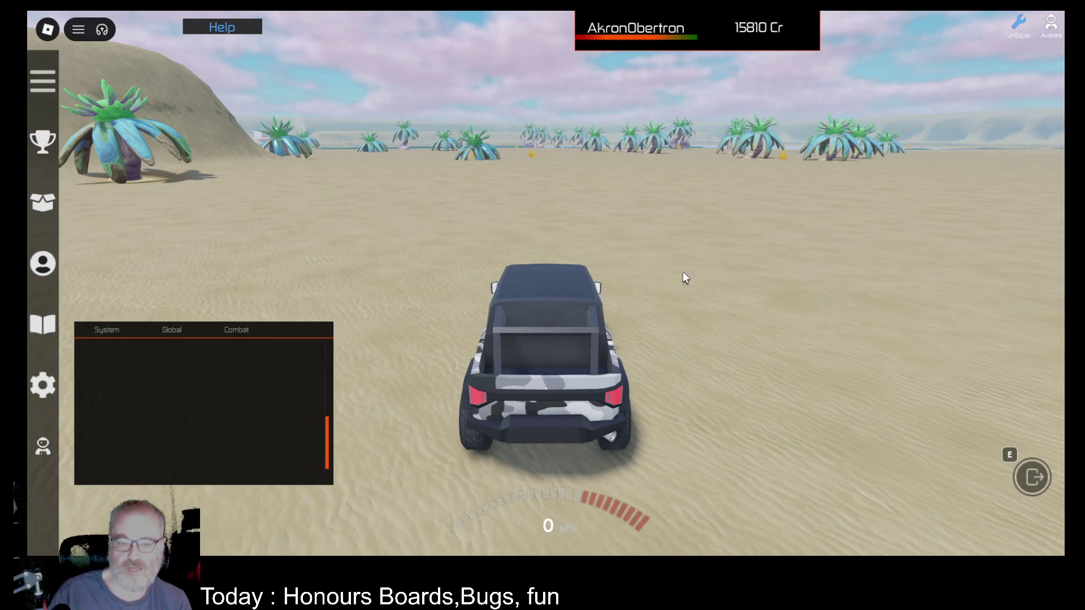
key("e")
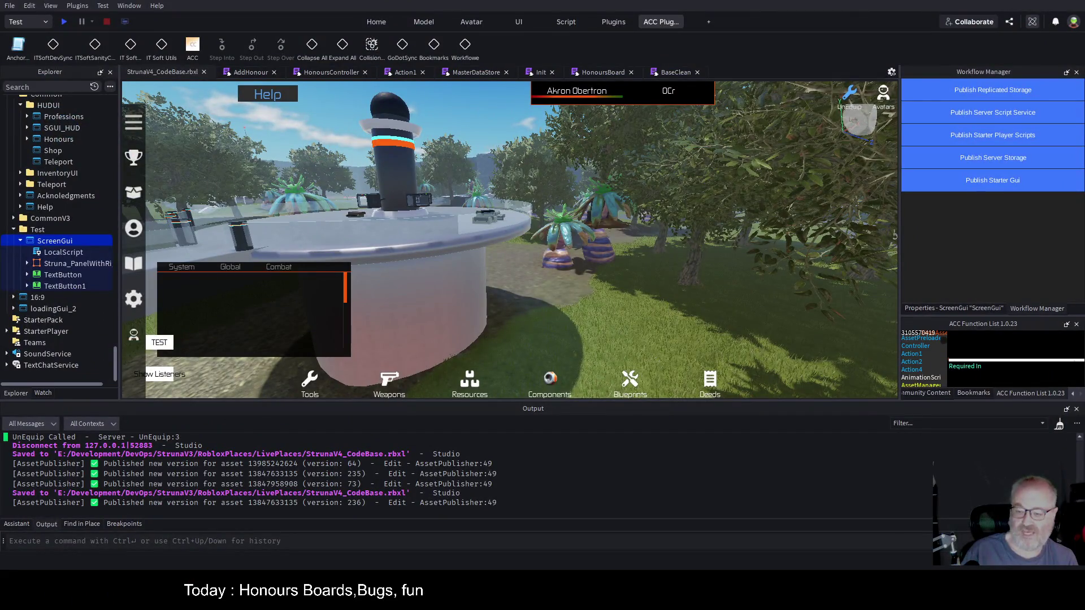
- In BaseClean, add a pcall(function() … end) block after the PlayerJoined line
left_click(670, 73)
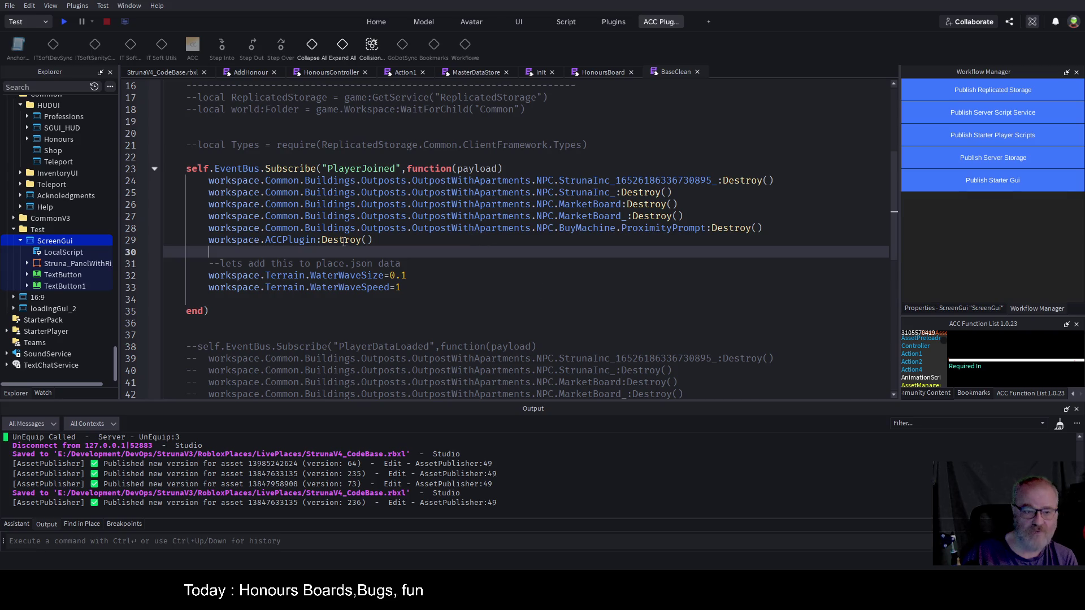
left_click(542, 172)
key("Return")
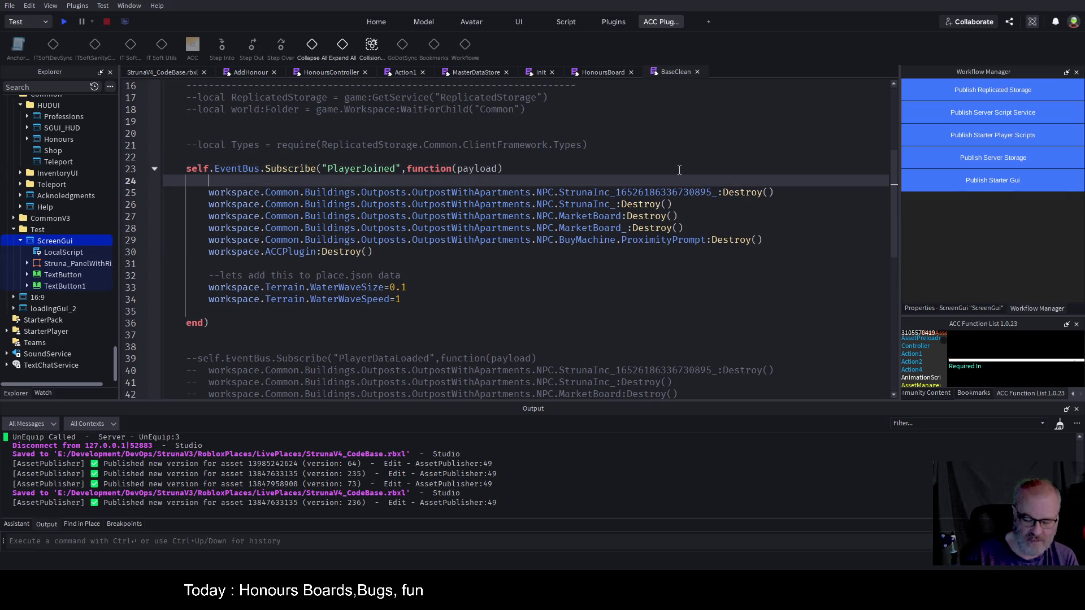
type("pcal")
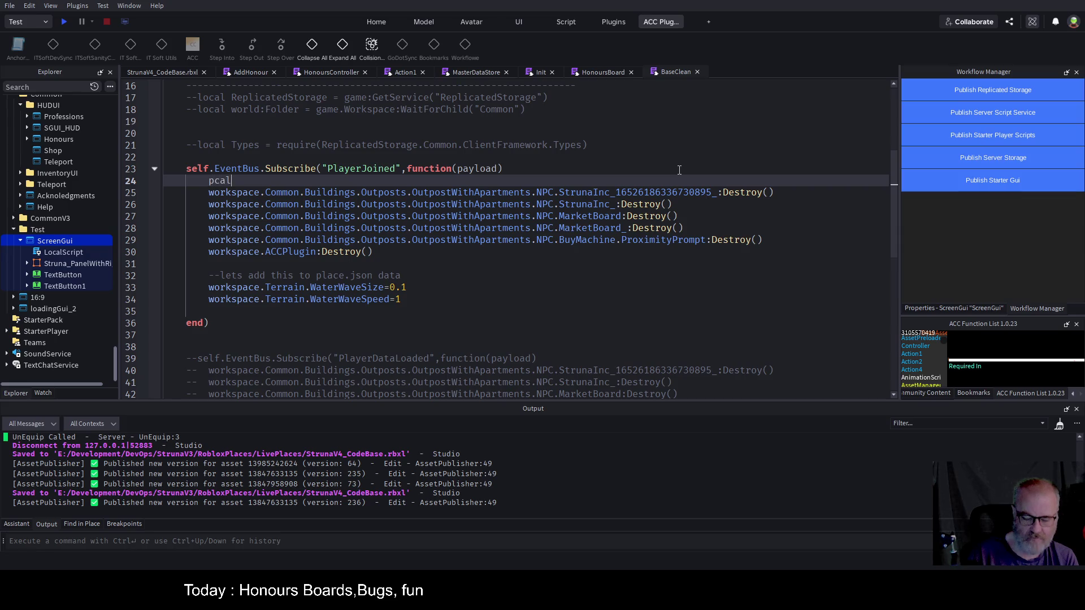
type("l(function")
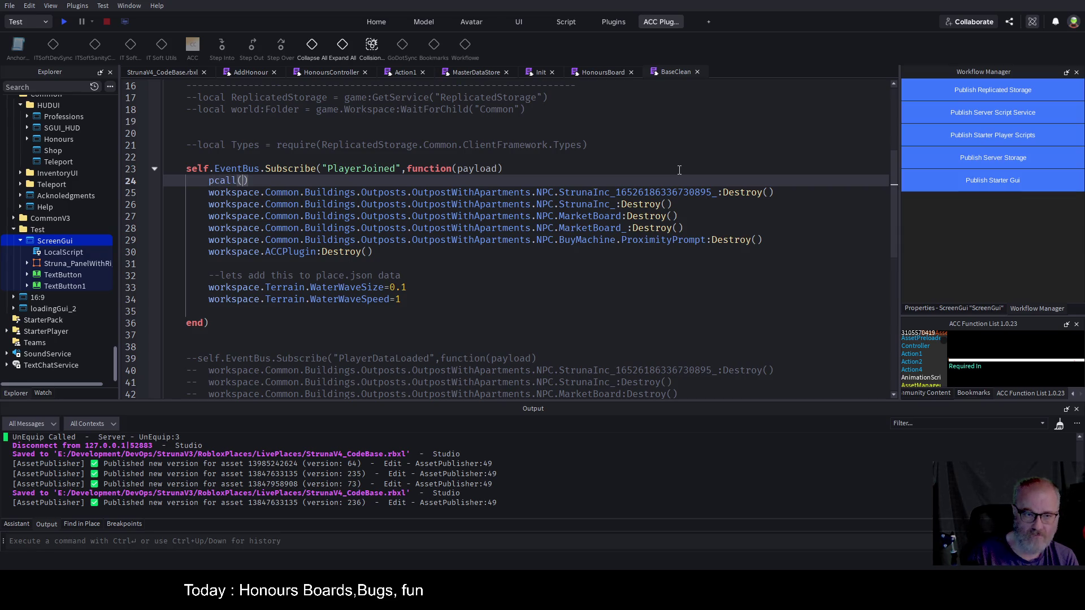
type("(")
key("Return")
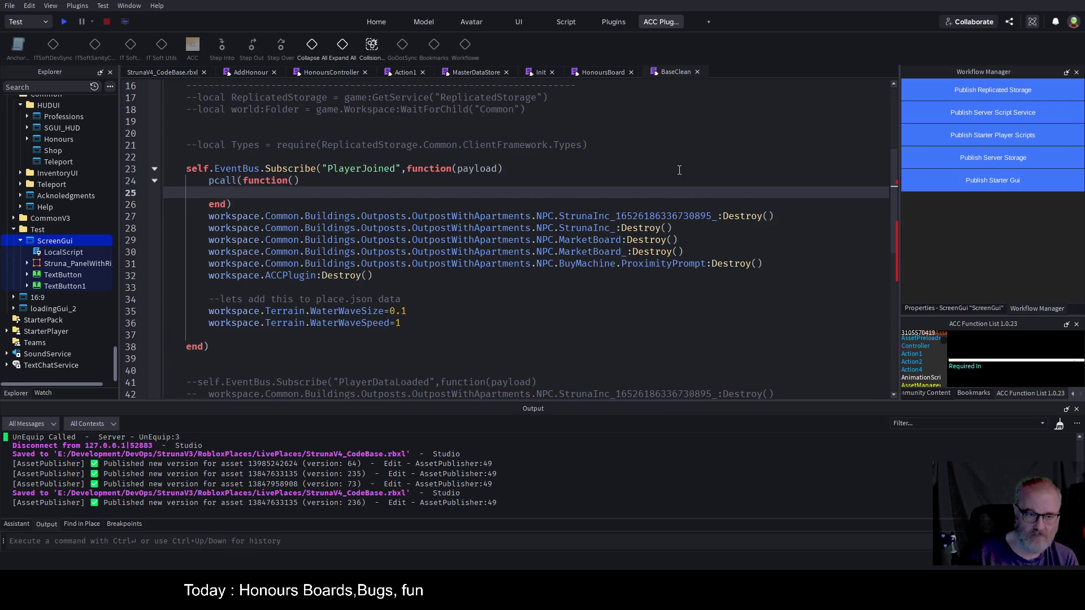
key("Down")
key("Down")
- Move the six workspace Destroy lines into the pcall body and save the script
key("shift+Down")
key("shift+Down")
key("shift+Down")
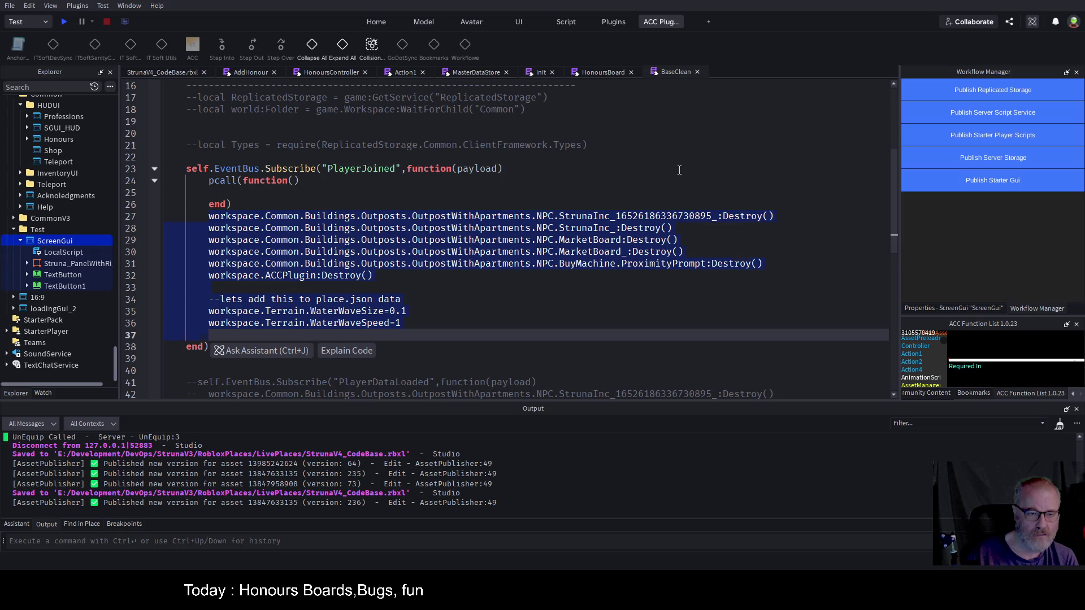
key("shift+Up")
key("shift+Up")
key("shift+Up")
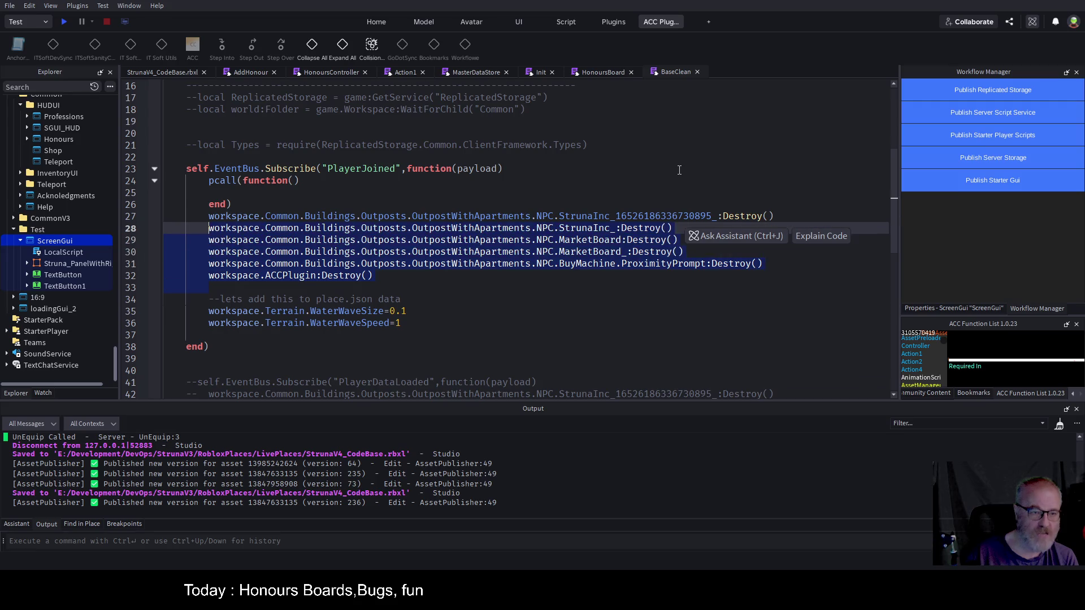
key("shift+Up")
key("ctrl+x")
key("Up")
key("Up")
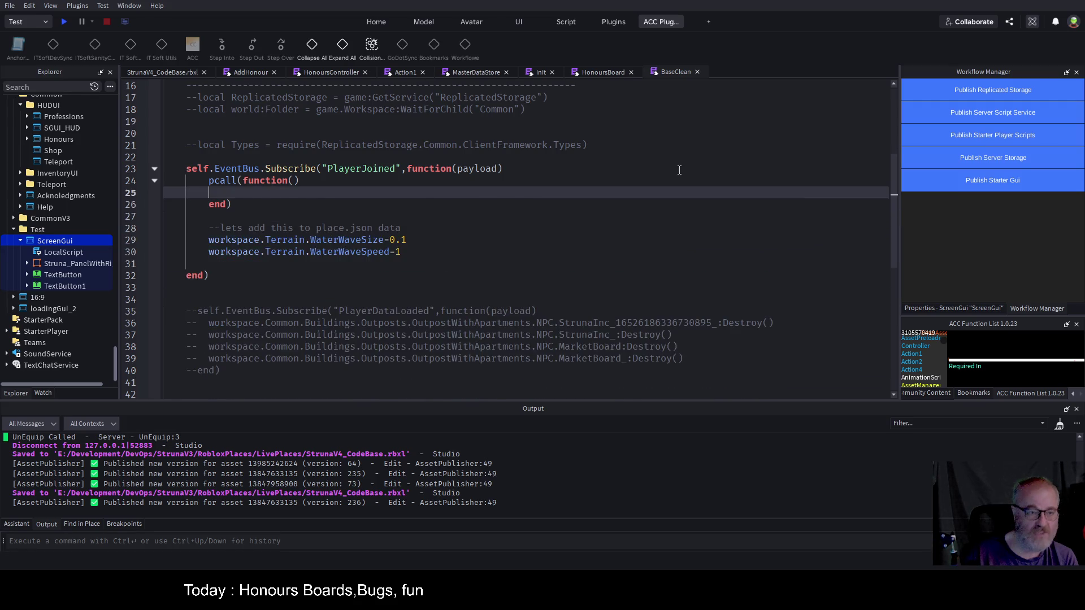
key("ctrl+v")
key("ctrl+s")
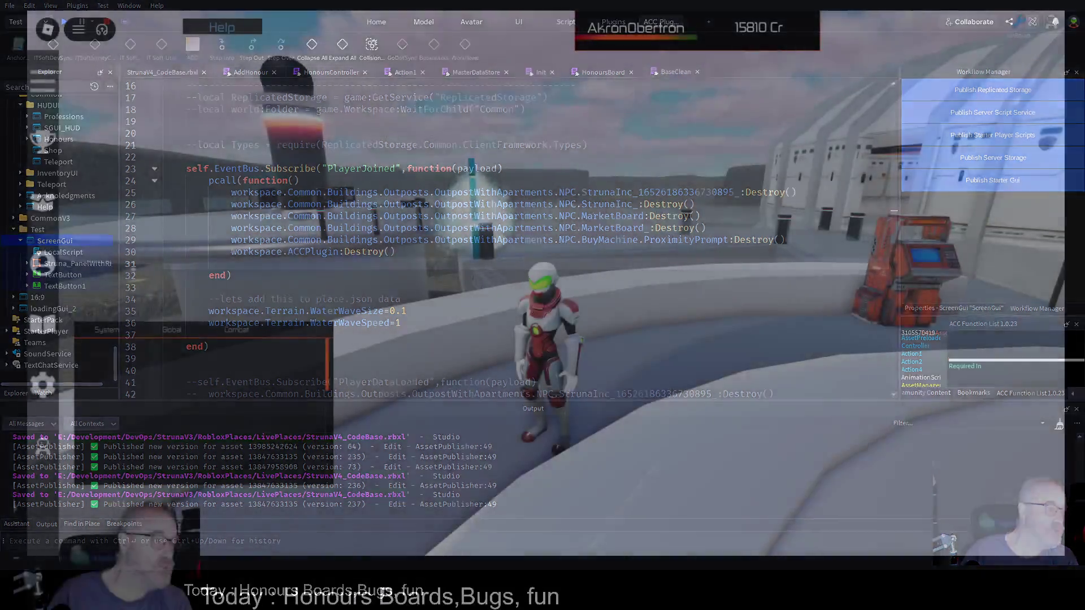
- Teleport the character to Bovi using the teleporter's destination panel
key("w")
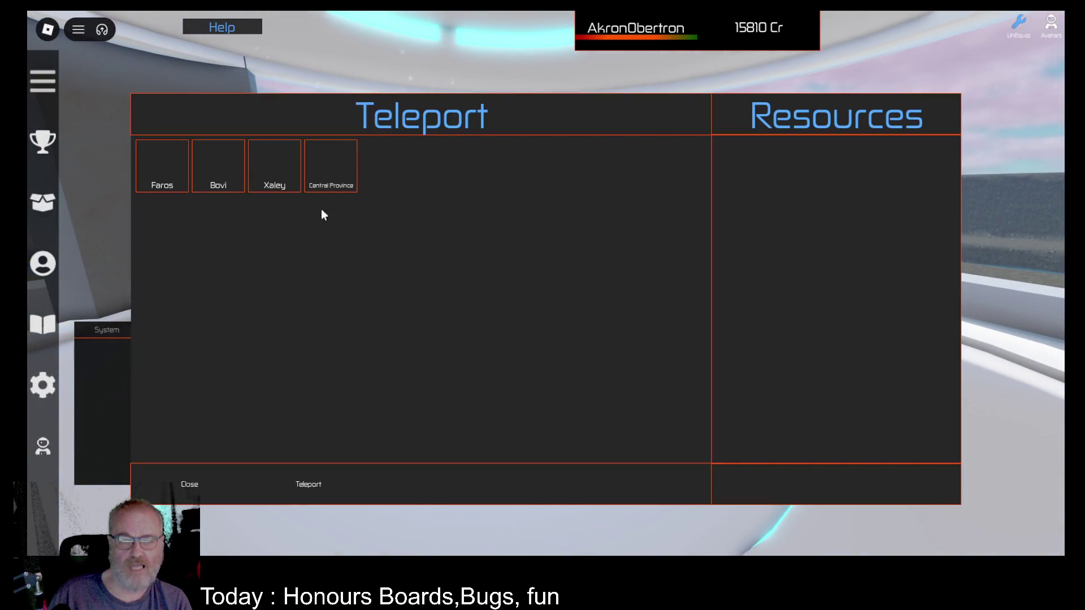
left_click(208, 191)
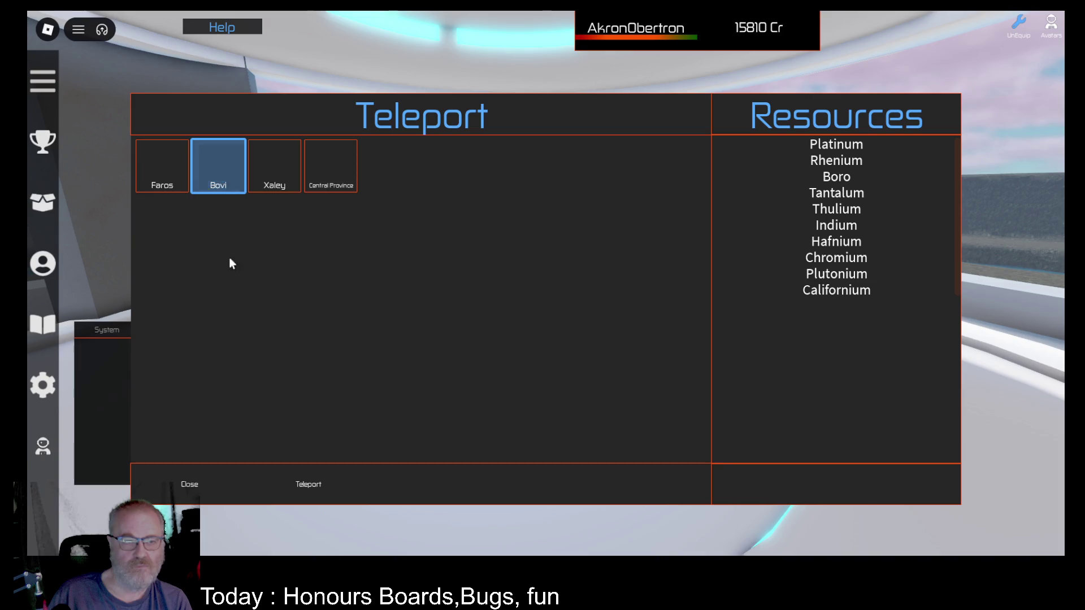
left_click(322, 472)
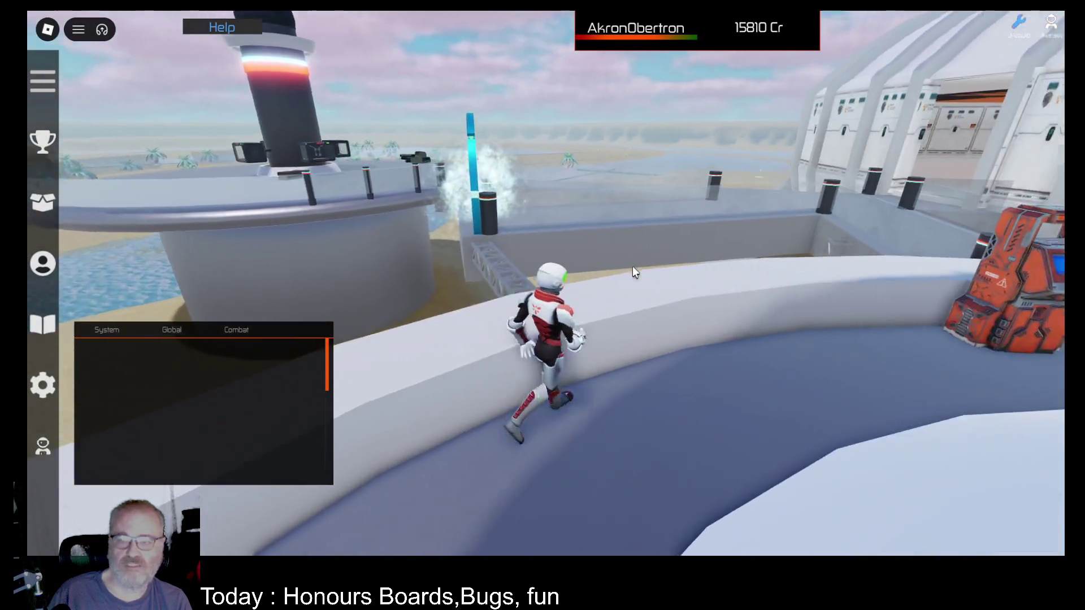
- Get into the jeep, drive it across the sand and water to the shore, and exit
key("w")
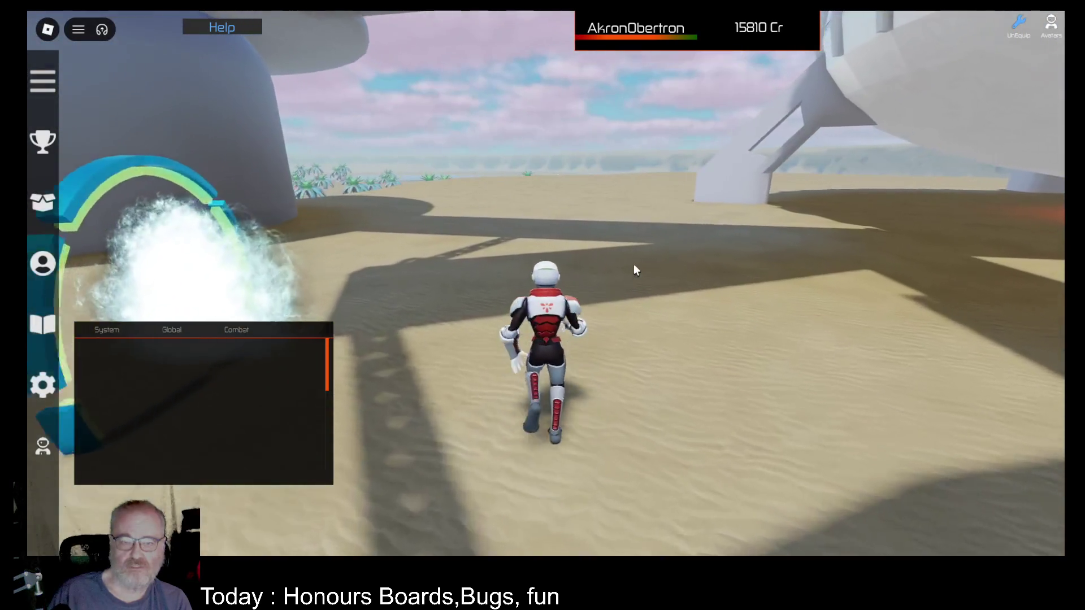
left_click(659, 251)
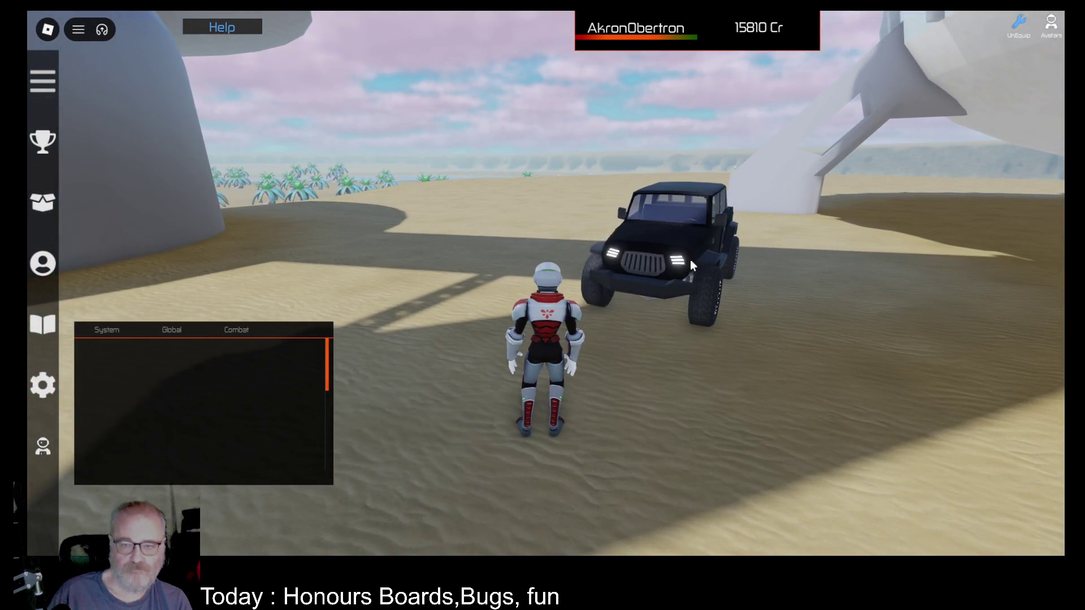
key("w")
key("e")
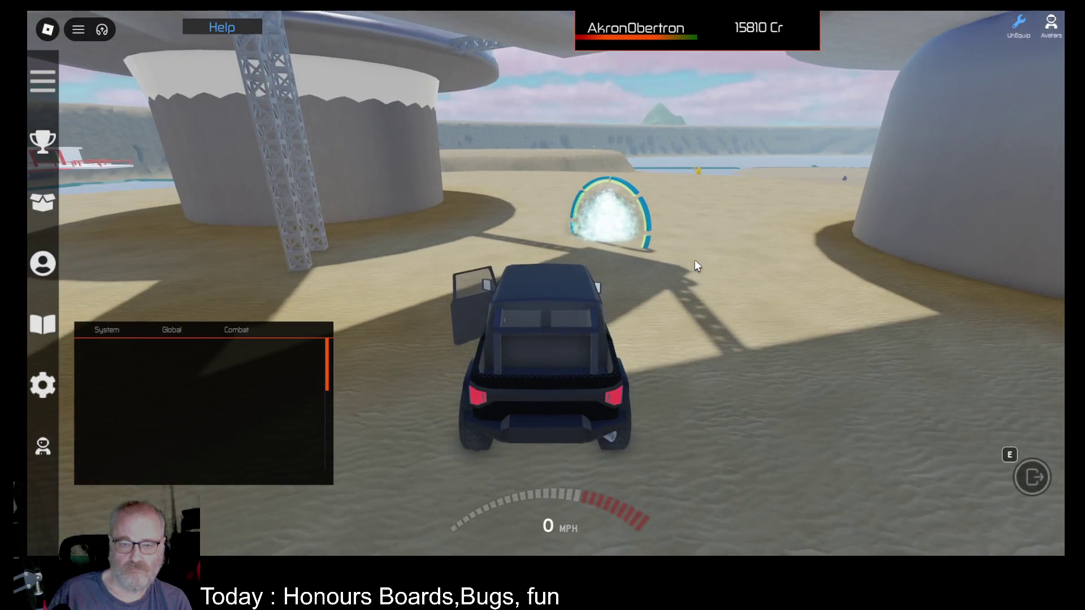
key("w")
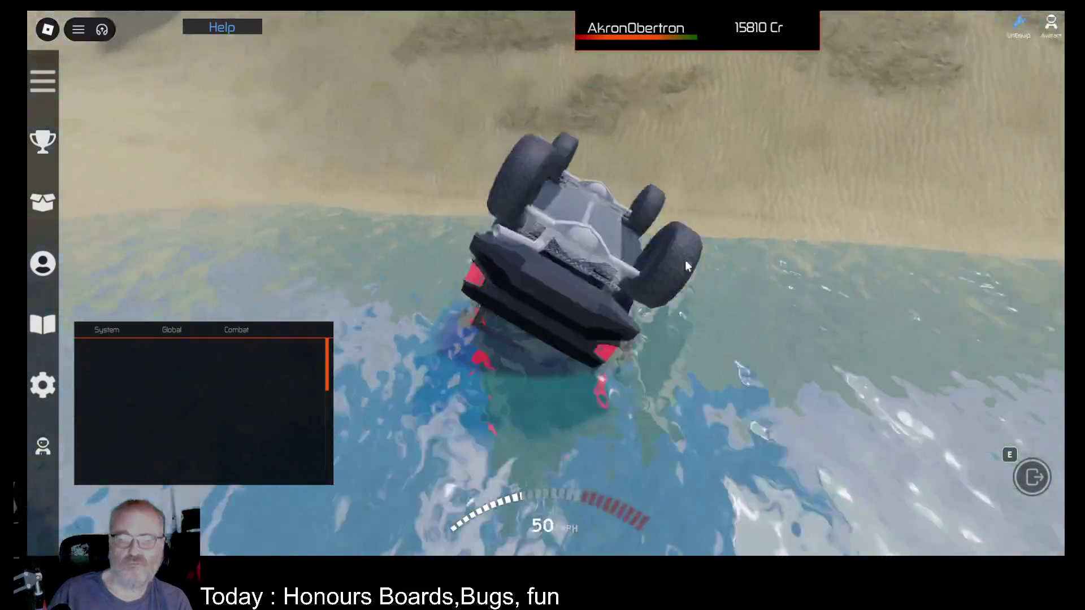
key("w")
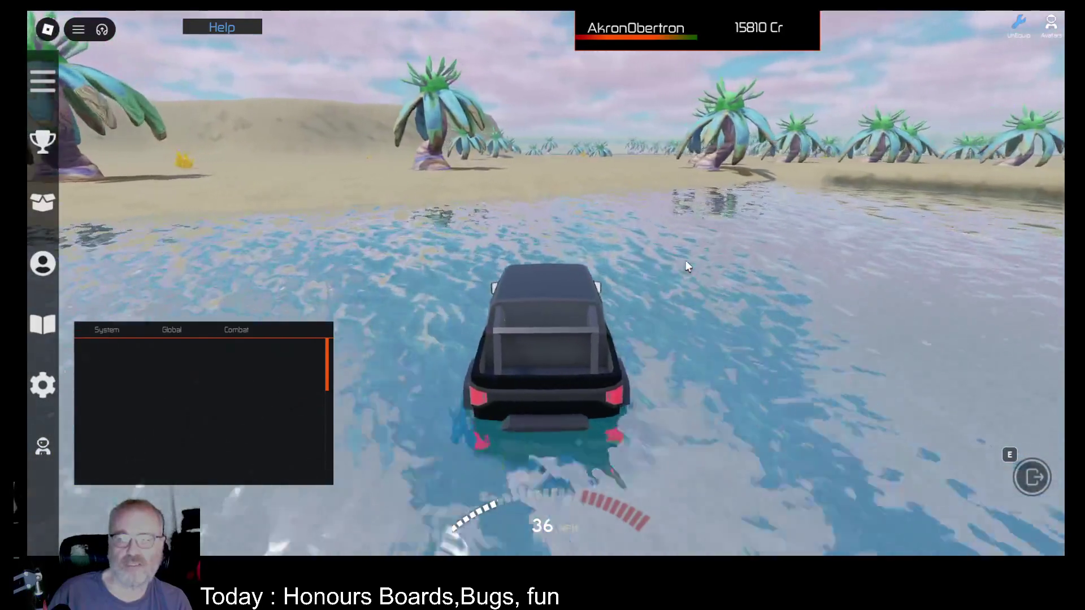
key("a")
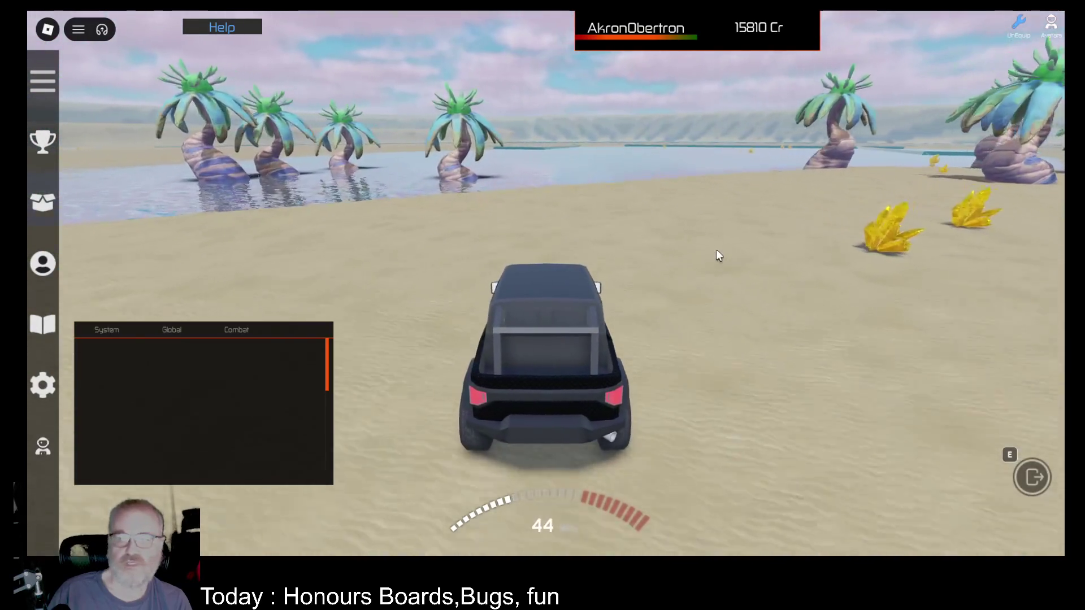
key("e")
- Equip the OOF001 scanner from the Tools inventory
key("i")
left_click(595, 173)
left_click(477, 384)
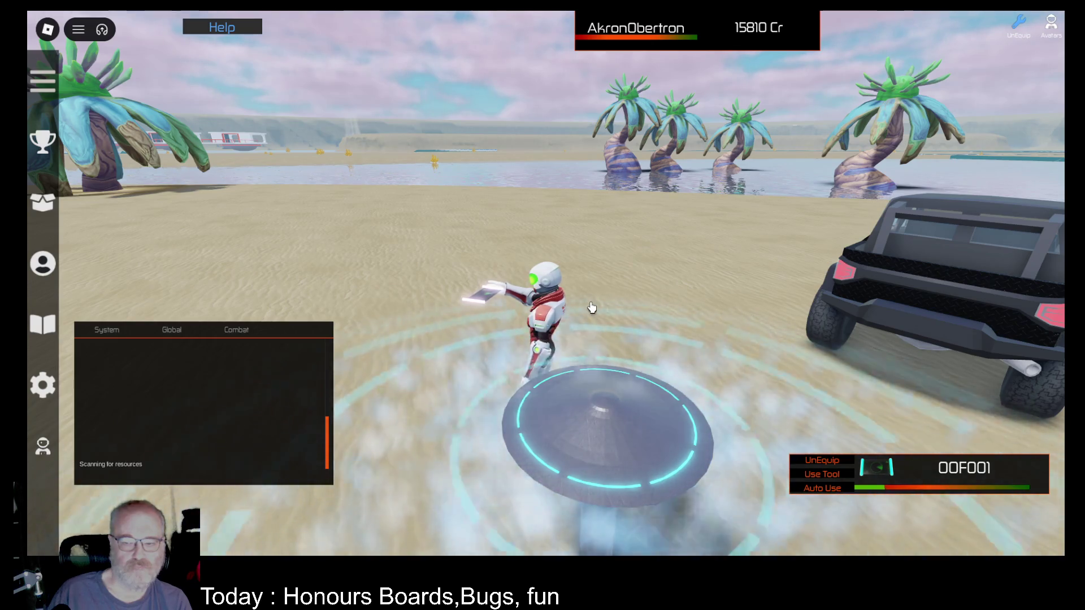
- Auto-scan across the beach until 66 Chromium worth 528Cr turns up, then stop and open Mining Honours
key("w")
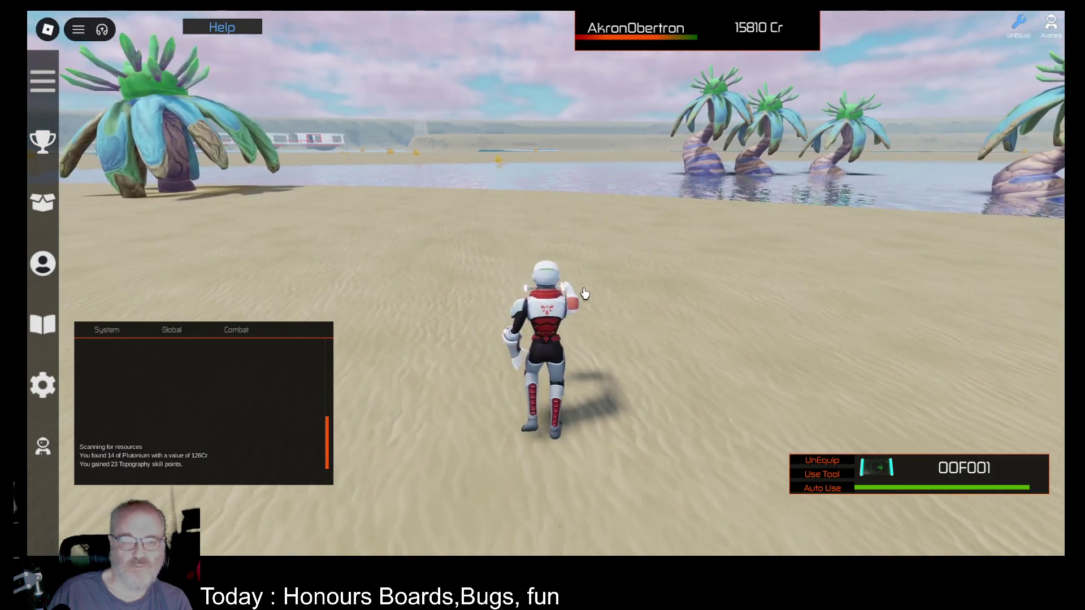
key("Left")
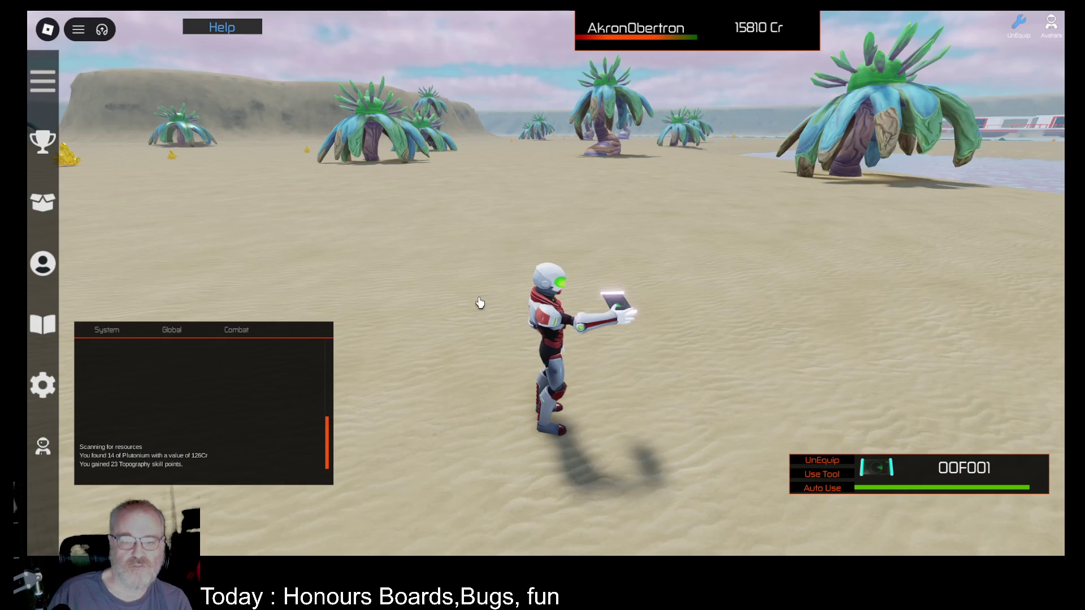
left_click(822, 489)
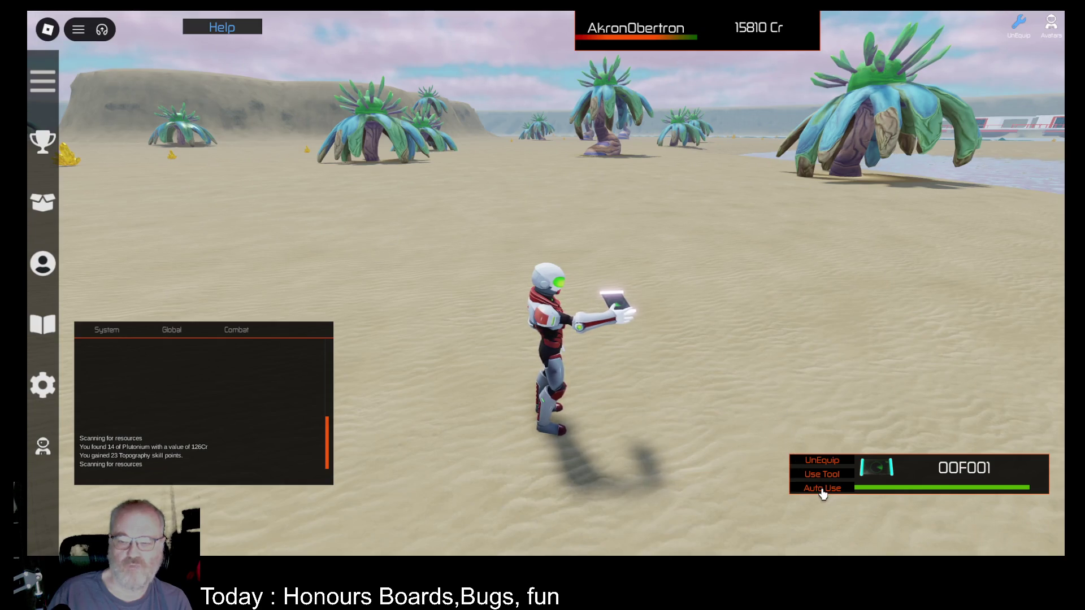
key("w")
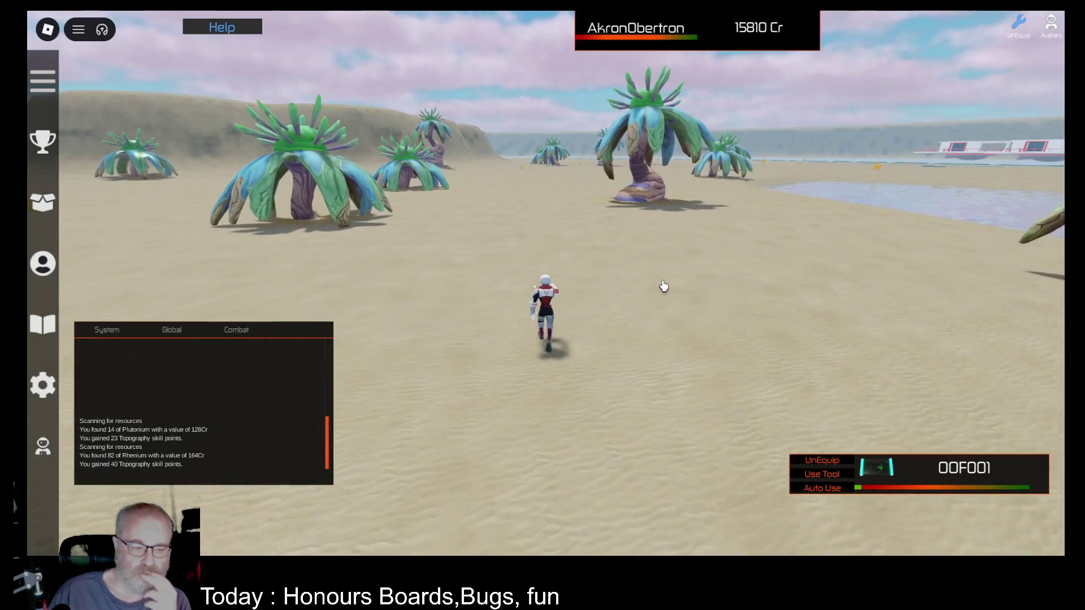
key("w")
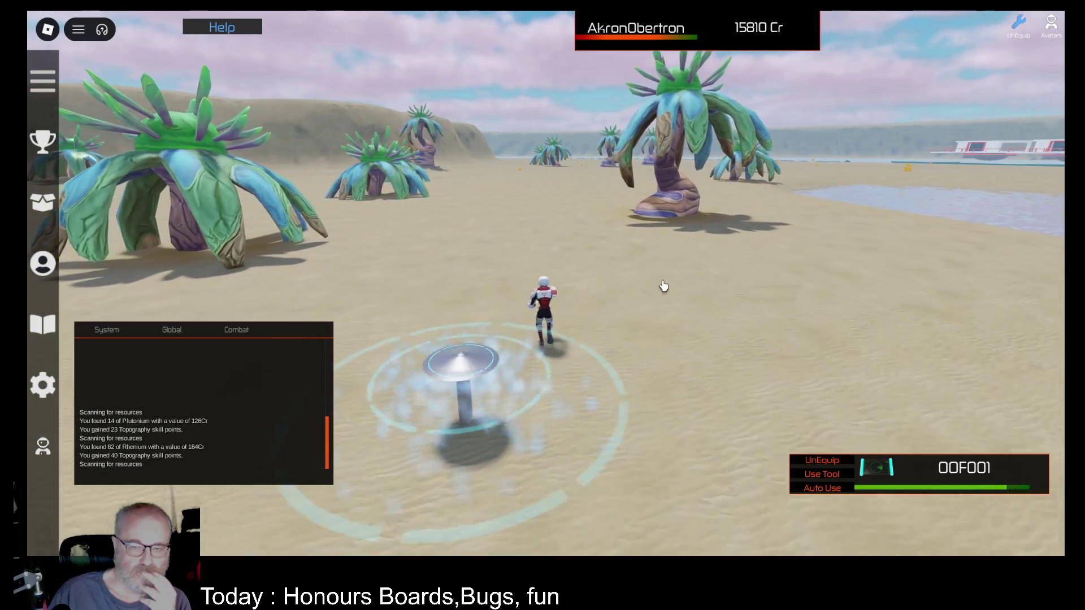
key("w")
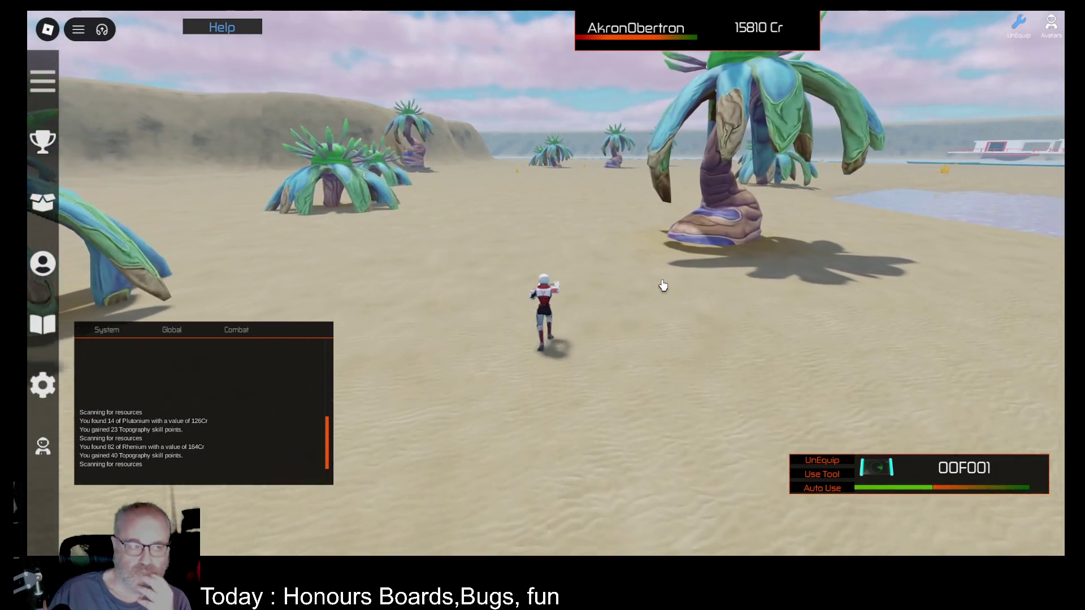
key("w")
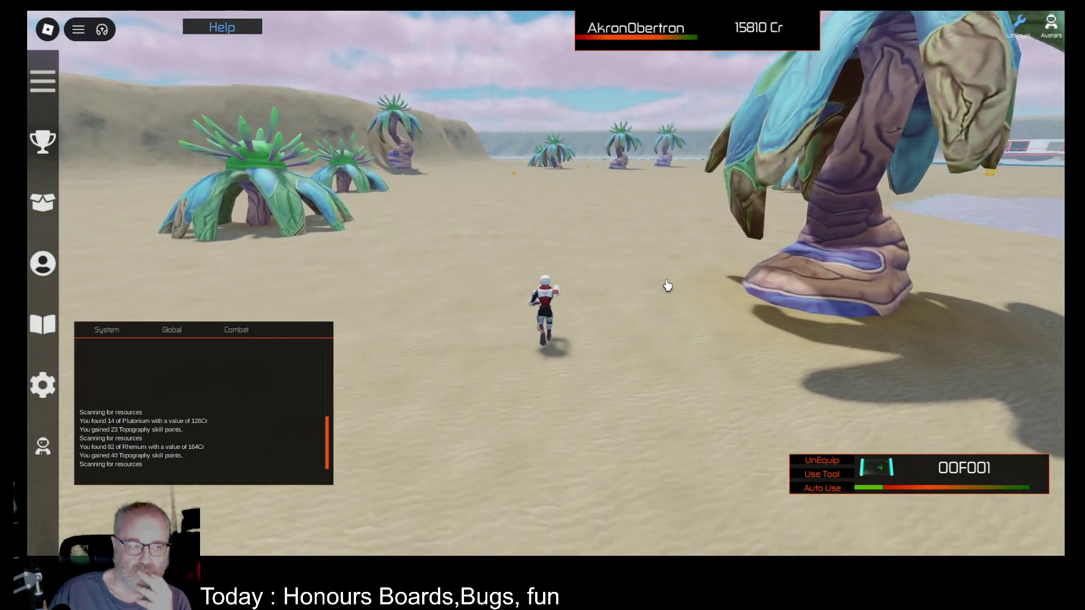
key("w")
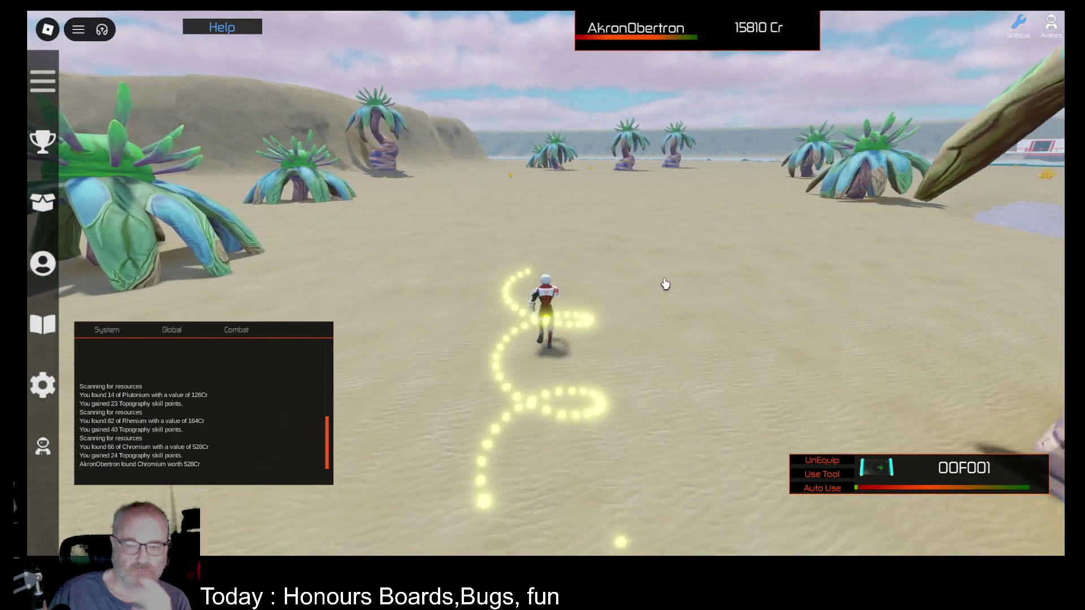
left_click(690, 307)
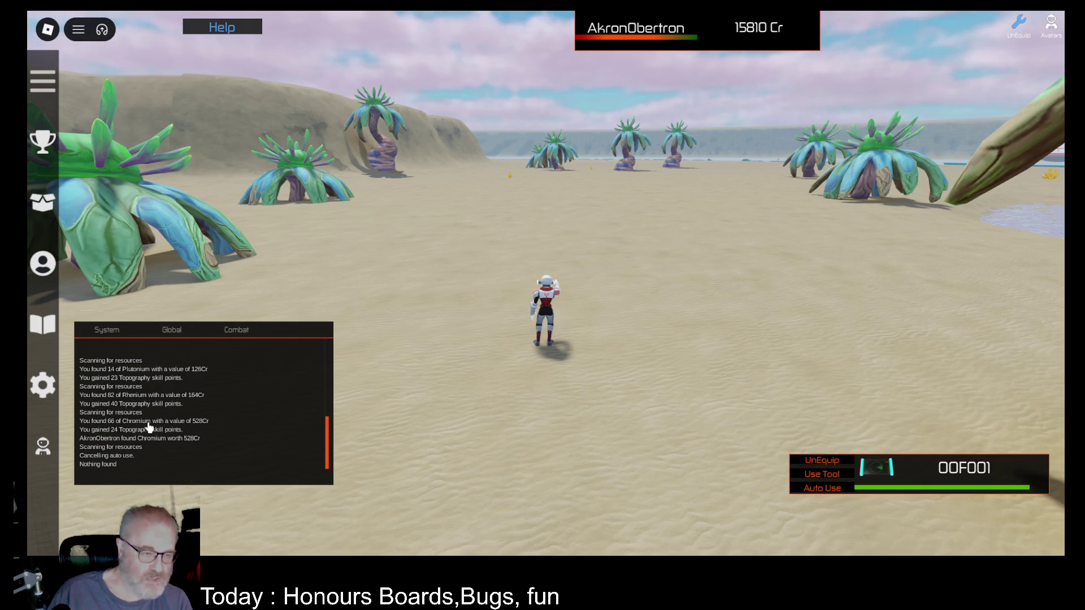
left_click(41, 145)
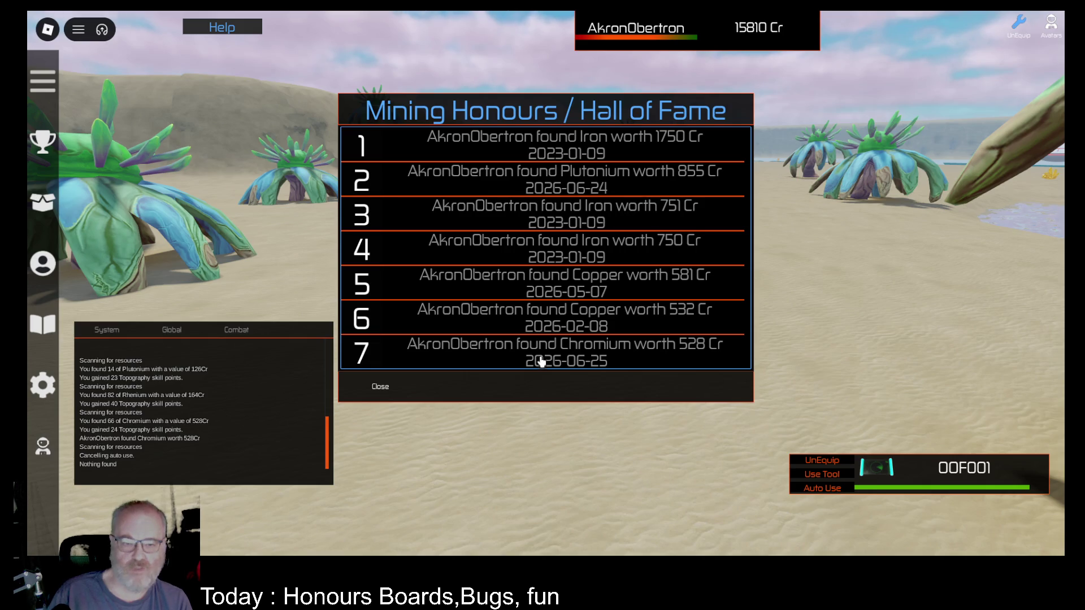
scroll(599, 305, "down", 3)
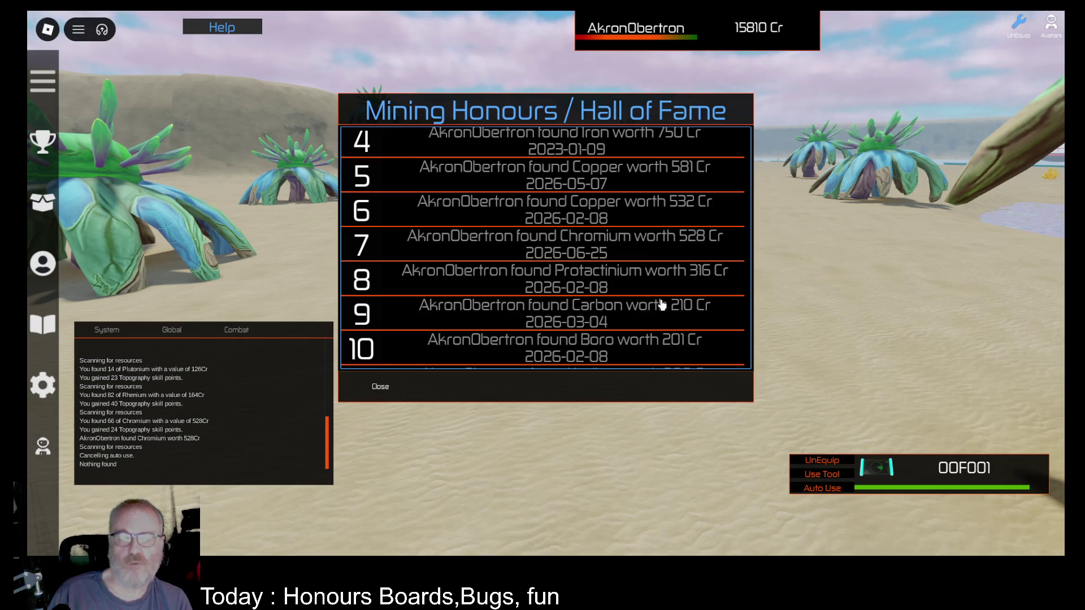
scroll(584, 220, "down", 3)
scroll(587, 237, "up", 6)
scroll(610, 229, "down", 5)
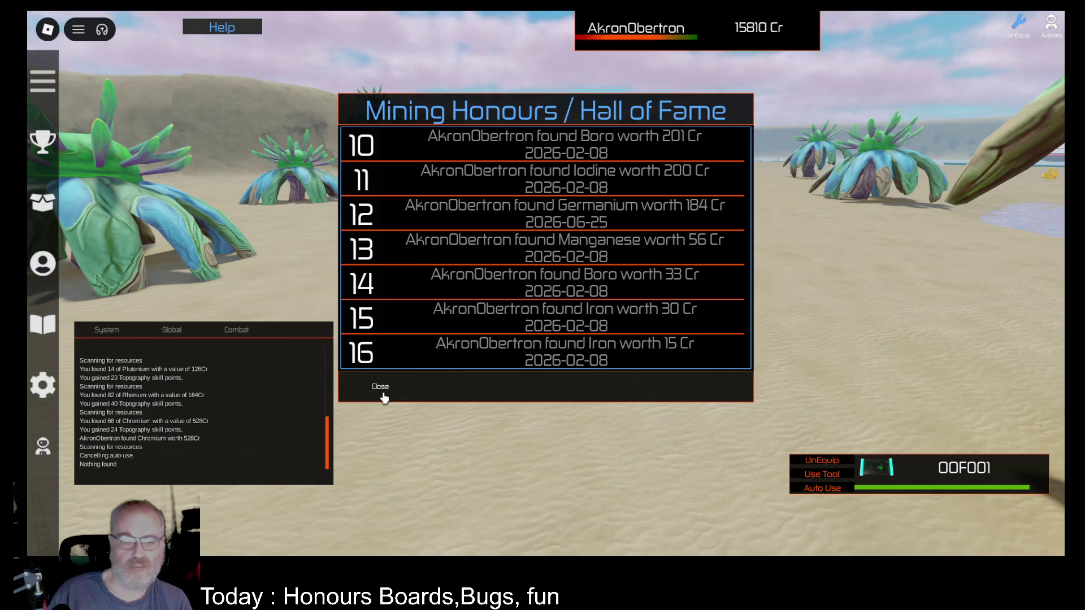
scroll(616, 226, "up", 5)
scroll(611, 240, "down", 5)
scroll(614, 243, "up", 5)
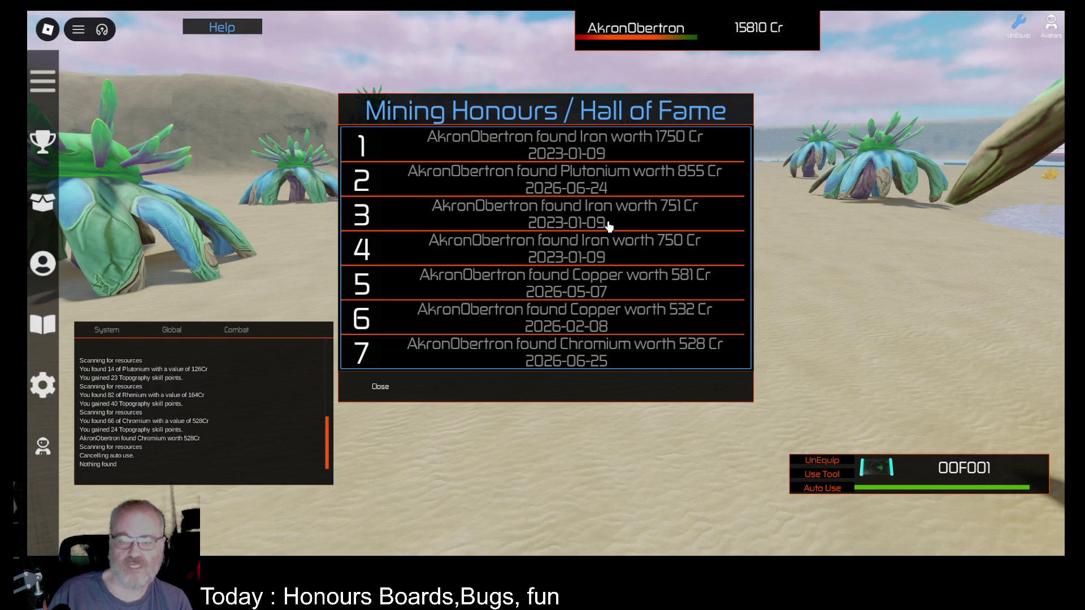
scroll(609, 226, "down", 1)
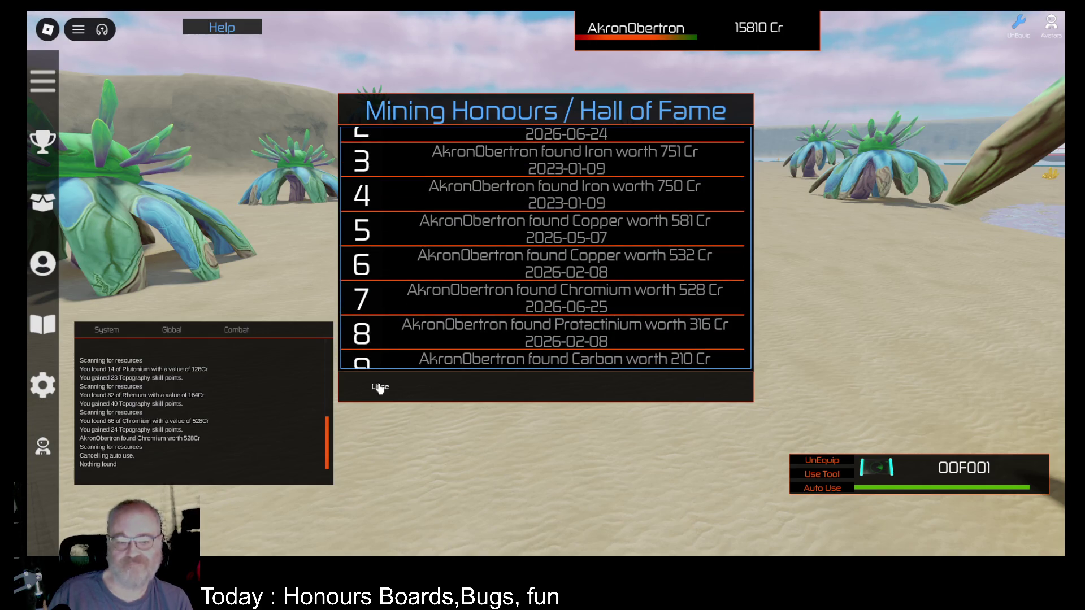
left_click(380, 388)
key("Left")
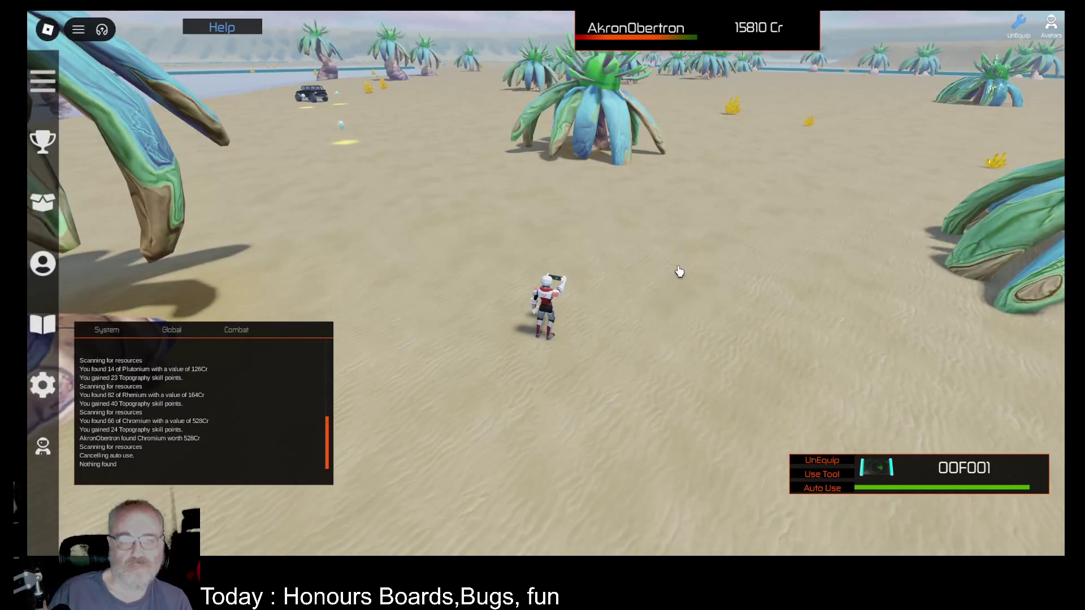
- Open the inventory's Deeds list and select the 66 Chromium deed
key("Left")
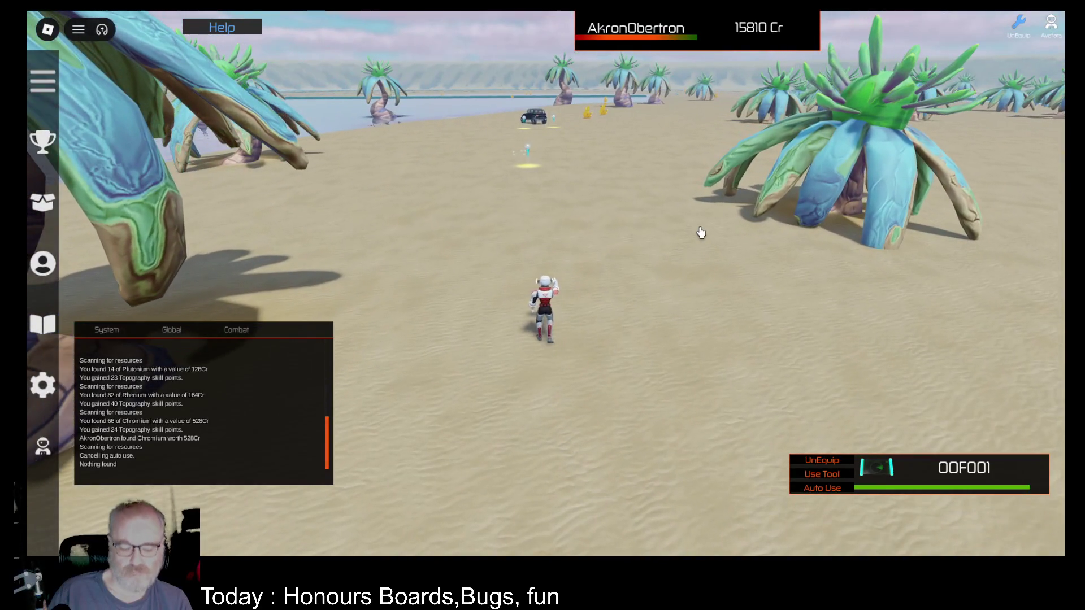
key("Left")
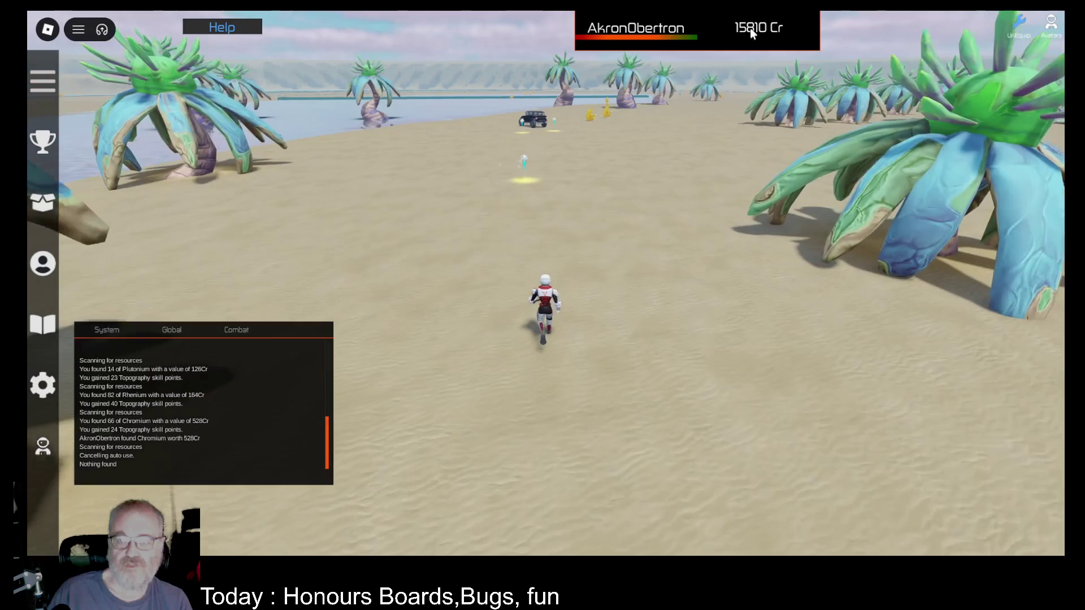
key("Left")
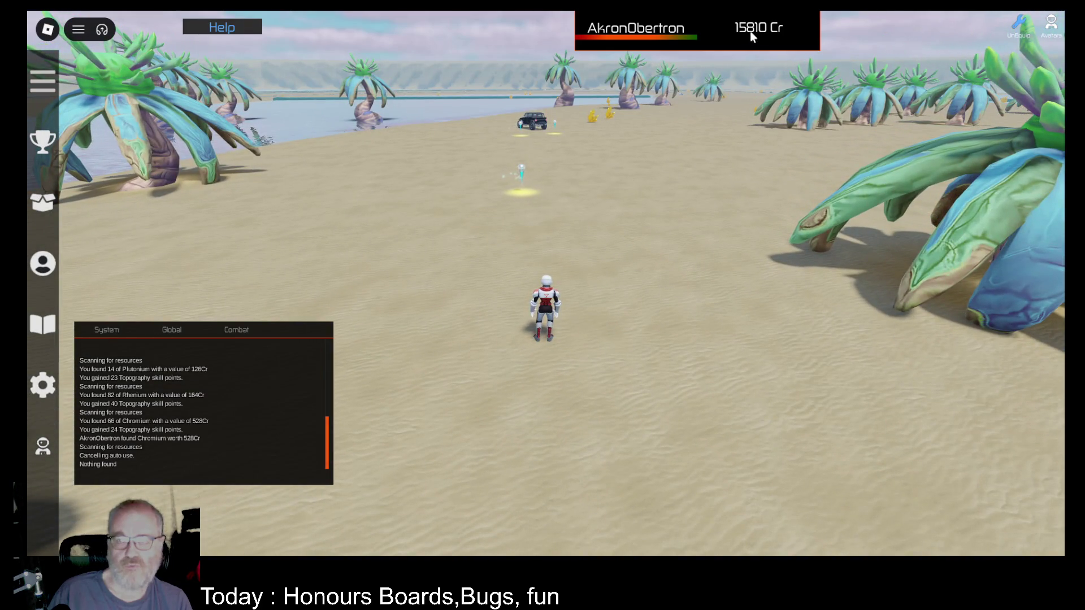
key("i")
left_click(809, 535)
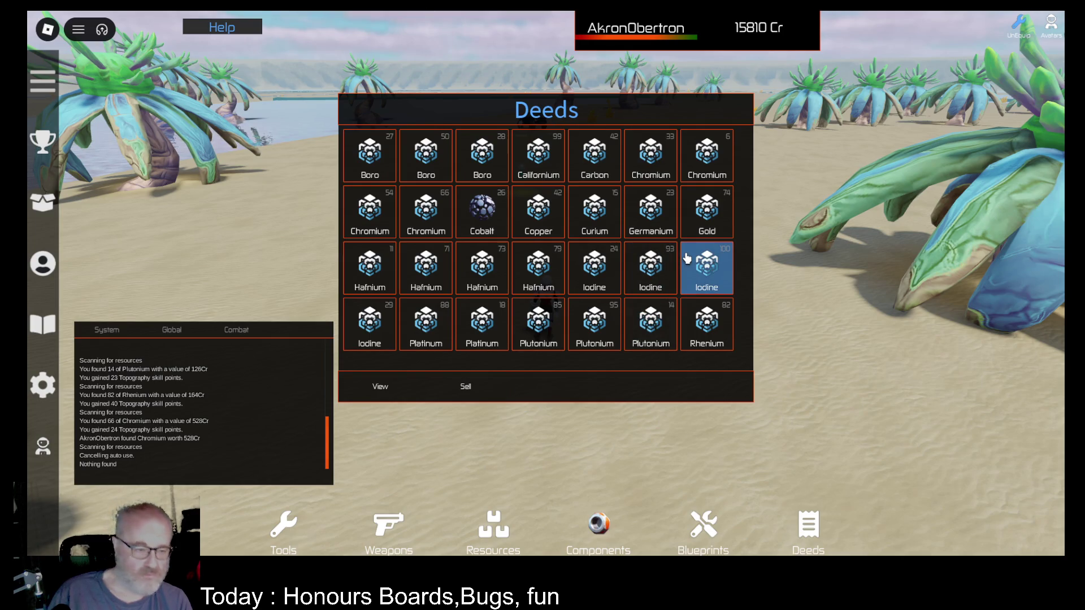
left_click(557, 163)
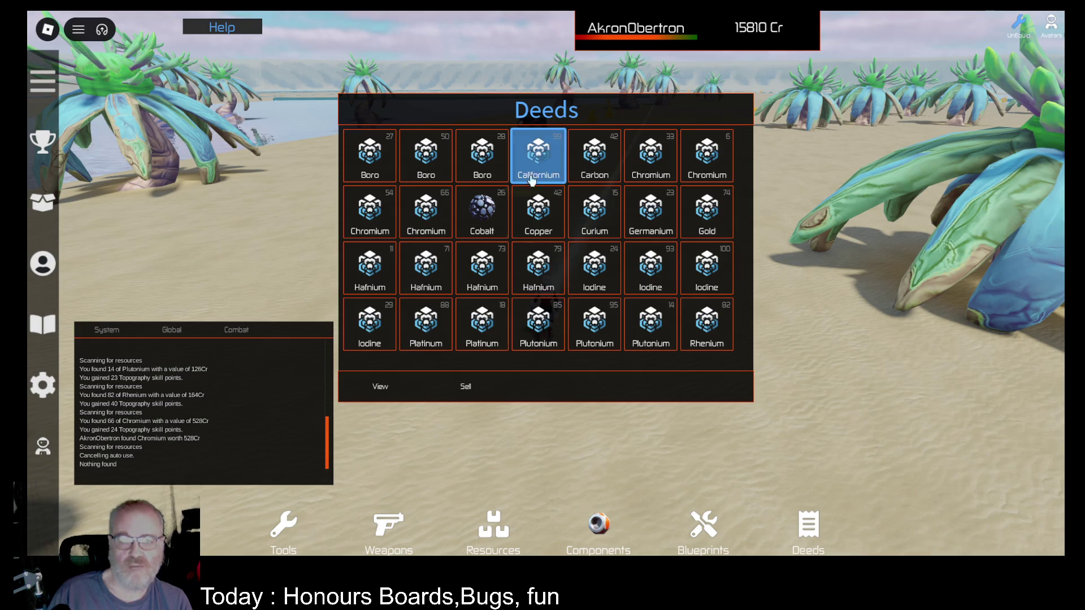
left_click(717, 169)
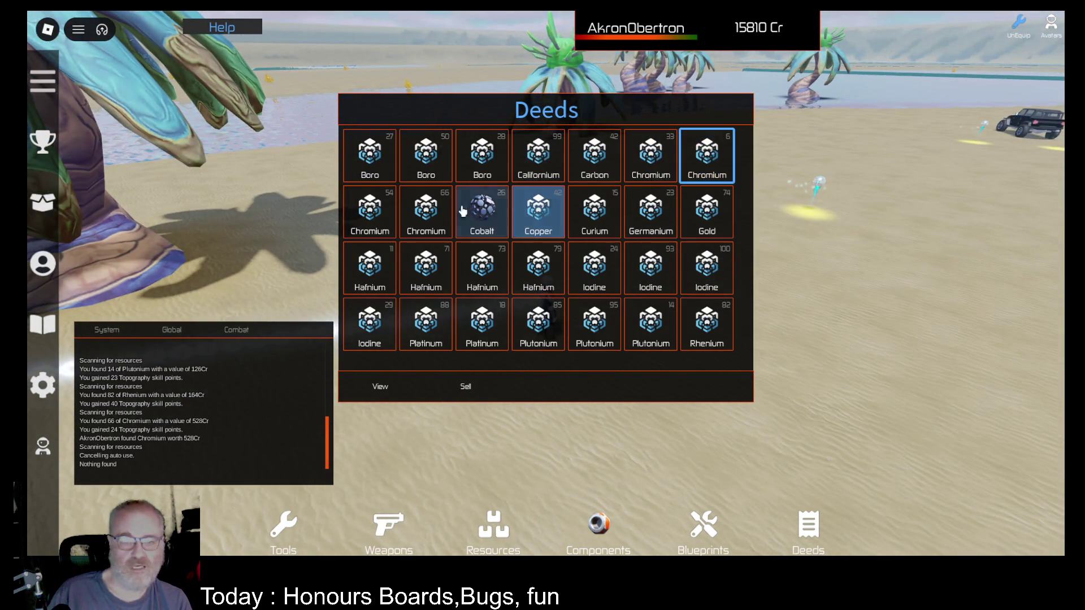
left_click(388, 221)
left_click(431, 221)
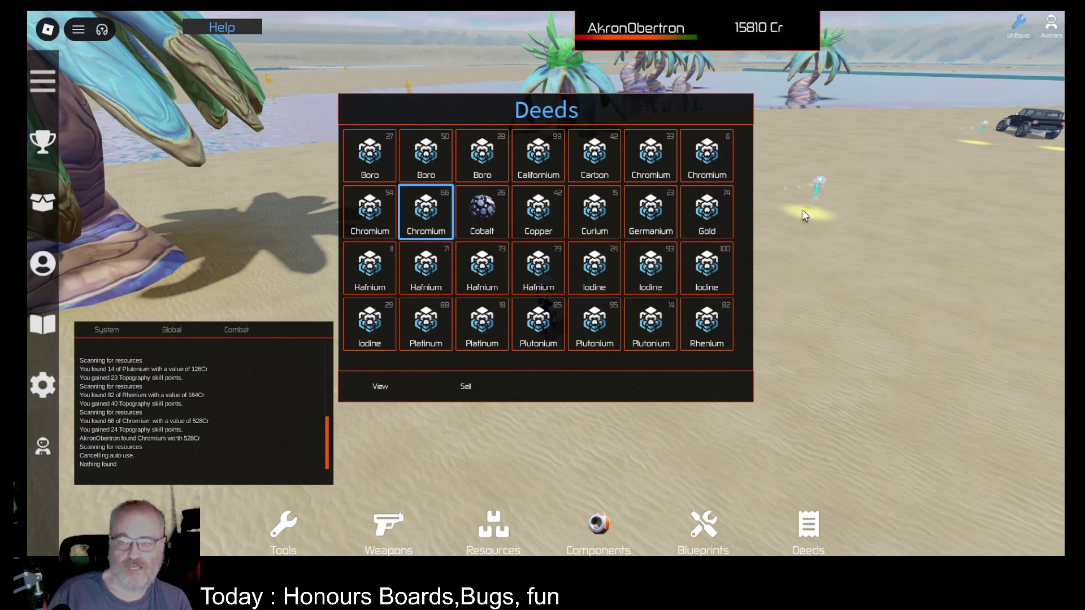
- Sell the 66 Chromium deed for 528Cr, check its details, and close the inventory
left_click(467, 386)
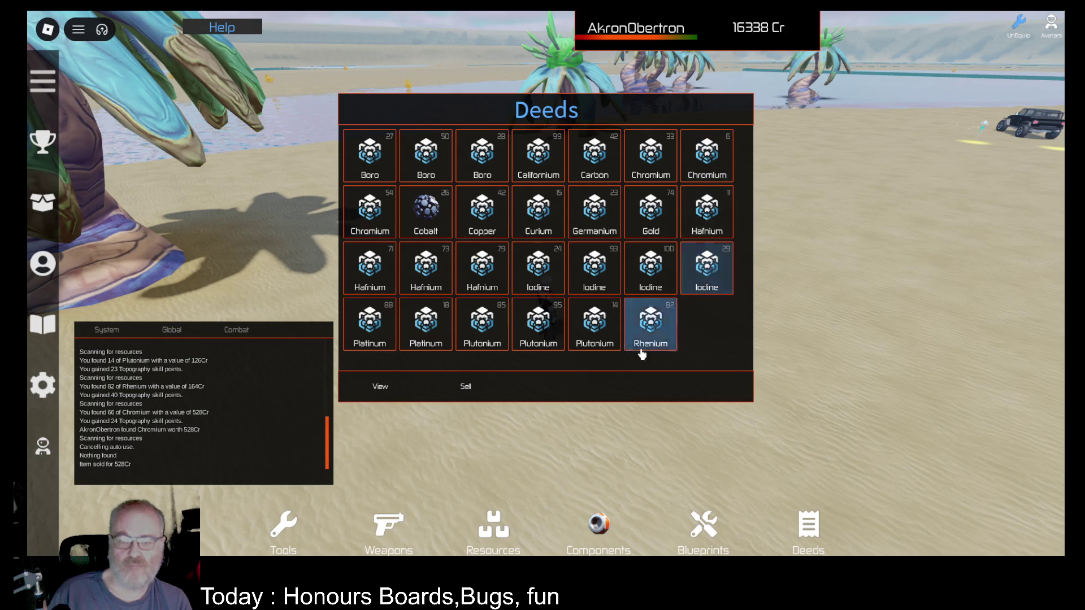
left_click(415, 390)
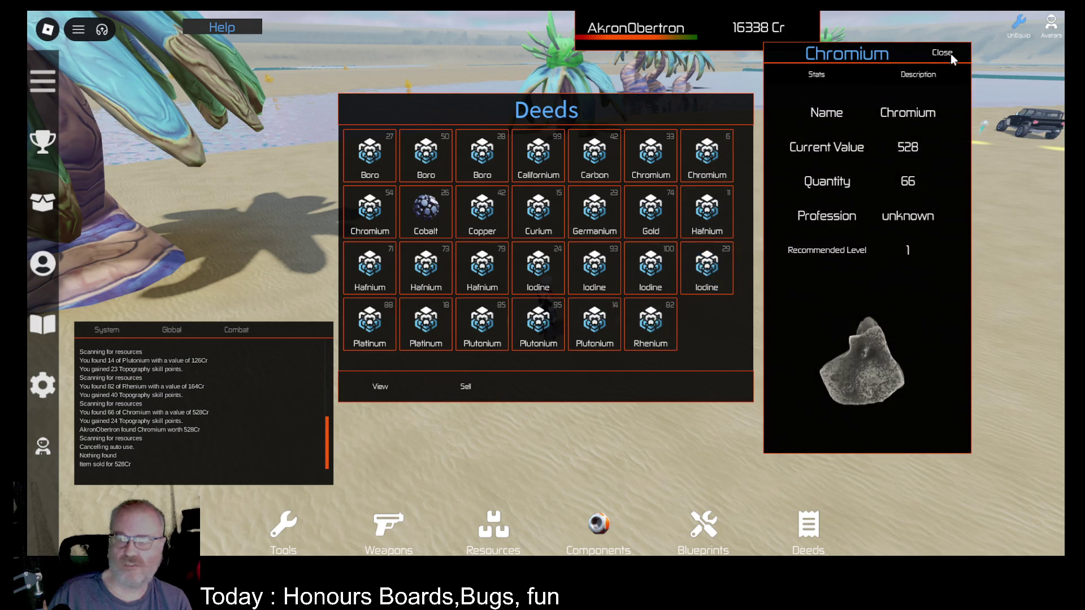
left_click(941, 53)
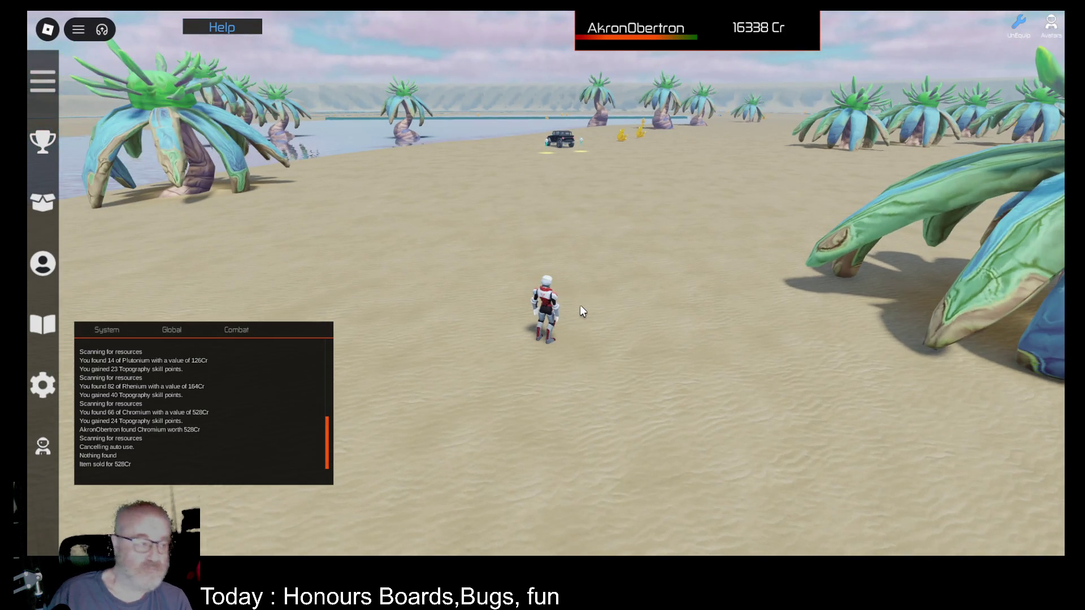
key("w")
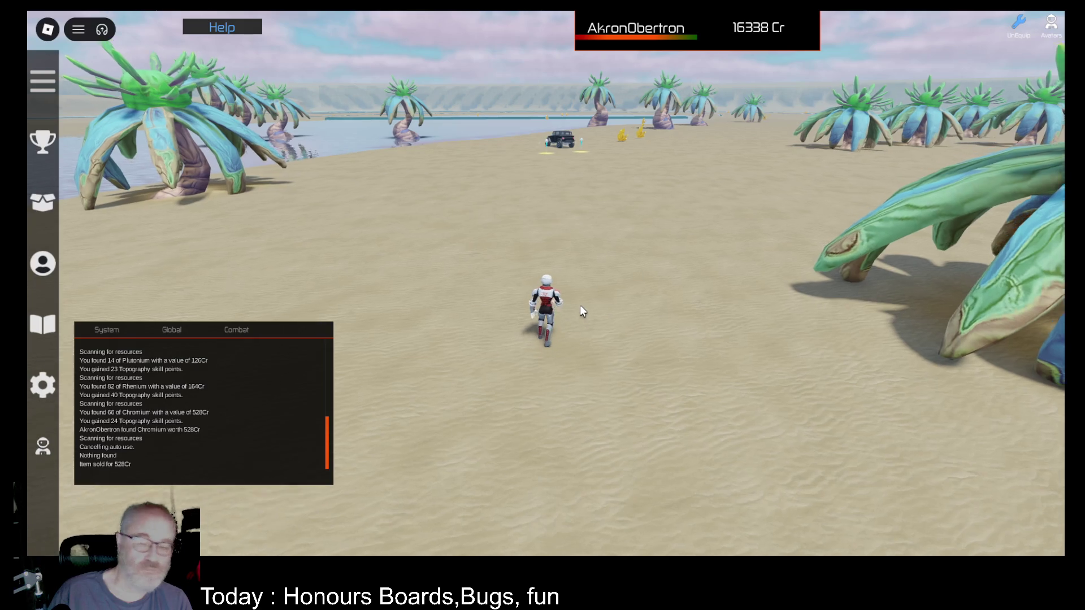
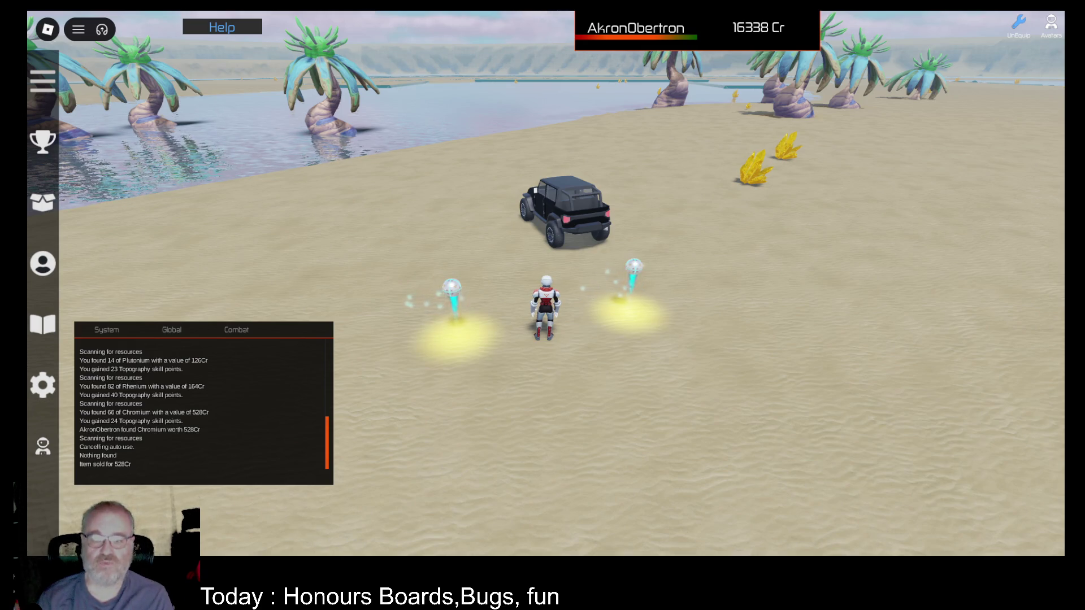
key("i")
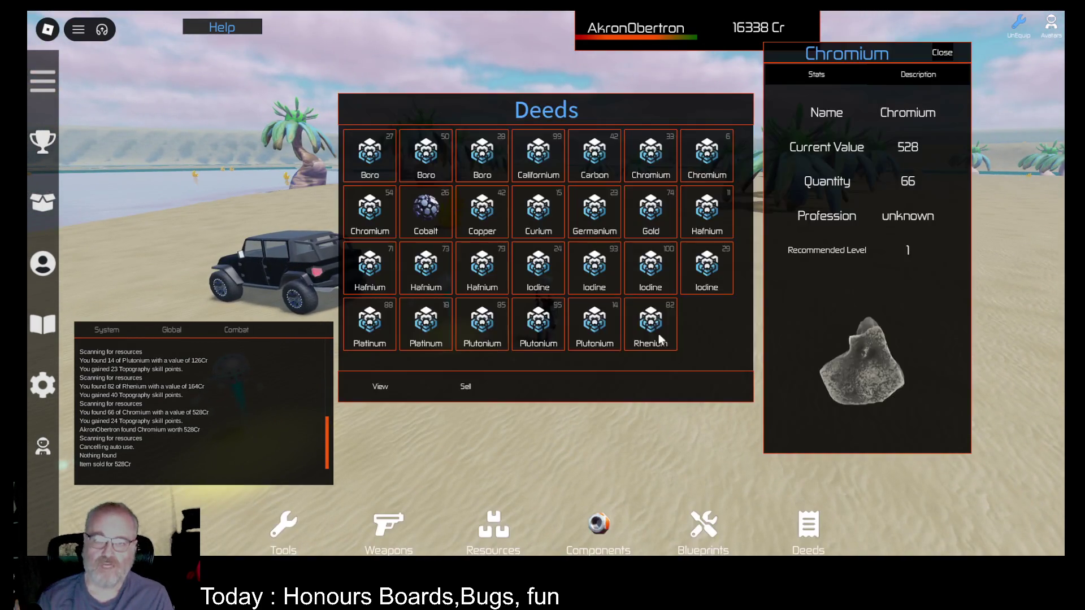
key("i")
key("i")
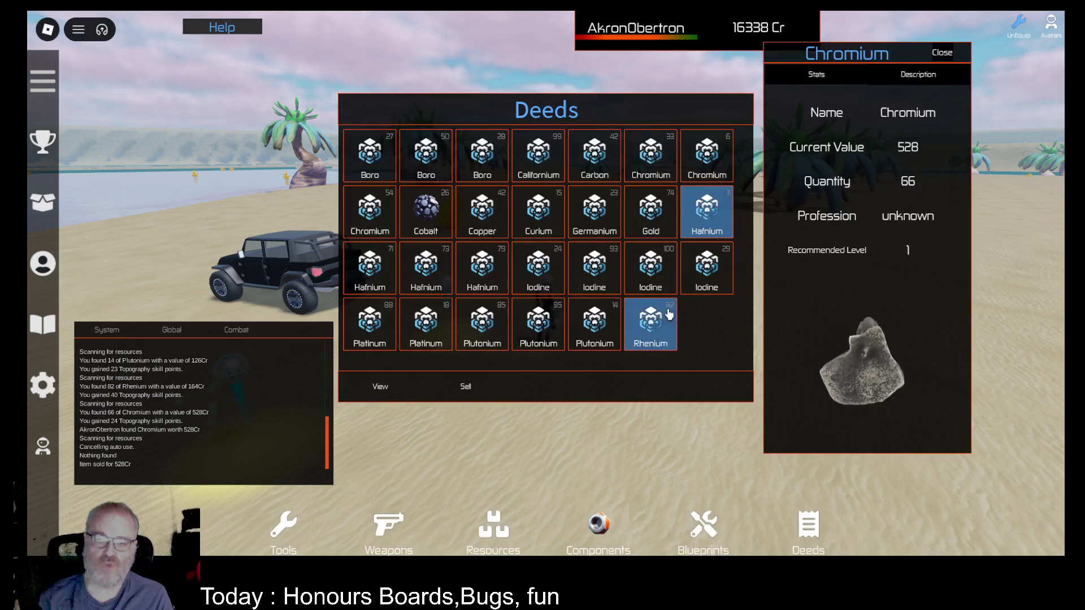
key("i")
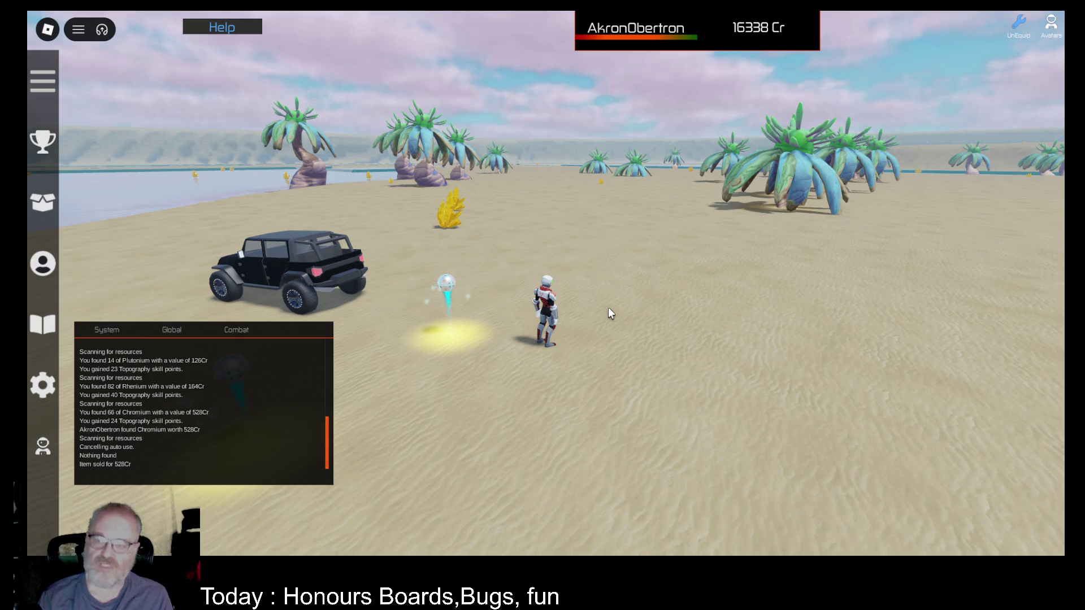
key("Right")
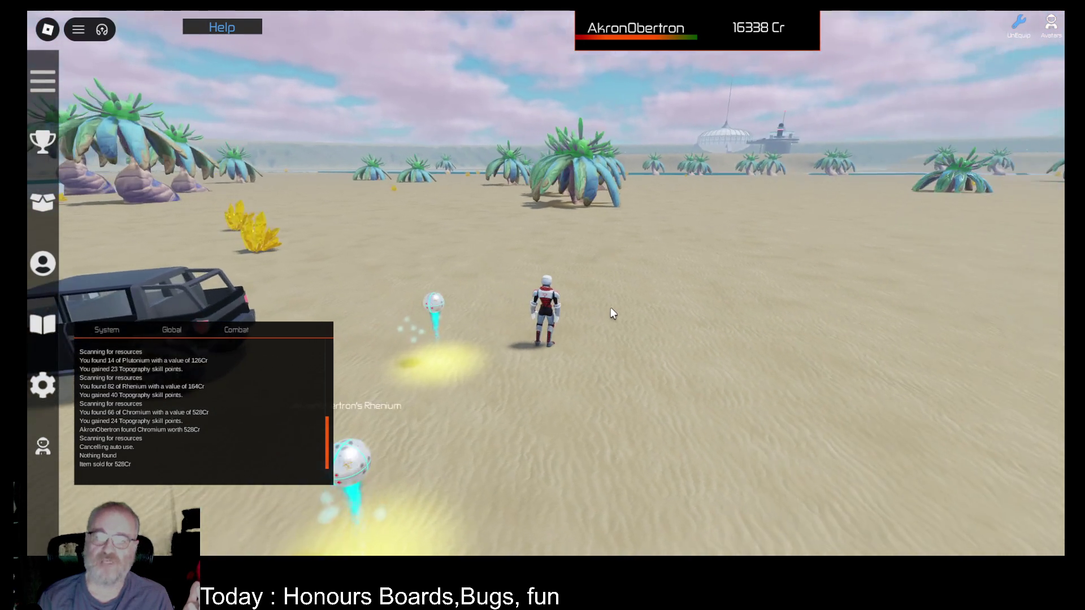
scroll(599, 314, "up", 3)
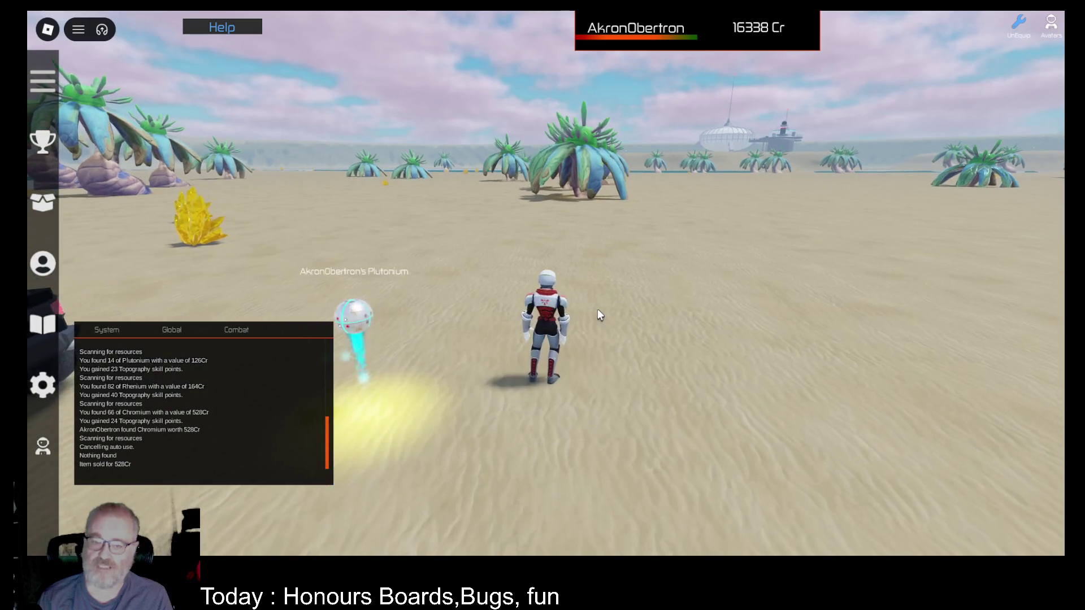
scroll(599, 315, "down", 3)
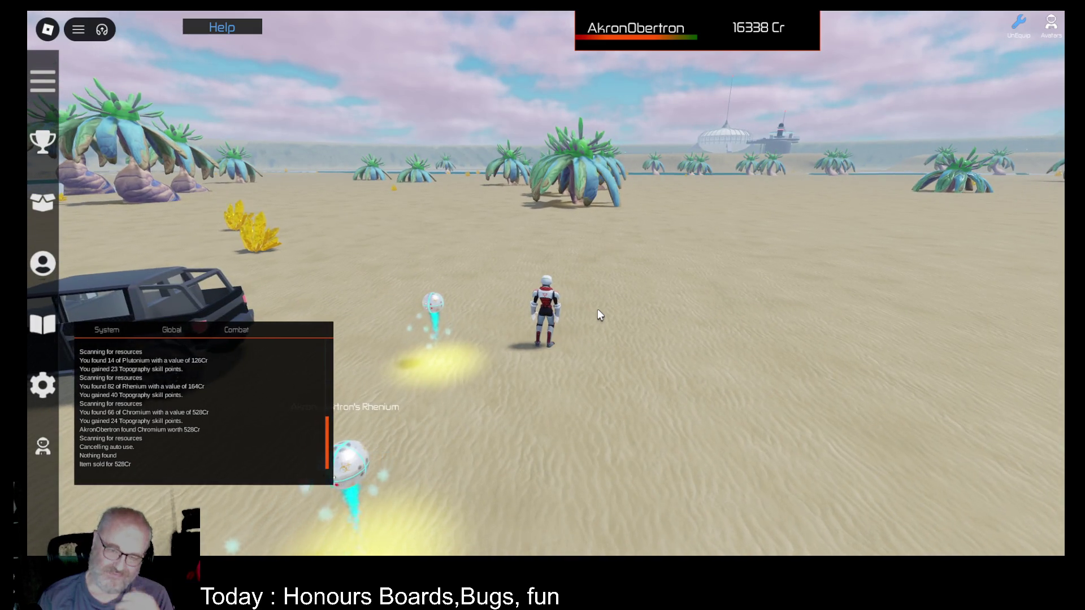
scroll(598, 310, "up", 3)
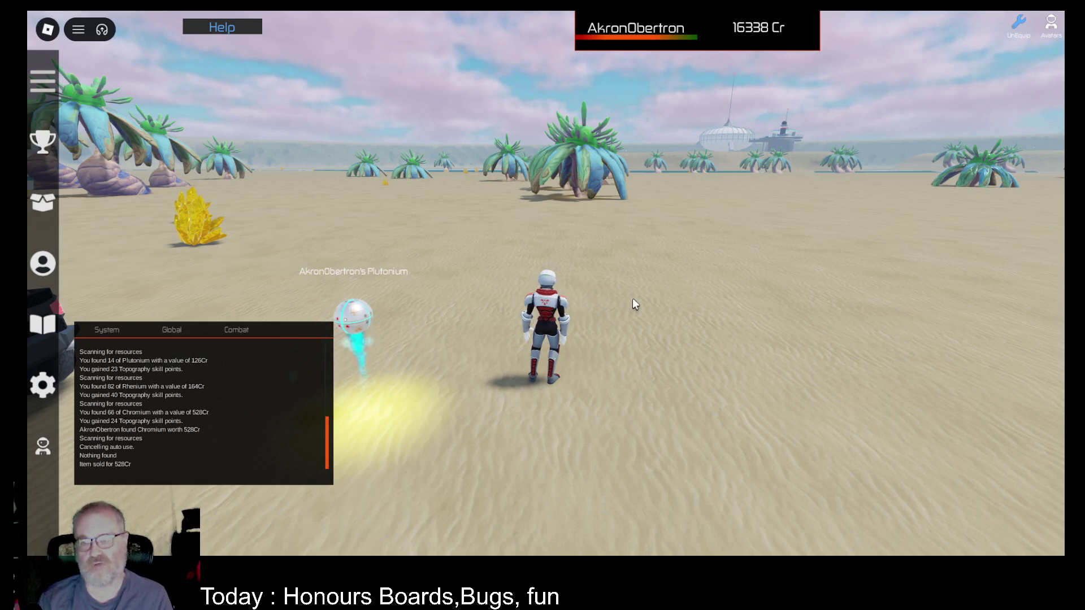
key("a")
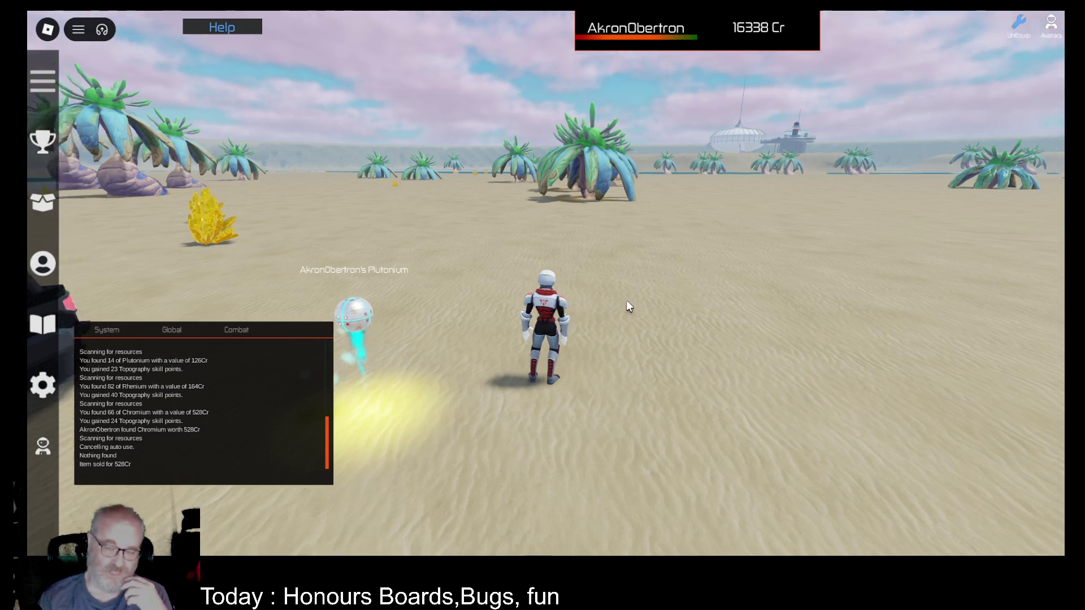